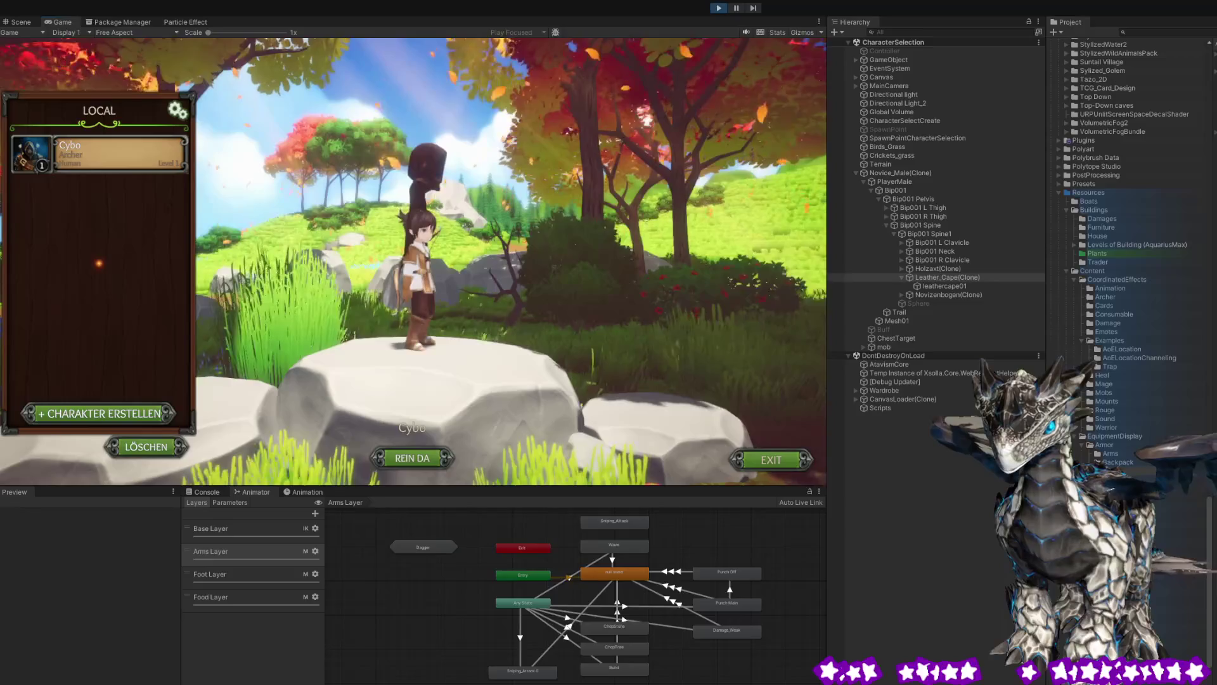
Move to the Scene view and view the caped archer from the side, front and behind.
left_click(17, 22)
mouse_move(333, 177)
left_mouse_down()
mouse_move(476, 213)
mouse_move(275, 210)
left_mouse_up()
scroll(392, 379, "down", 3)
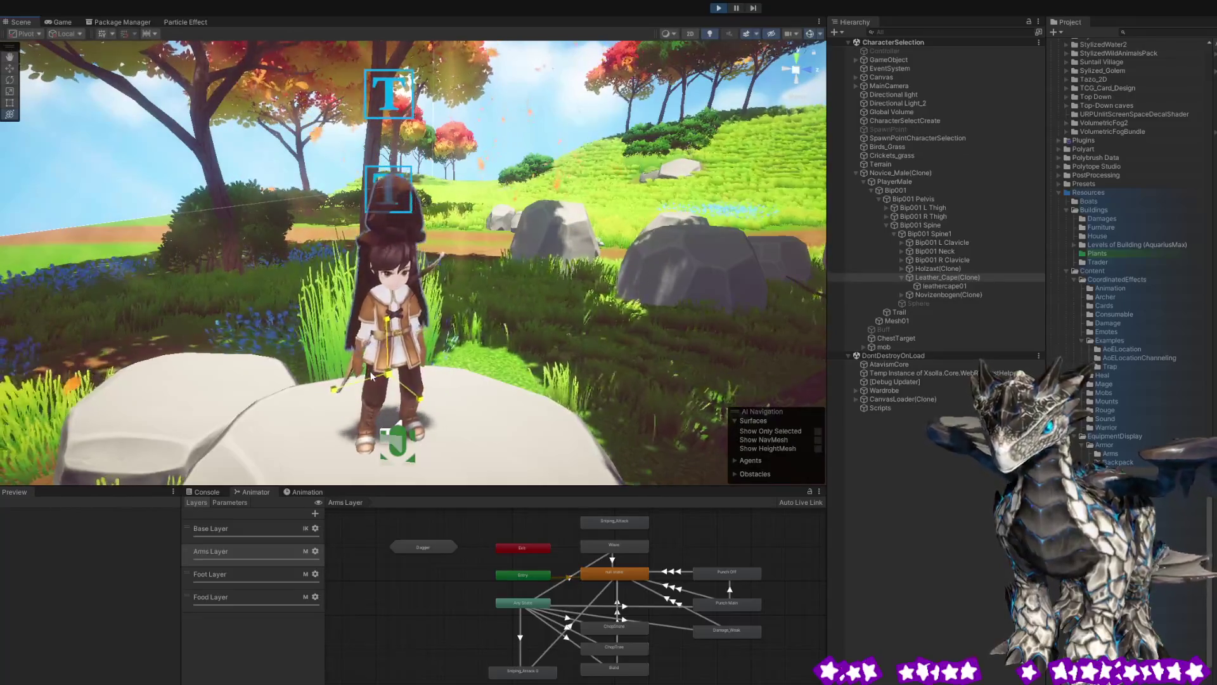
left_click_drag(368, 375, 469, 329)
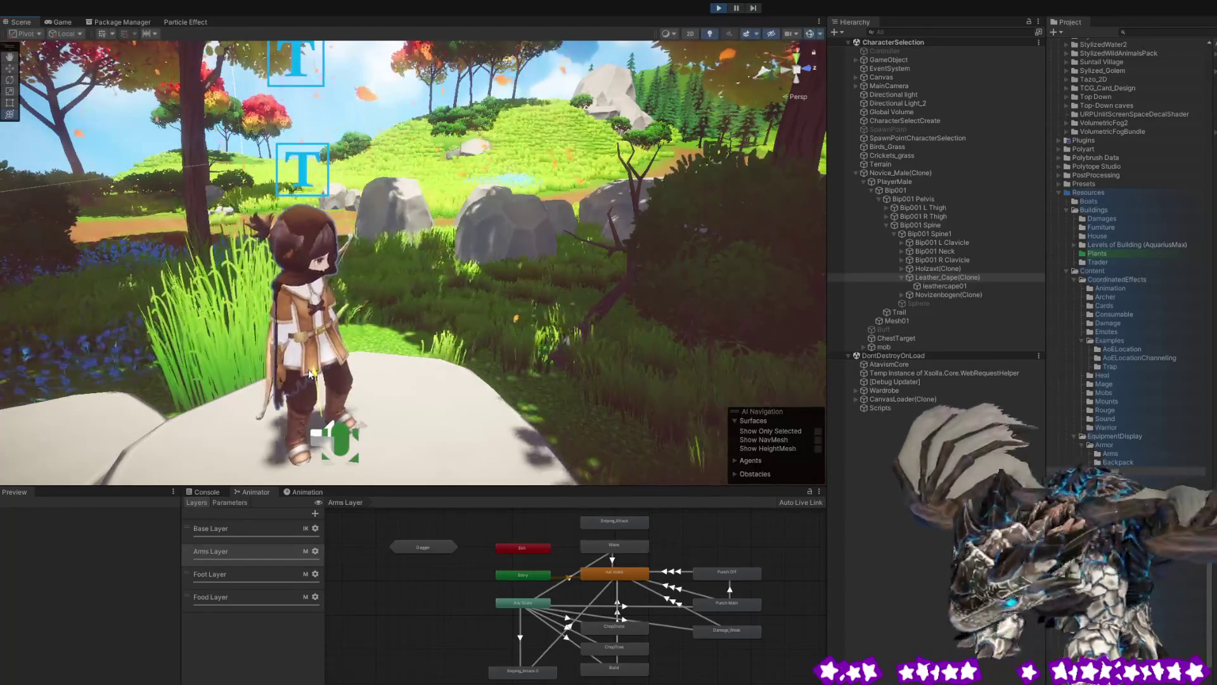
mouse_move(314, 374)
left_mouse_down()
mouse_move(344, 293)
mouse_move(104, 312)
left_mouse_up()
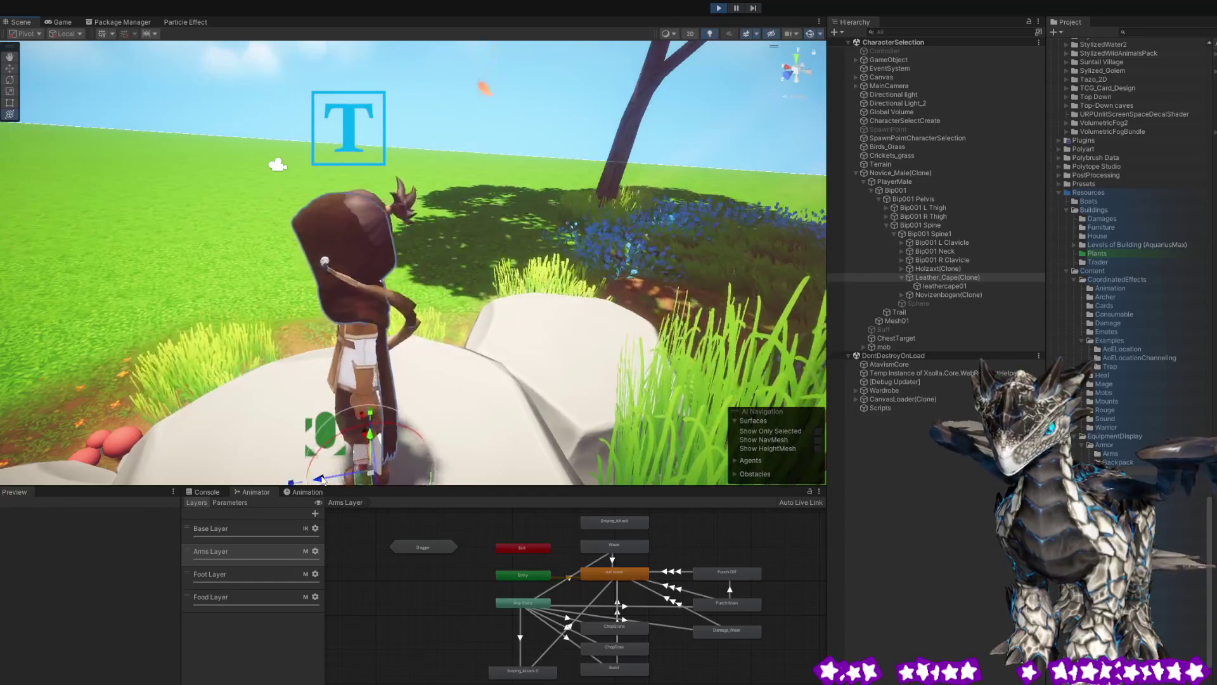
mouse_move(336, 448)
left_mouse_down()
mouse_move(530, 298)
mouse_move(469, 325)
mouse_move(739, 329)
left_mouse_up()
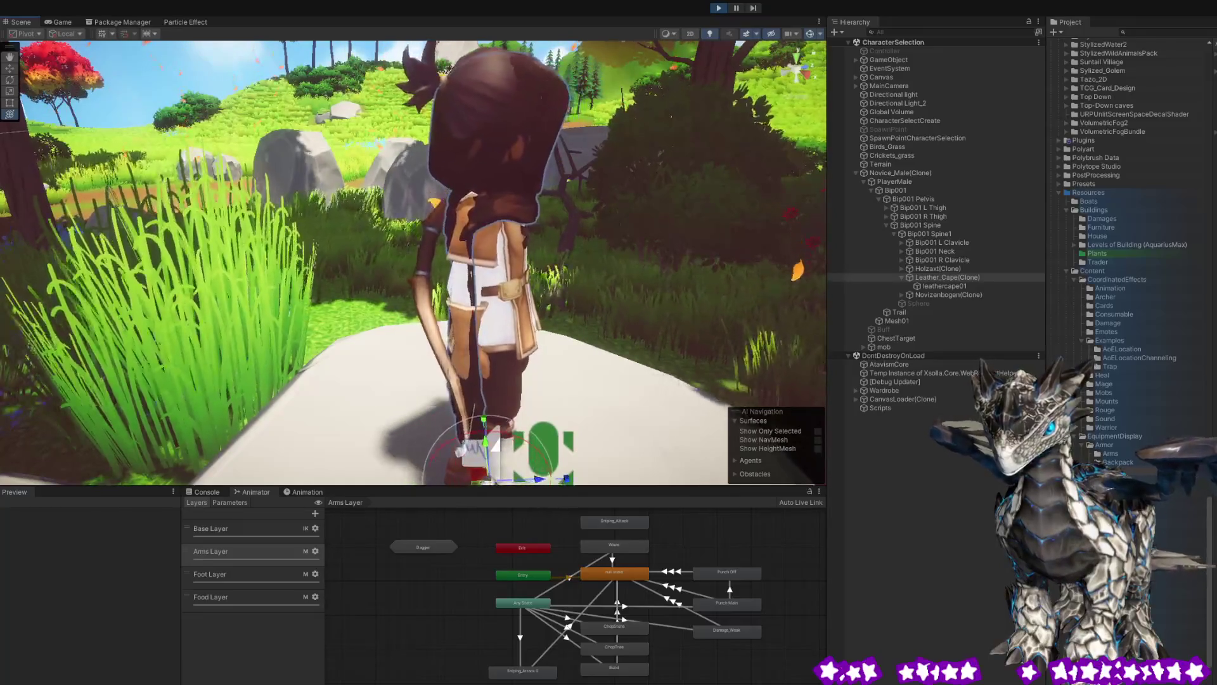
left_click(470, 469)
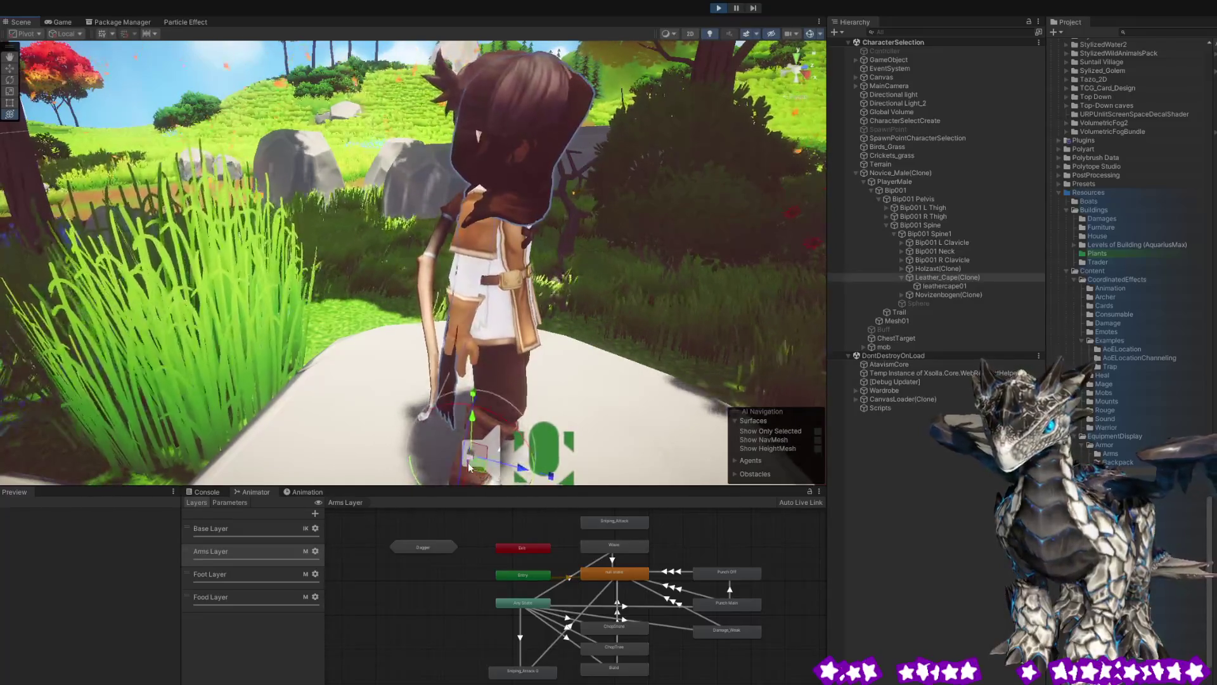
mouse_move(485, 459)
left_mouse_down()
mouse_move(589, 453)
mouse_move(403, 417)
left_mouse_up()
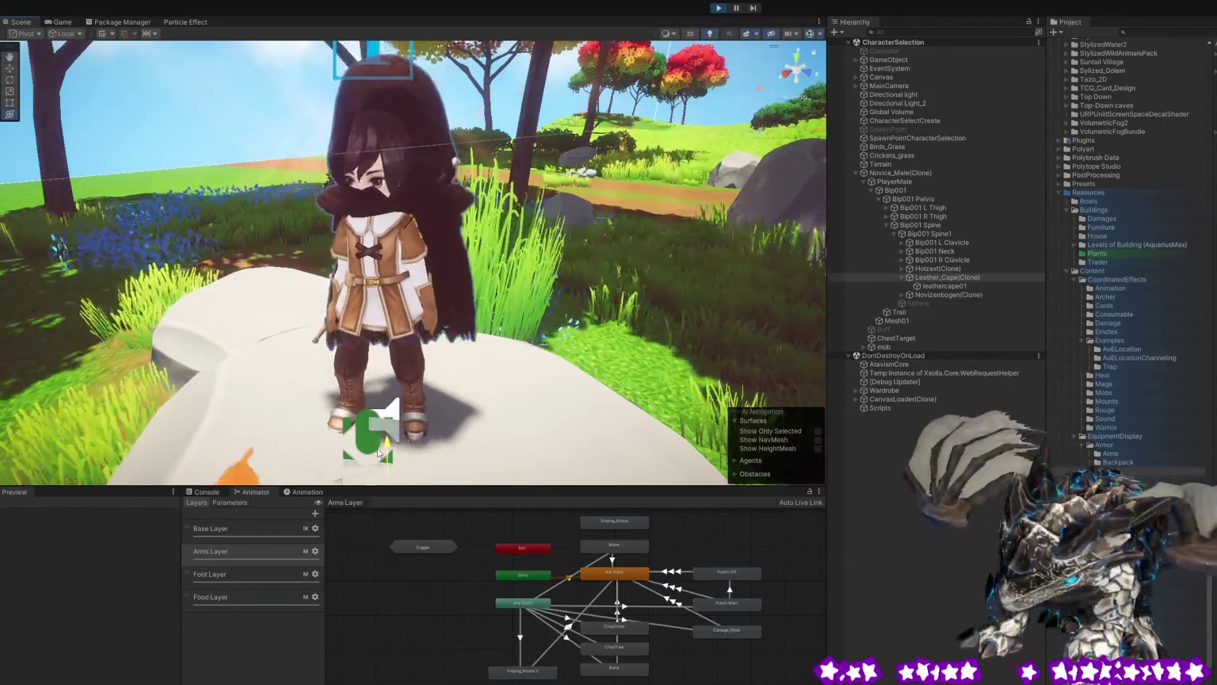
mouse_move(331, 481)
left_mouse_down()
mouse_move(636, 300)
mouse_move(477, 427)
left_mouse_up()
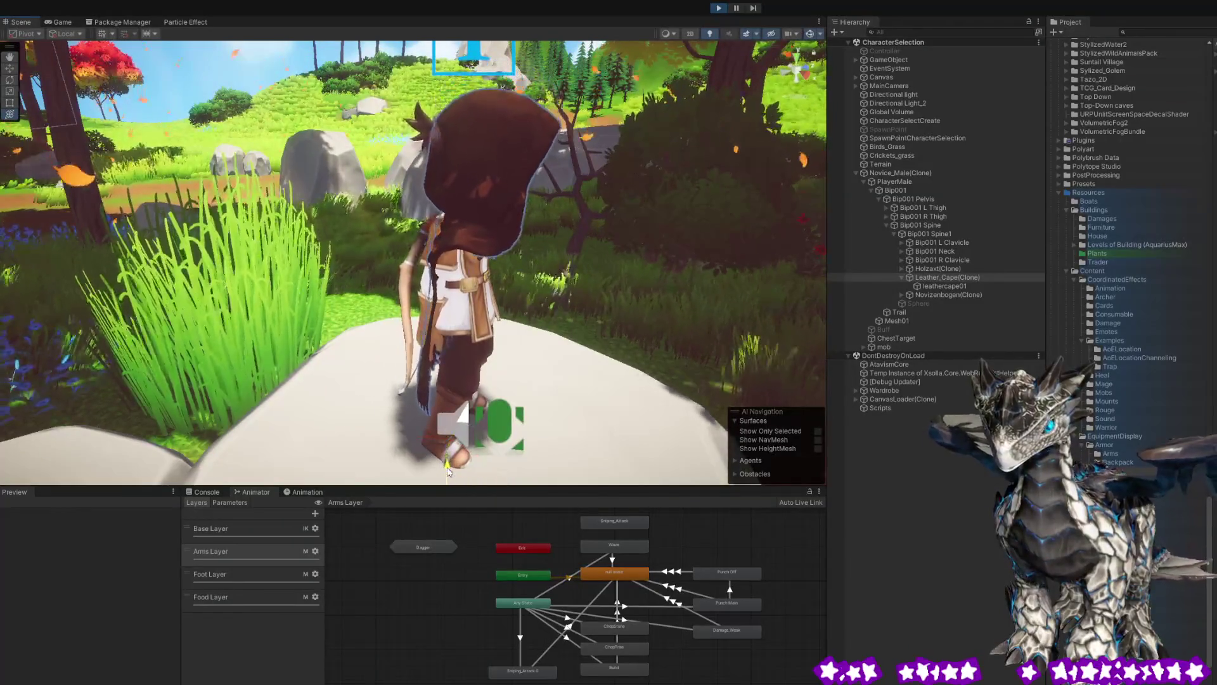
scroll(448, 470, "down", 3)
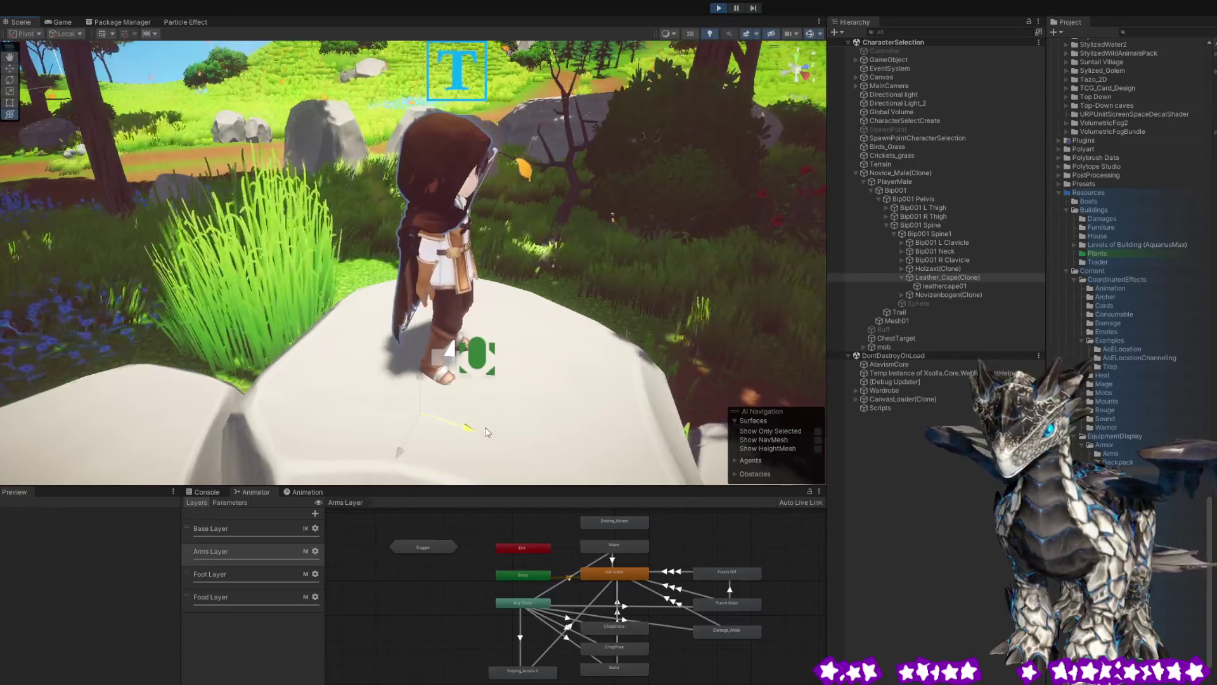
left_click_drag(551, 392, 478, 252)
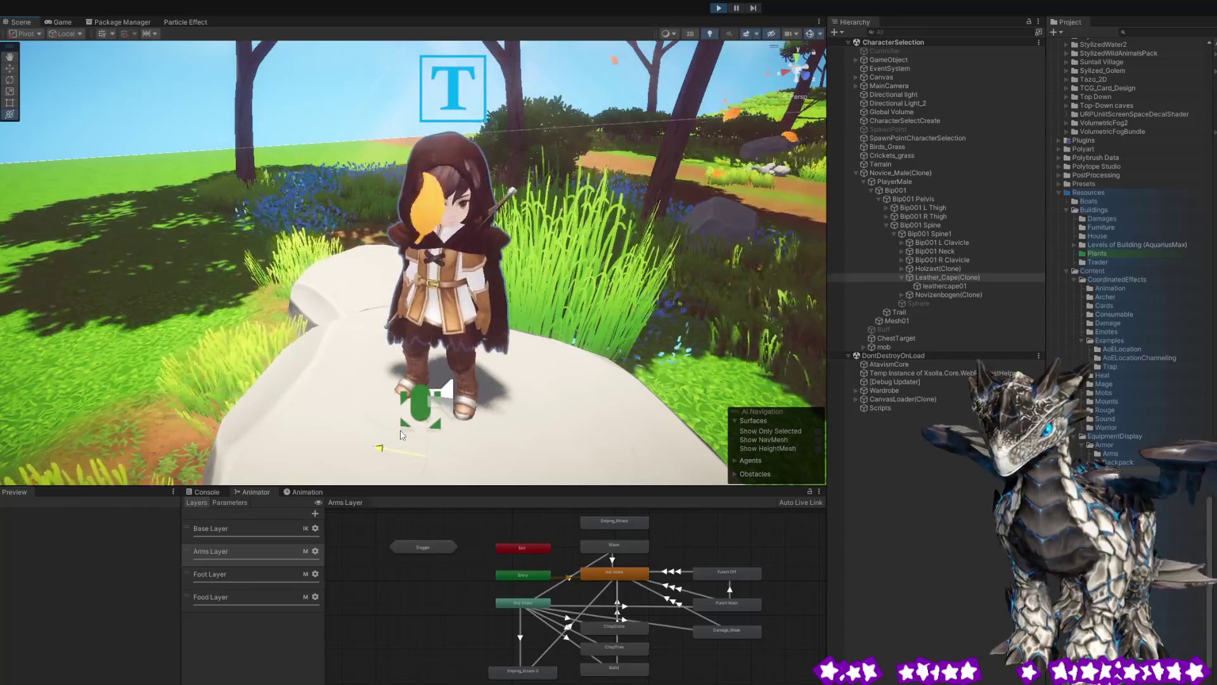
mouse_move(401, 434)
left_mouse_down()
mouse_move(631, 296)
mouse_move(352, 304)
mouse_move(262, 294)
mouse_move(671, 317)
mouse_move(593, 366)
mouse_move(488, 359)
mouse_move(522, 312)
left_mouse_up()
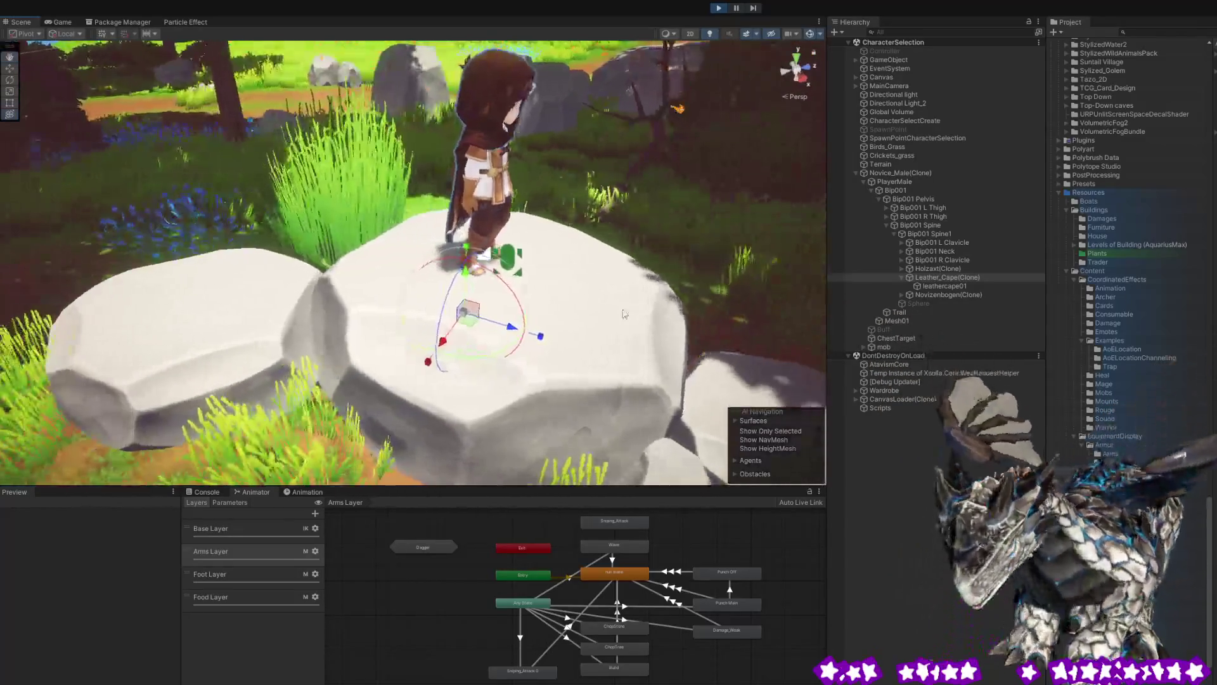
left_click(953, 285)
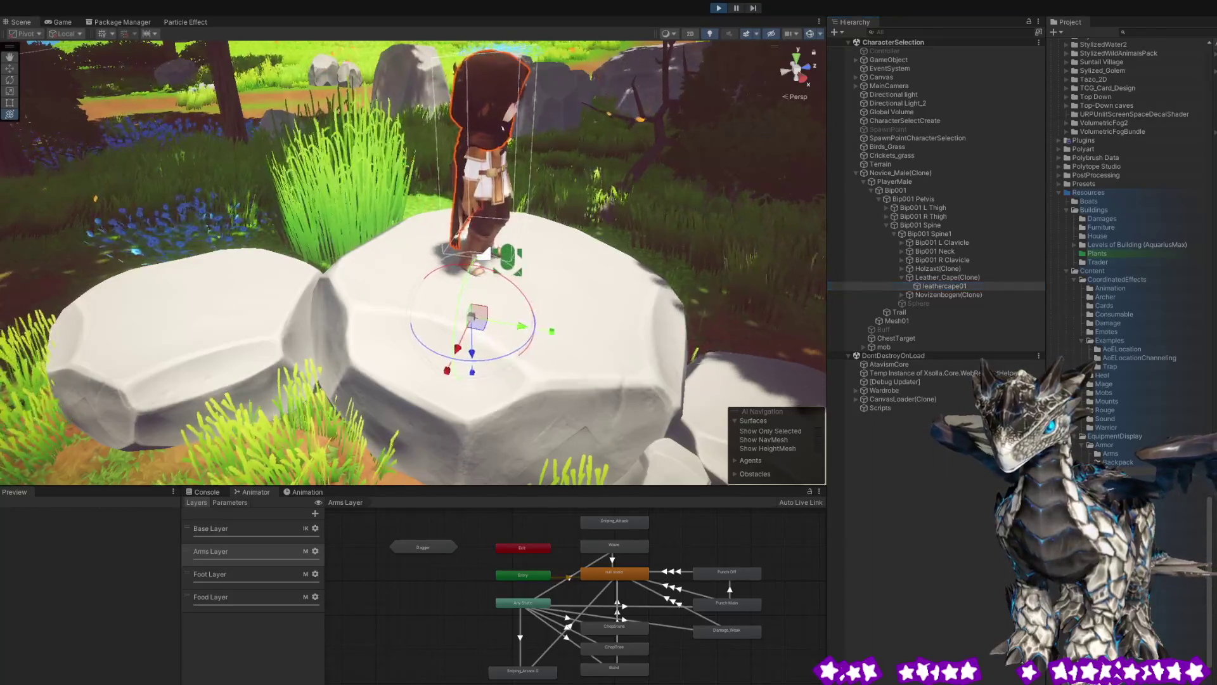
mouse_move(250, 272)
left_mouse_down()
mouse_move(497, 229)
mouse_move(145, 225)
left_mouse_up()
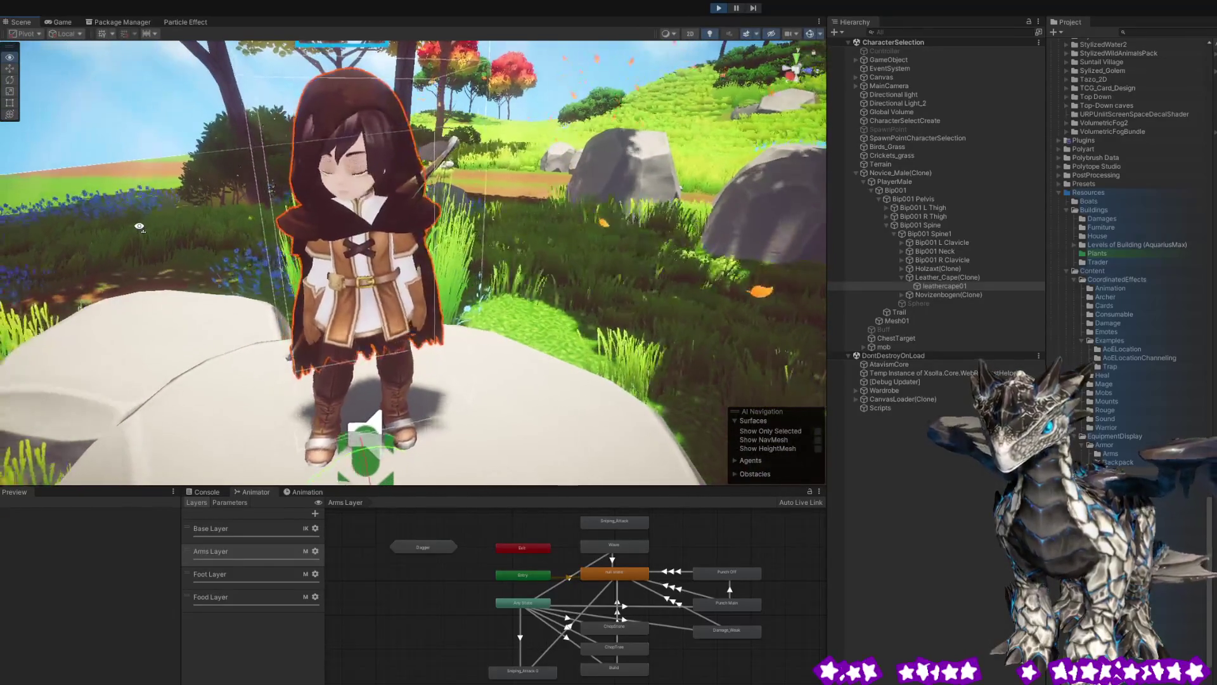
mouse_move(145, 225)
left_mouse_down()
mouse_move(429, 259)
mouse_move(561, 256)
mouse_move(214, 218)
mouse_move(240, 223)
left_mouse_up()
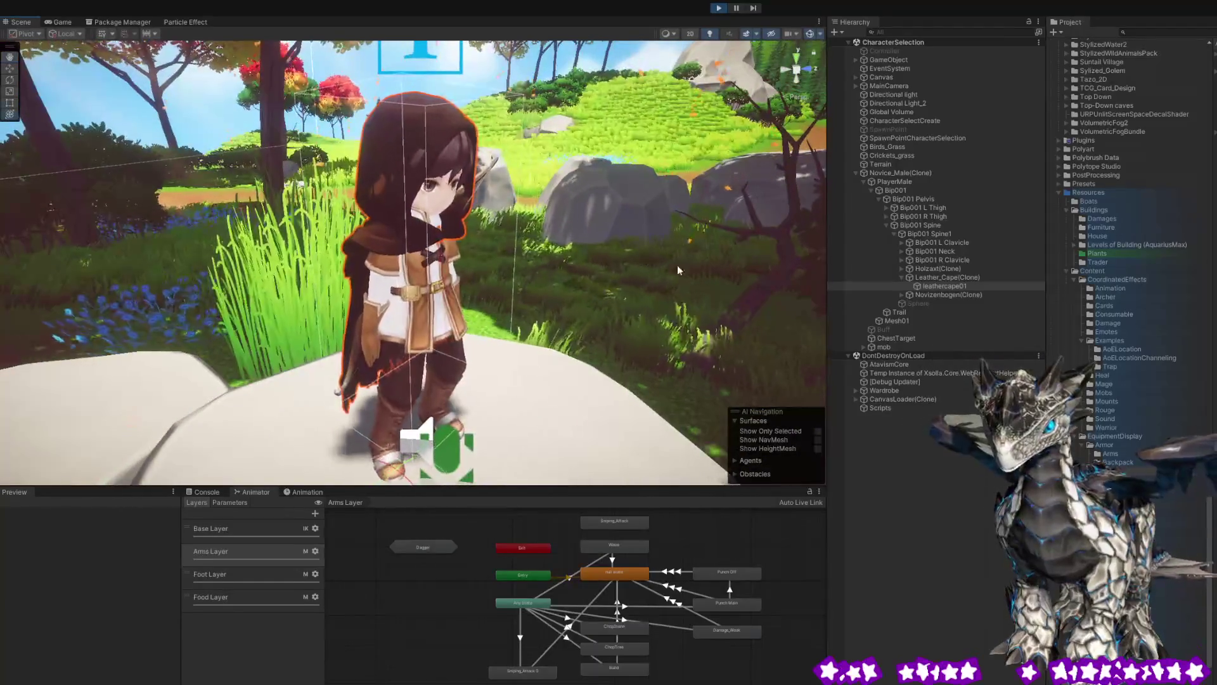
left_click(914, 278)
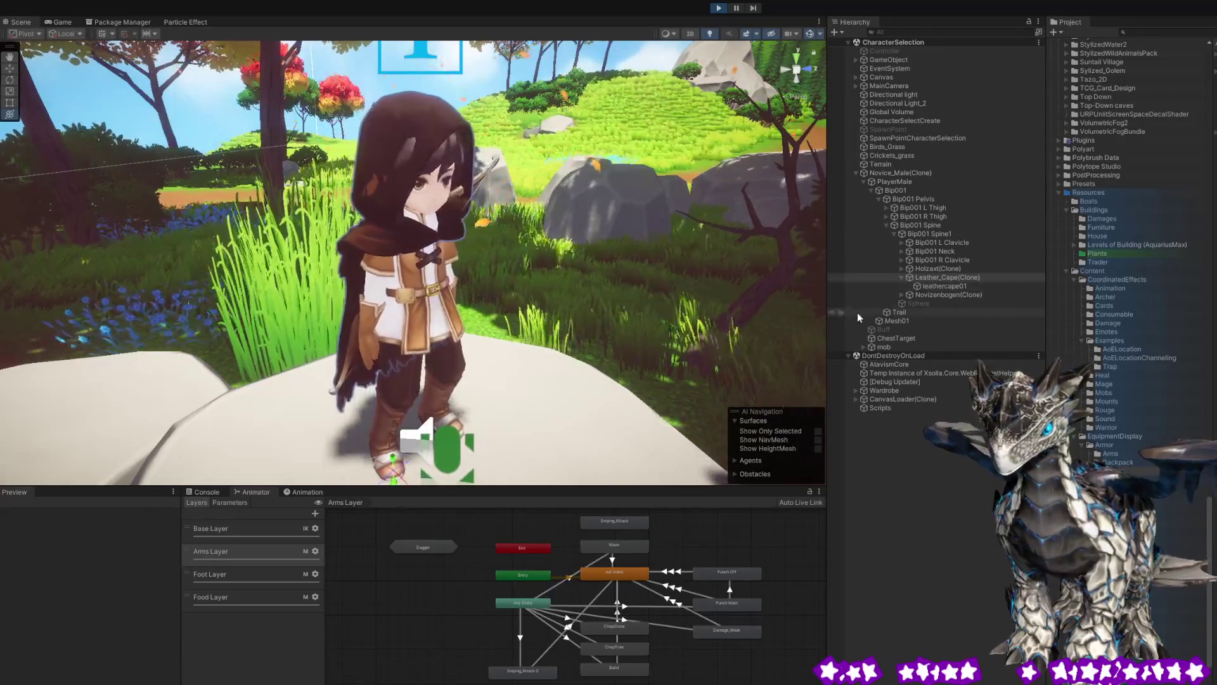
left_click(953, 284)
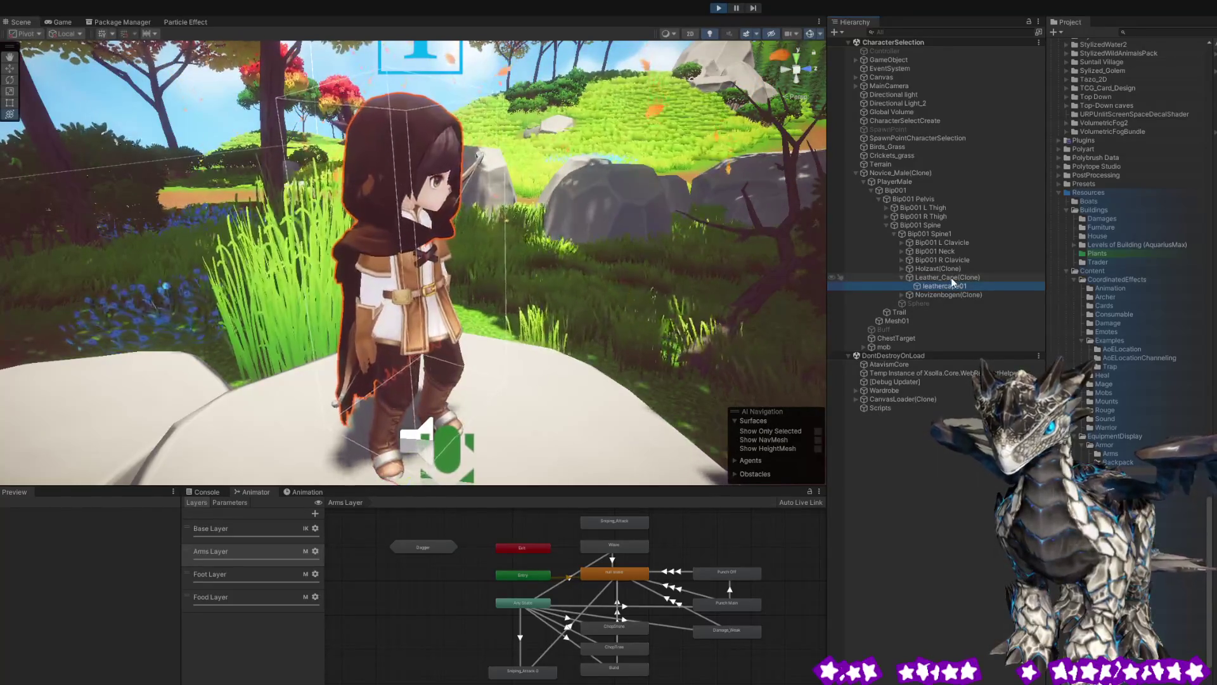
Select Leather_Cape(Clone) and the leathercape01 mesh in the Hierarchy, then go back to the Game view.
left_click(951, 279)
left_click(953, 286)
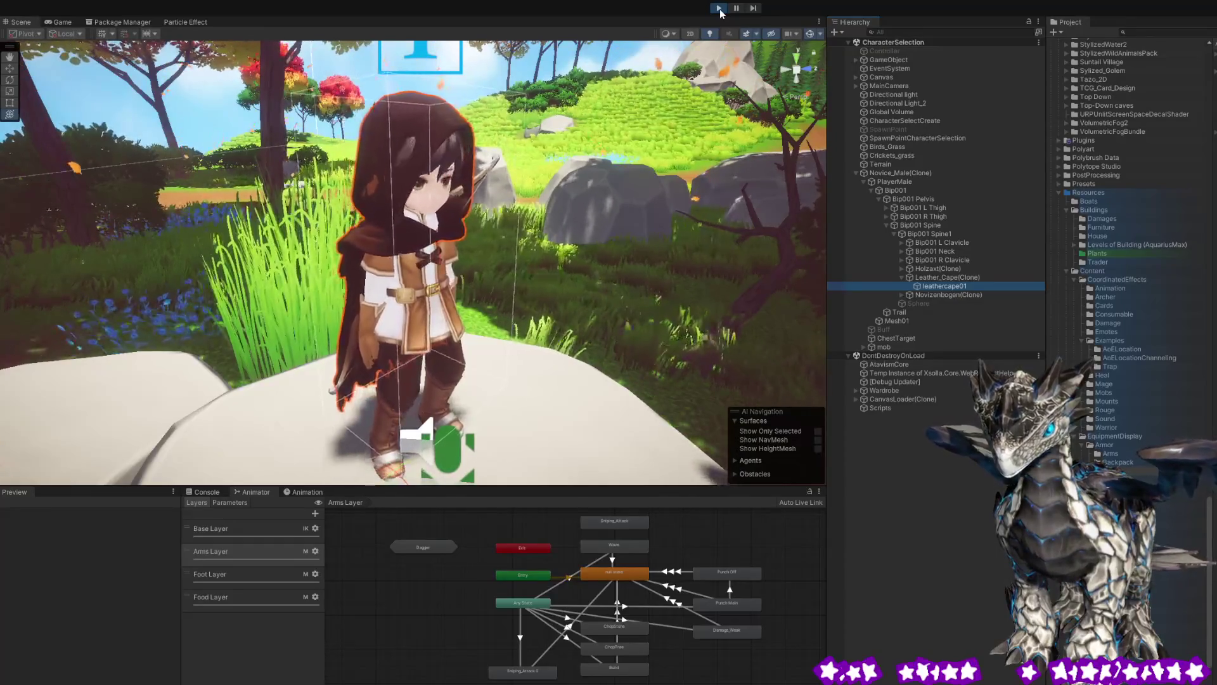
left_click(59, 23)
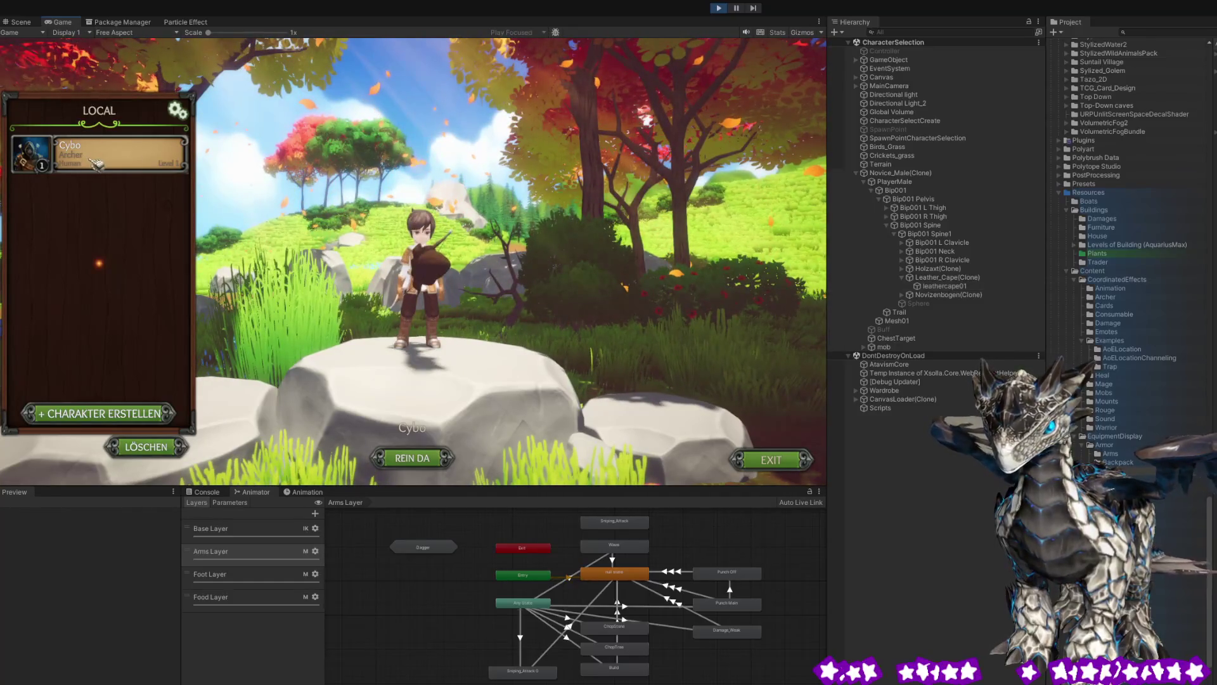
Collapse Novice_Male(Clone), then select the cape and its parent Leather_Cape(Clone) in the Scene view.
key("Left")
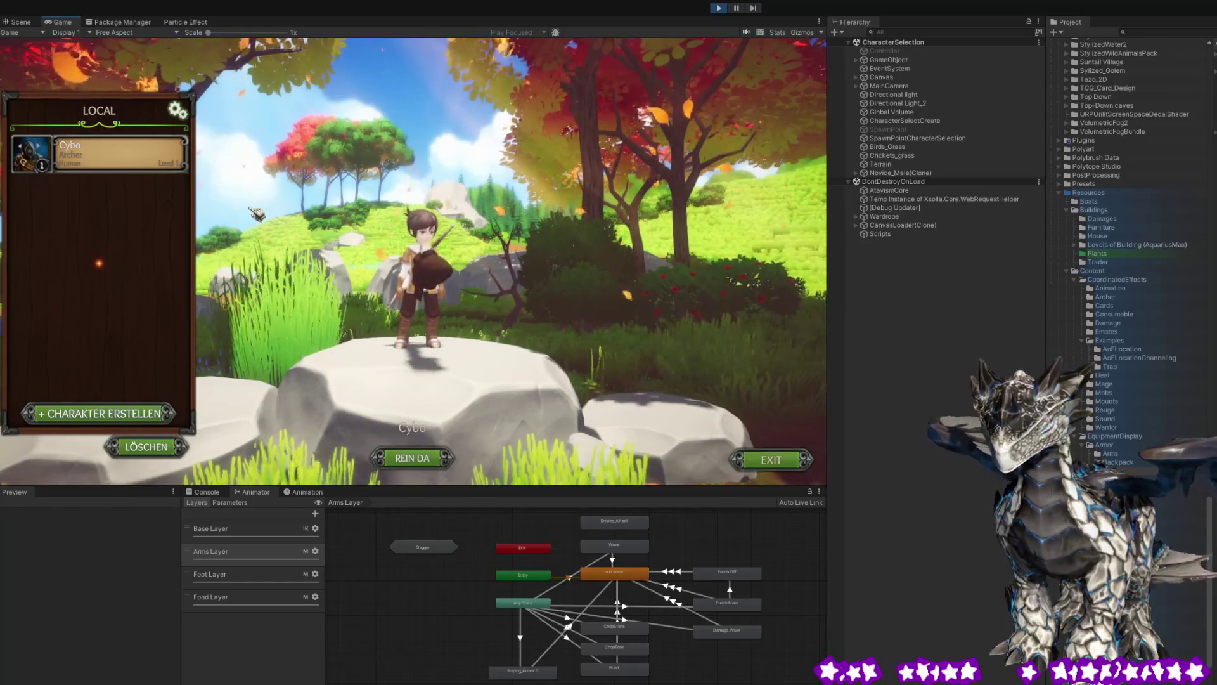
key("ctrl+1")
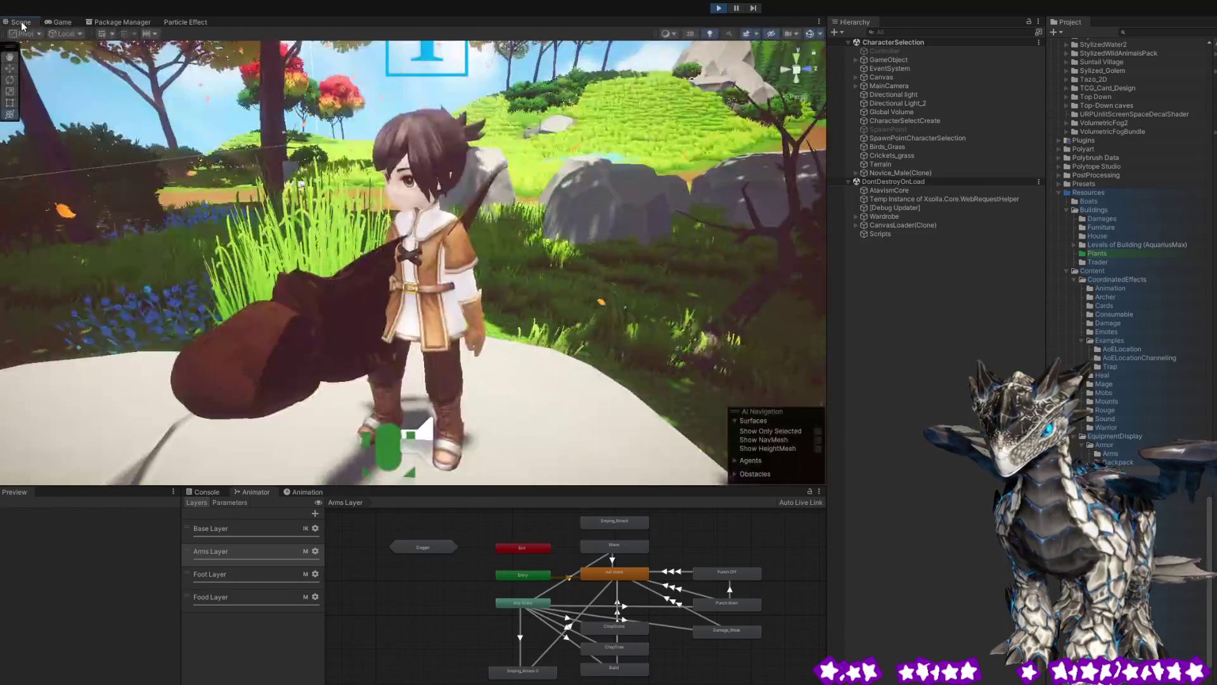
left_click(262, 360)
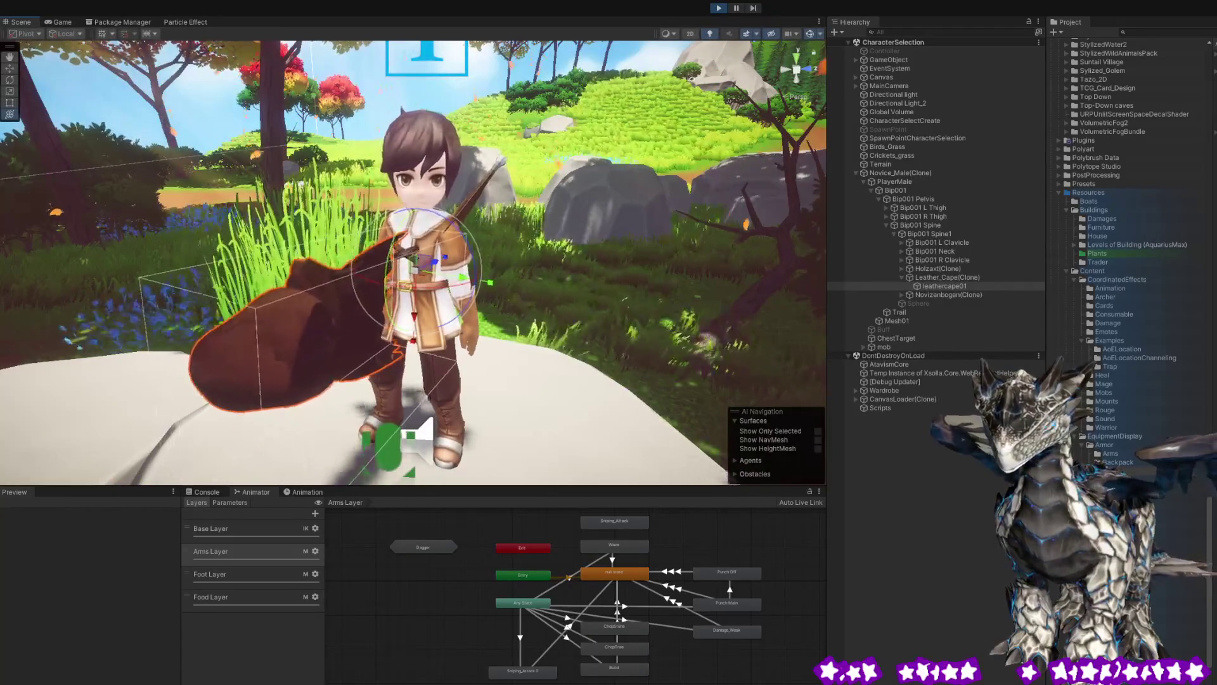
left_click(947, 277)
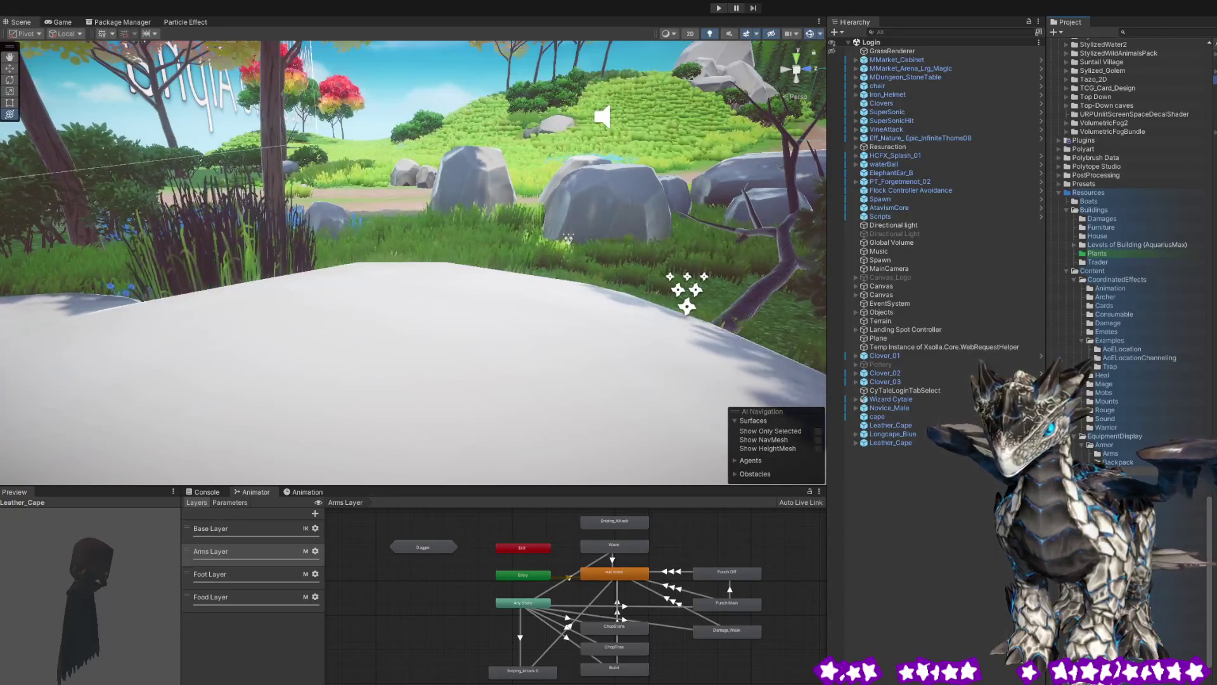
Start Play mode again and look at the archer in the Scene view.
left_click(719, 9)
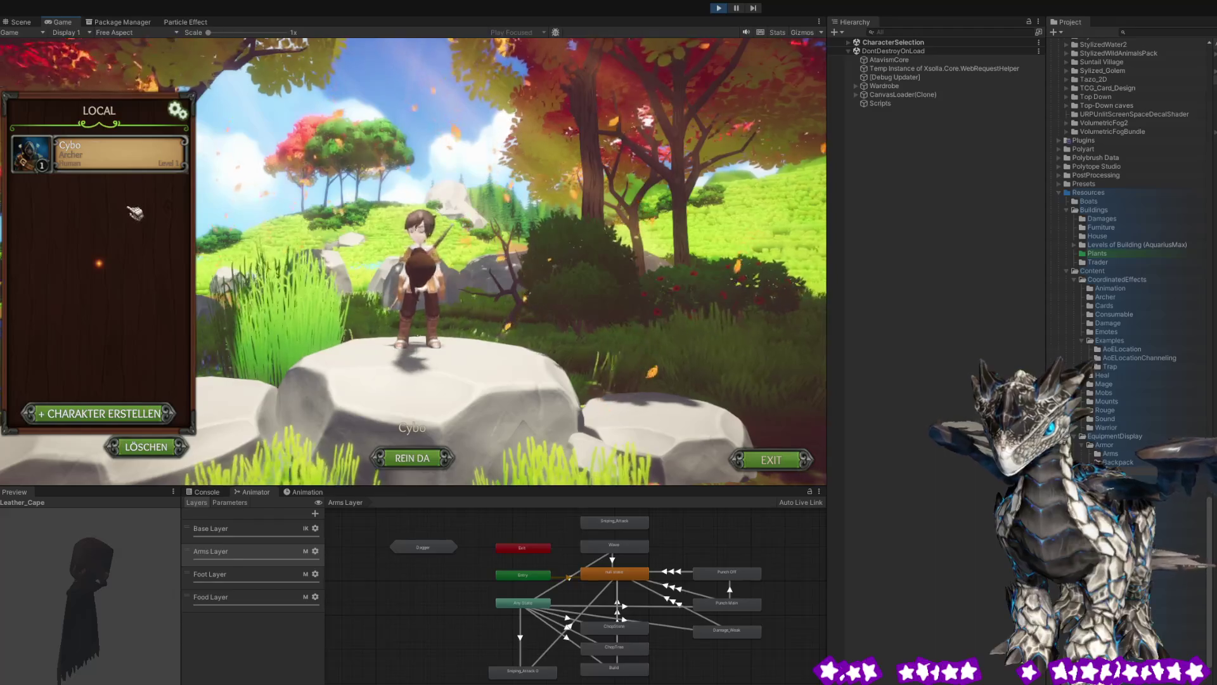
left_click(21, 21)
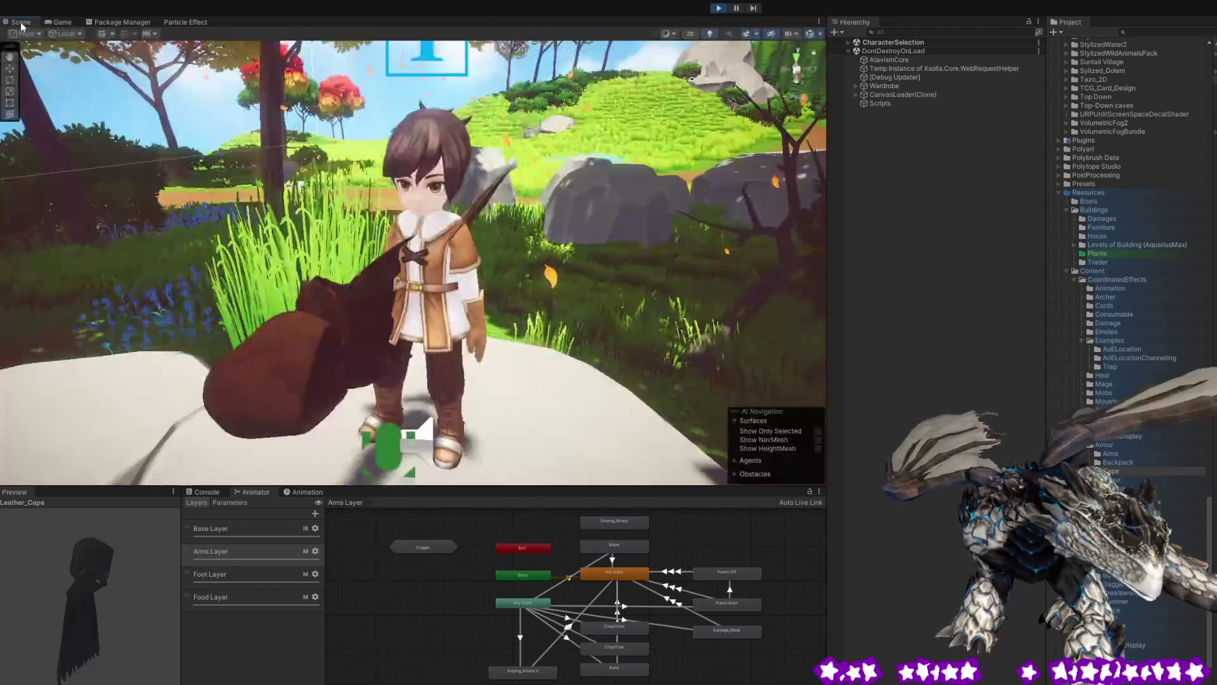
Select the protruding cape and its parent Leather_Cape(Clone), orbiting around to face the archer.
left_click(295, 318)
mouse_move(239, 317)
left_mouse_down()
mouse_move(553, 323)
mouse_move(527, 318)
left_mouse_up()
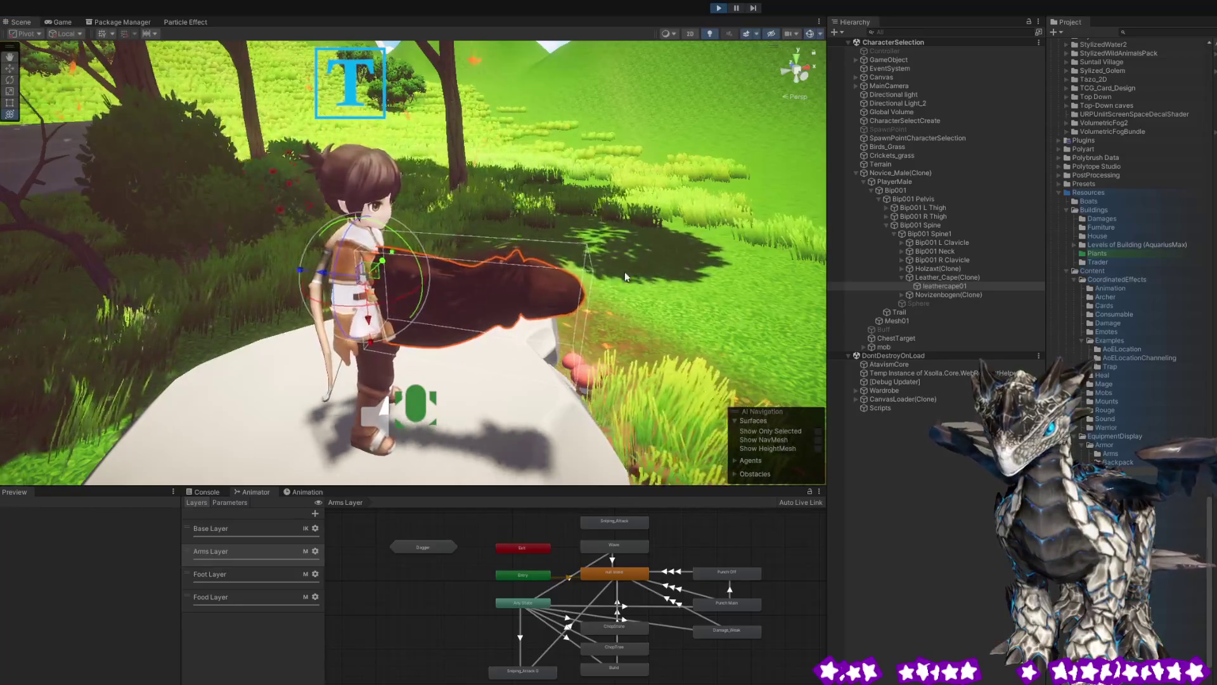
key("Left")
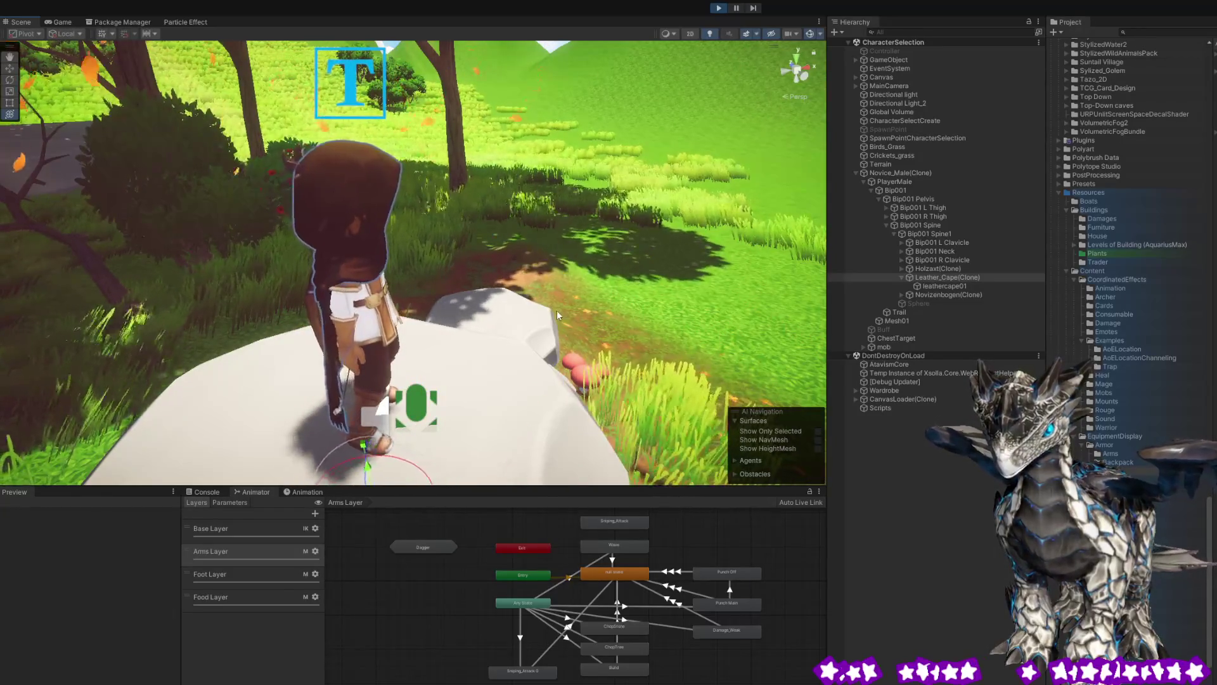
left_click_drag(581, 282, 327, 277)
scroll(374, 409, "down", 3)
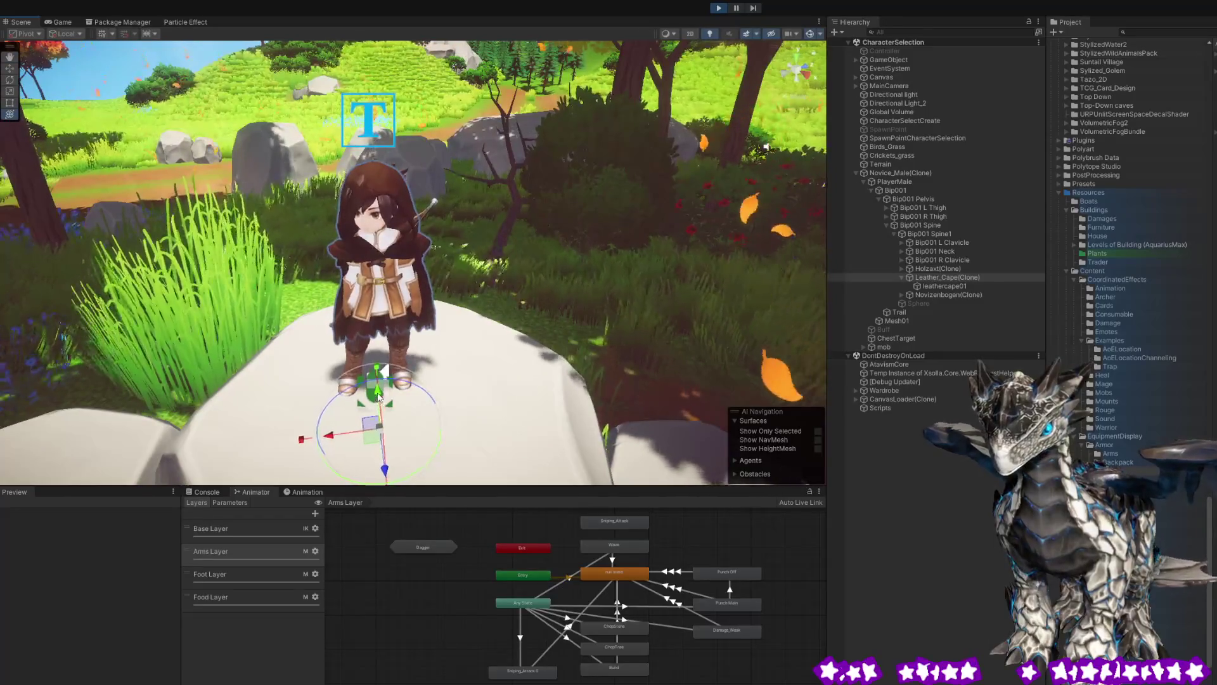
mouse_move(378, 393)
left_mouse_down()
mouse_move(748, 338)
mouse_move(543, 327)
mouse_move(470, 429)
left_mouse_up()
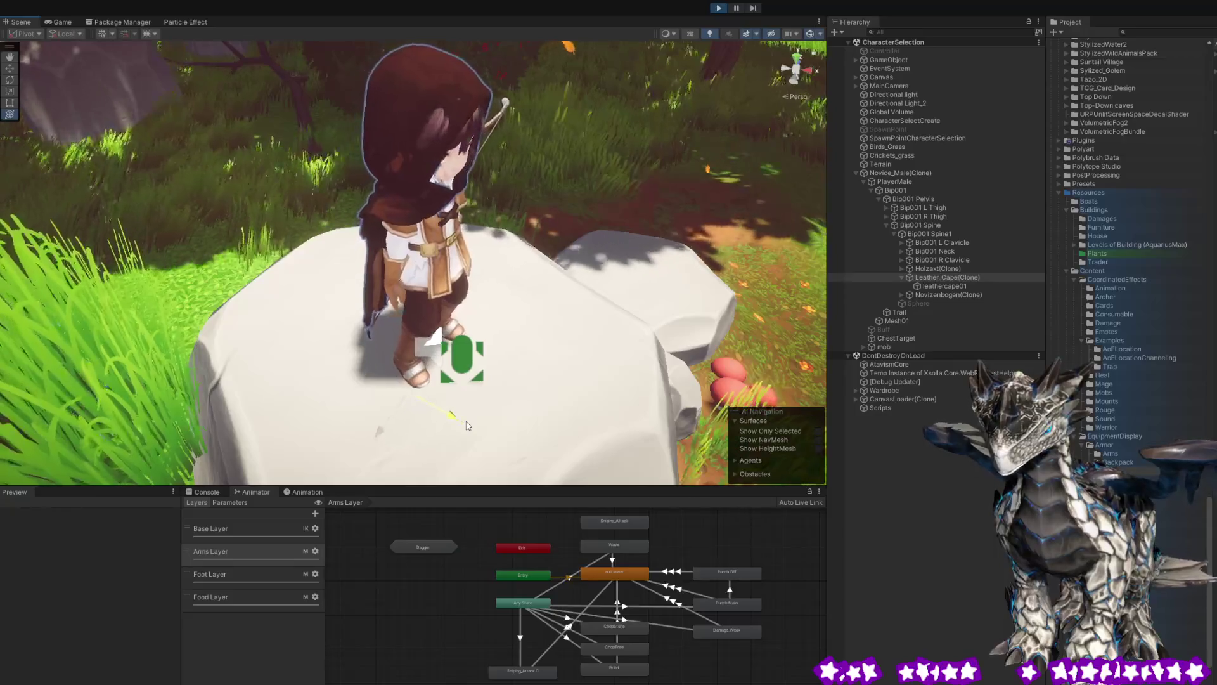
mouse_move(470, 430)
left_mouse_down()
mouse_move(492, 202)
mouse_move(819, 246)
mouse_move(623, 300)
mouse_move(673, 222)
mouse_move(539, 222)
mouse_move(474, 239)
mouse_move(507, 251)
mouse_move(466, 236)
left_mouse_up()
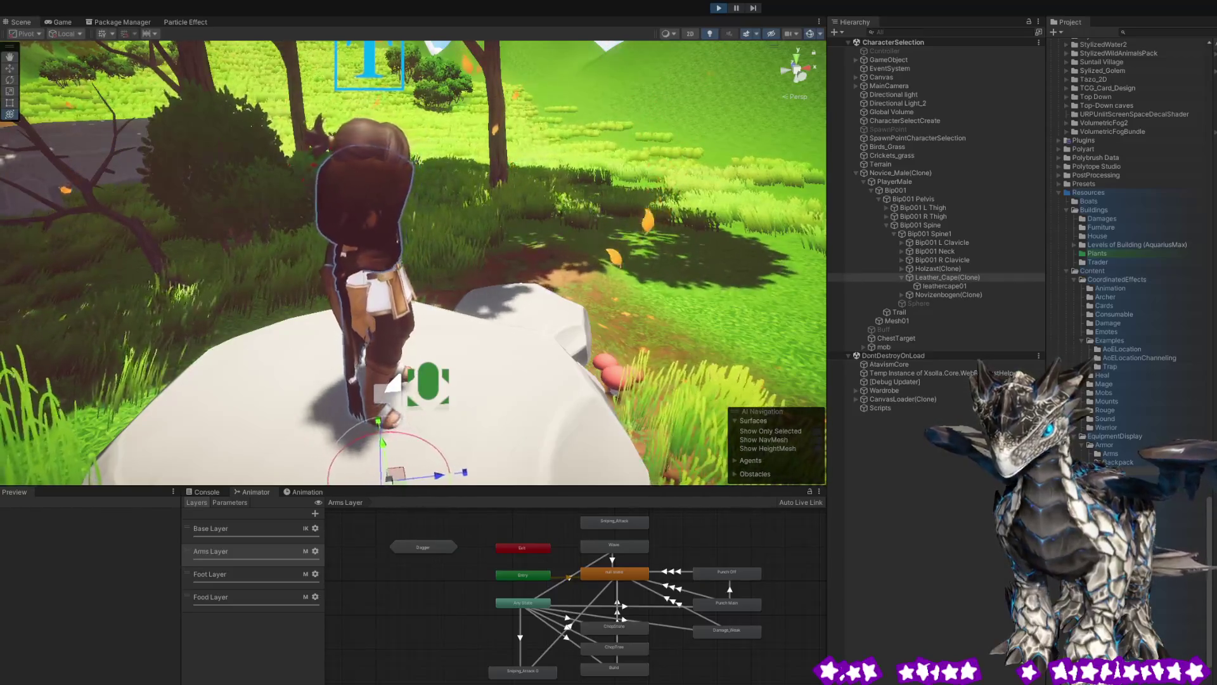
left_click_drag(211, 155, 371, 198)
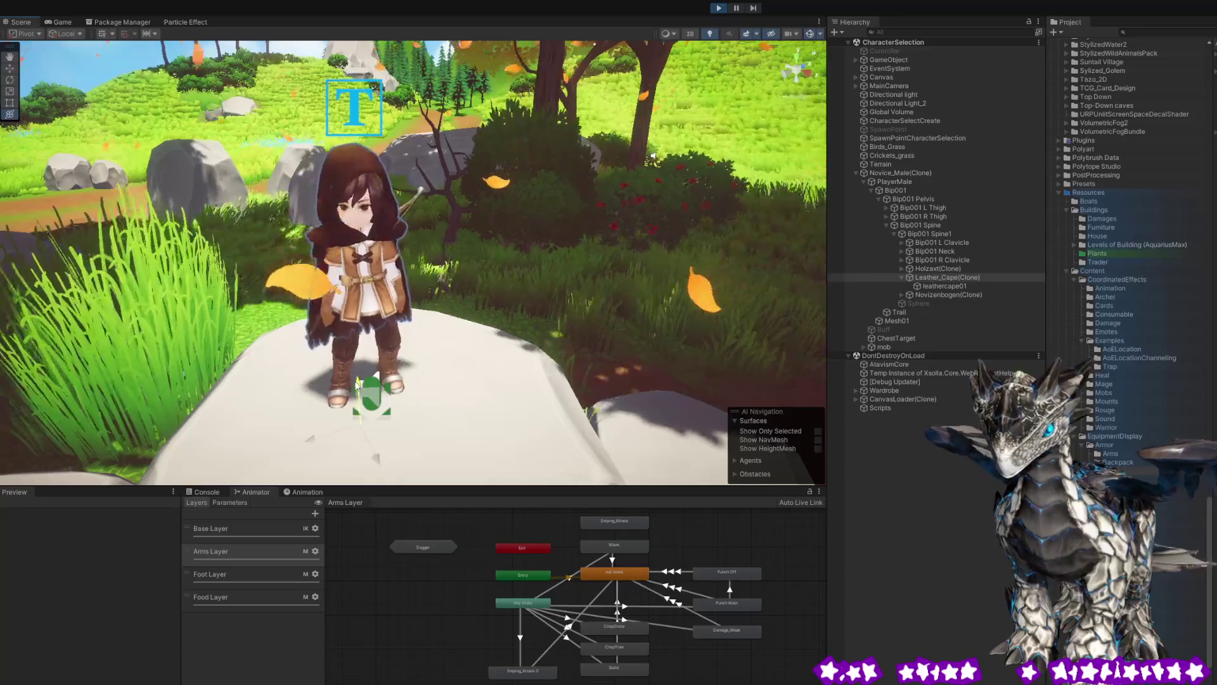
mouse_move(376, 370)
left_mouse_down()
mouse_move(230, 241)
mouse_move(575, 290)
mouse_move(567, 404)
left_mouse_up()
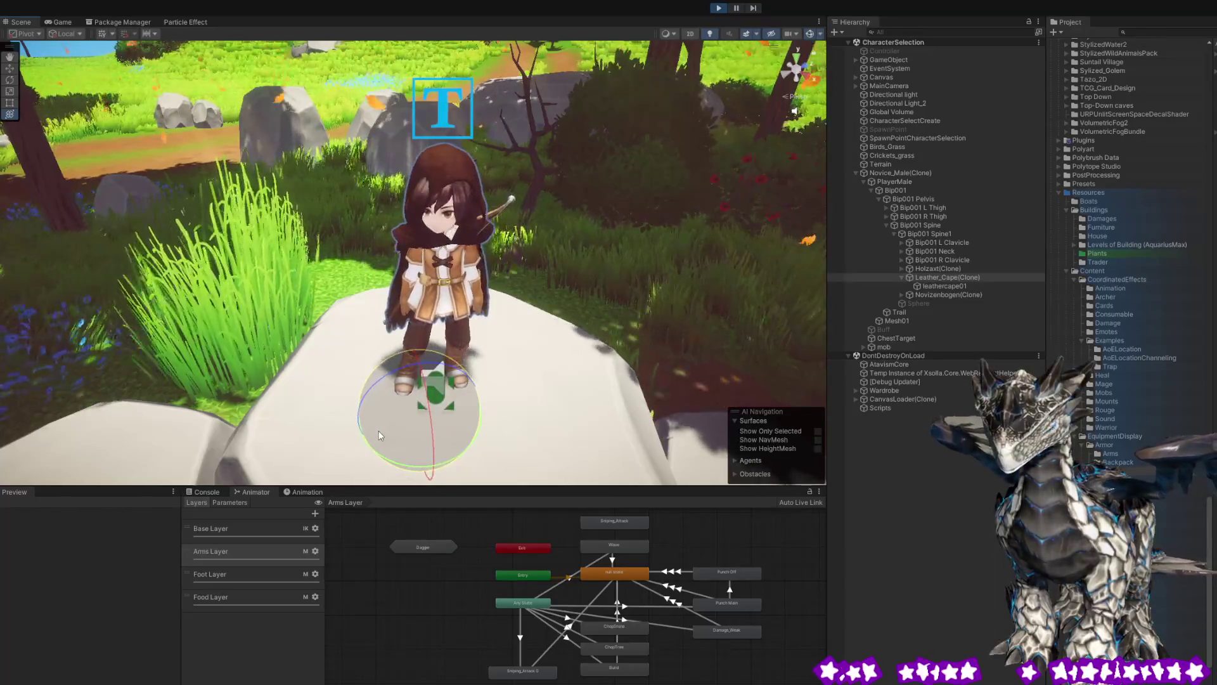
left_click_drag(378, 431, 435, 451)
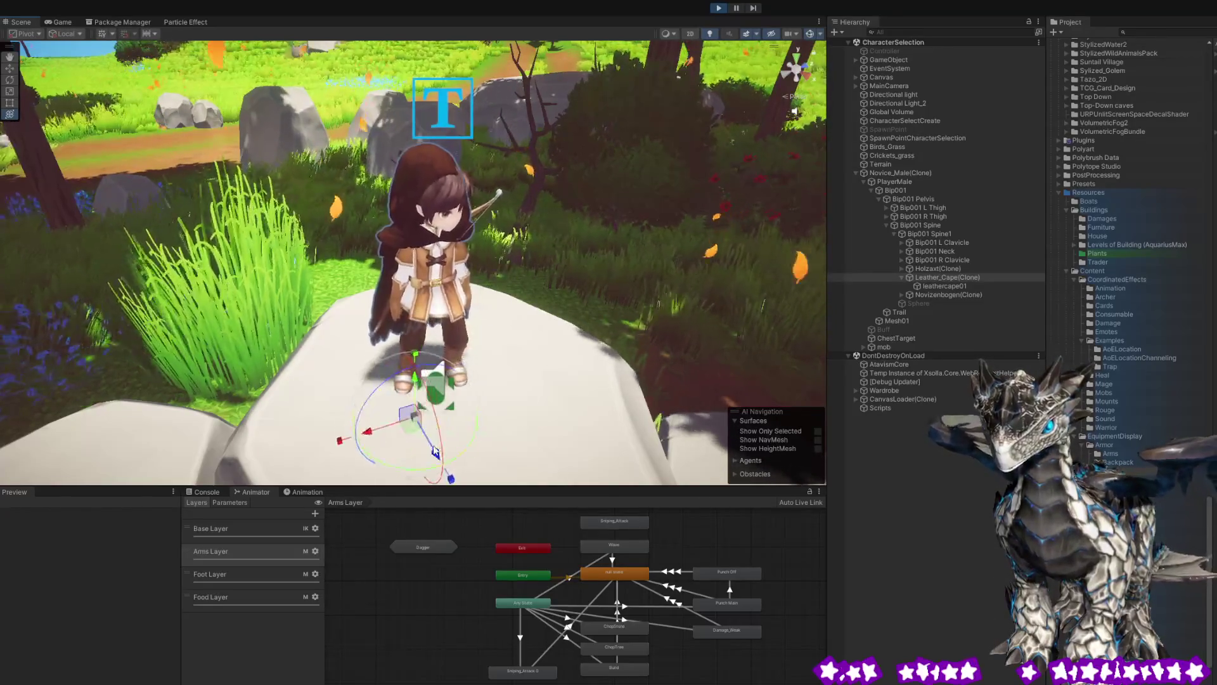
mouse_move(455, 353)
left_mouse_down()
mouse_move(798, 280)
mouse_move(747, 314)
left_mouse_up()
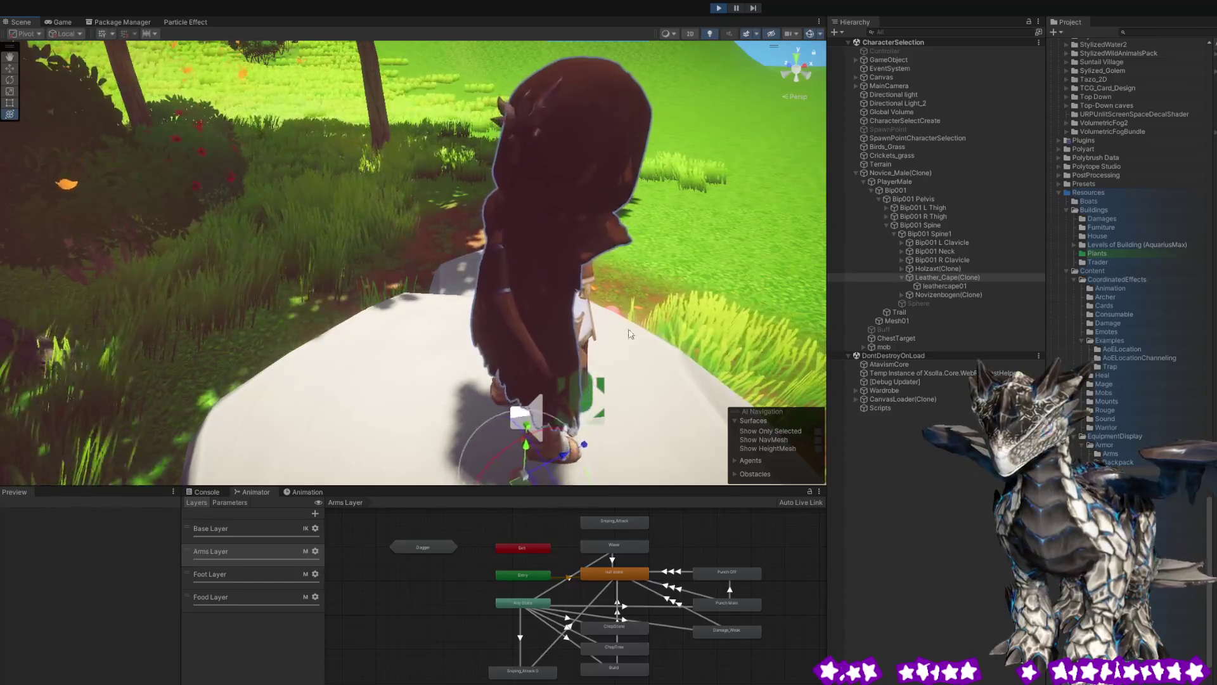
mouse_move(638, 276)
left_mouse_down()
mouse_move(355, 234)
mouse_move(218, 288)
left_mouse_up()
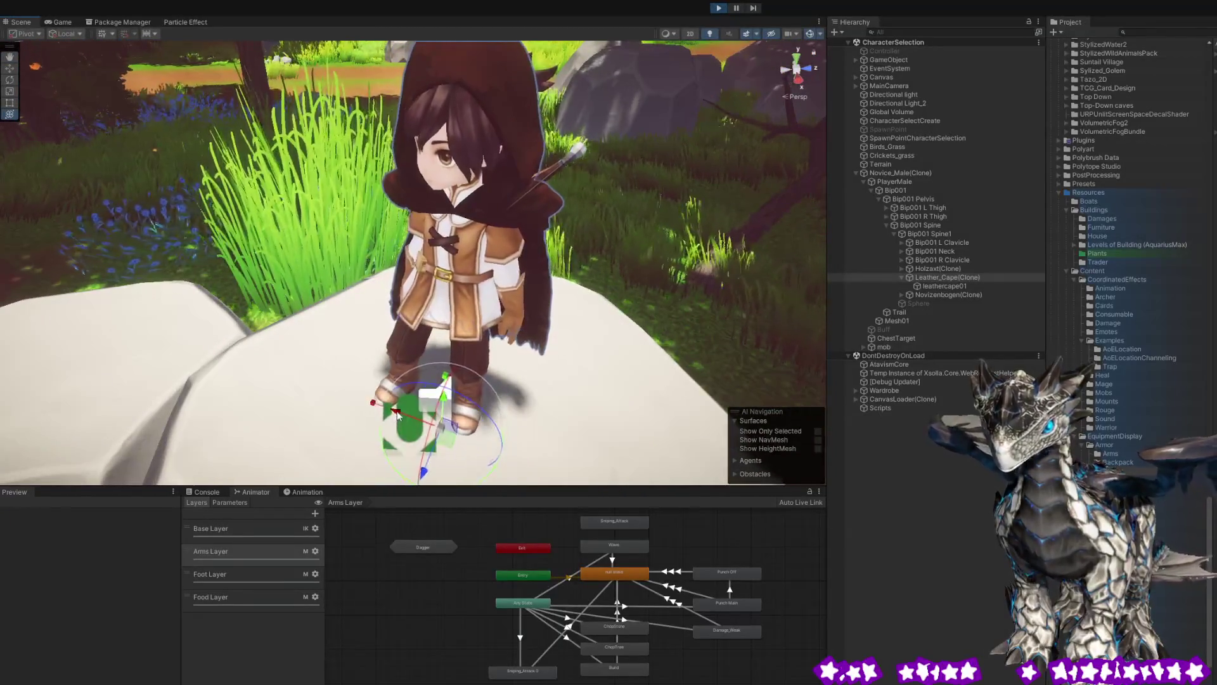
left_click_drag(398, 416, 415, 396)
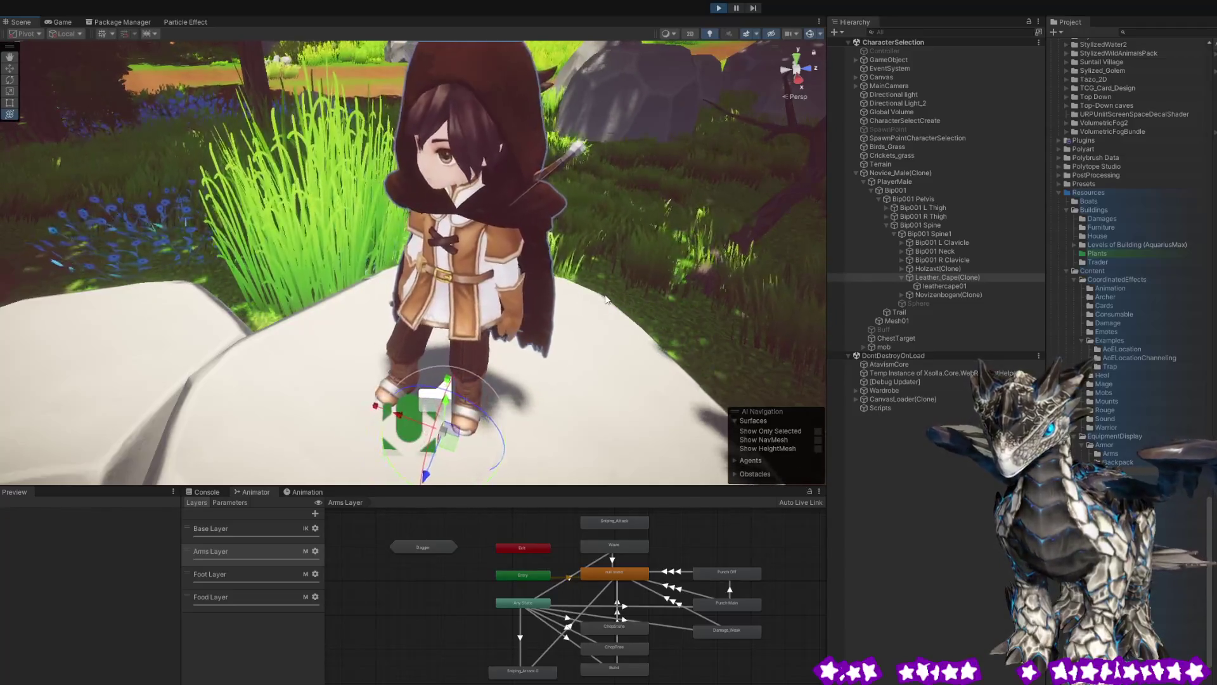
mouse_move(212, 261)
left_mouse_down()
mouse_move(404, 219)
mouse_move(824, 212)
mouse_move(821, 184)
mouse_move(5, 157)
mouse_move(817, 158)
mouse_move(760, 165)
mouse_move(697, 139)
mouse_move(704, 209)
mouse_move(340, 172)
left_mouse_up()
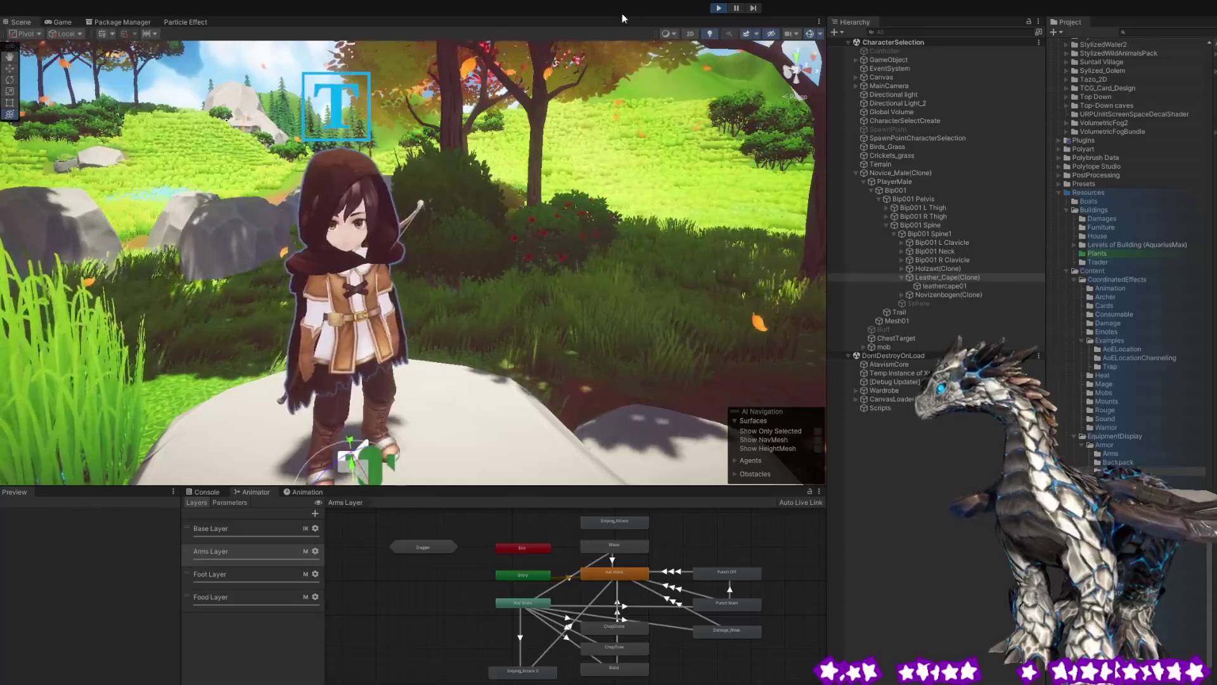
Stop and restart Play mode, then turn the archer around to show her cape.
left_click(721, 9)
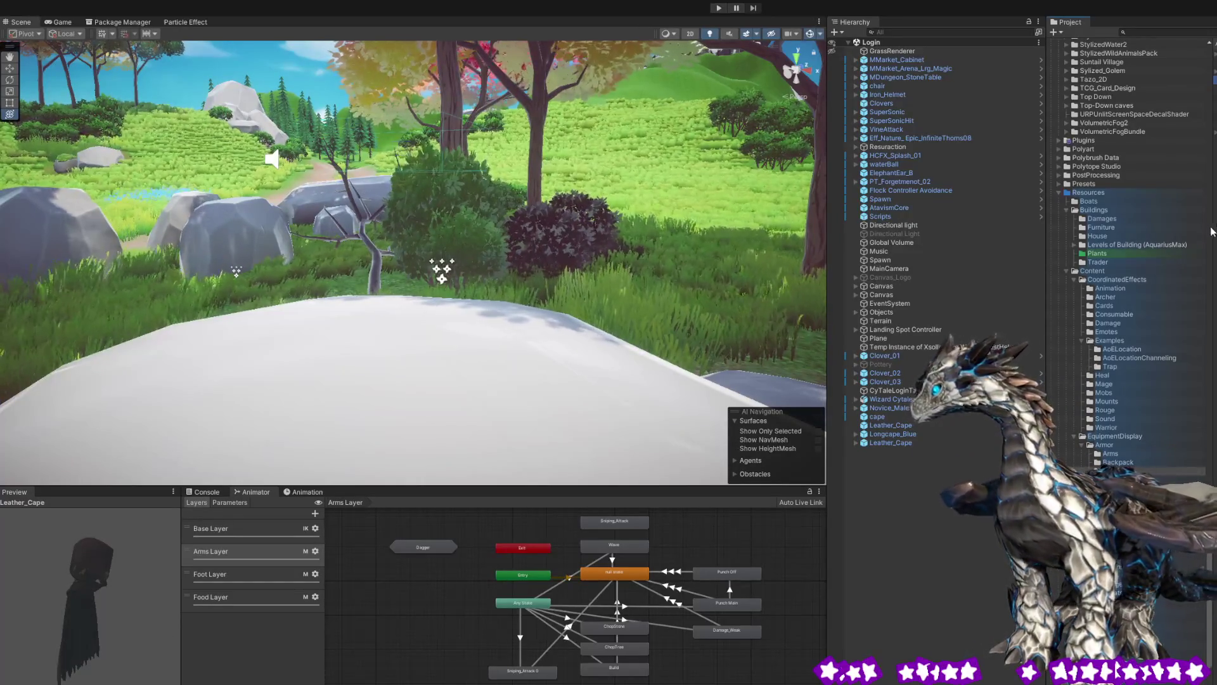
left_click(724, 8)
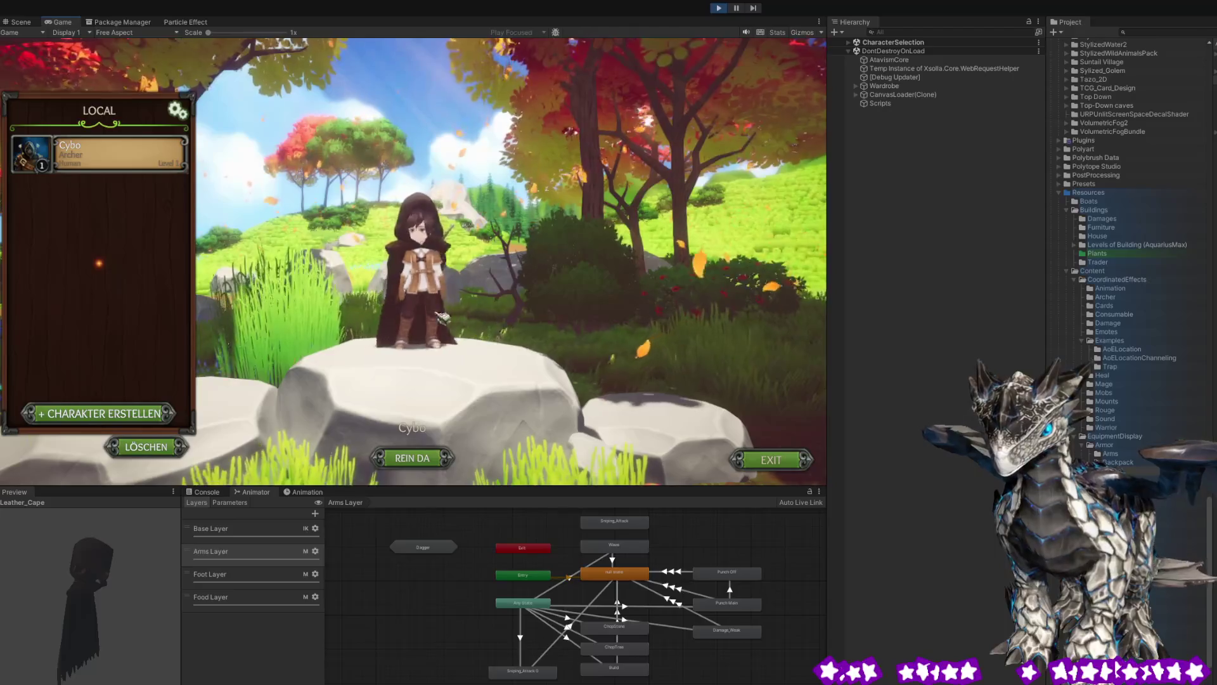
mouse_move(501, 322)
left_mouse_down()
mouse_move(732, 336)
mouse_move(511, 322)
left_mouse_up()
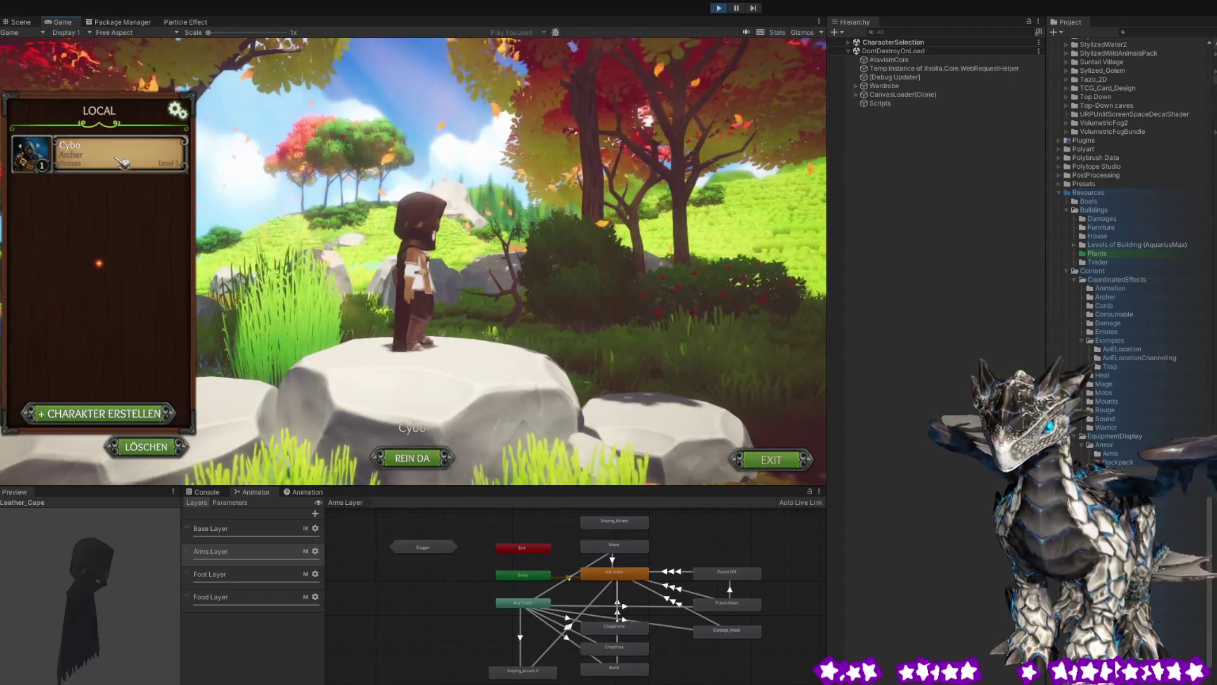
Select and frame Leather_Cape(Clone) on the archer in the Scene view, then stop Play mode.
key("ctrl+1")
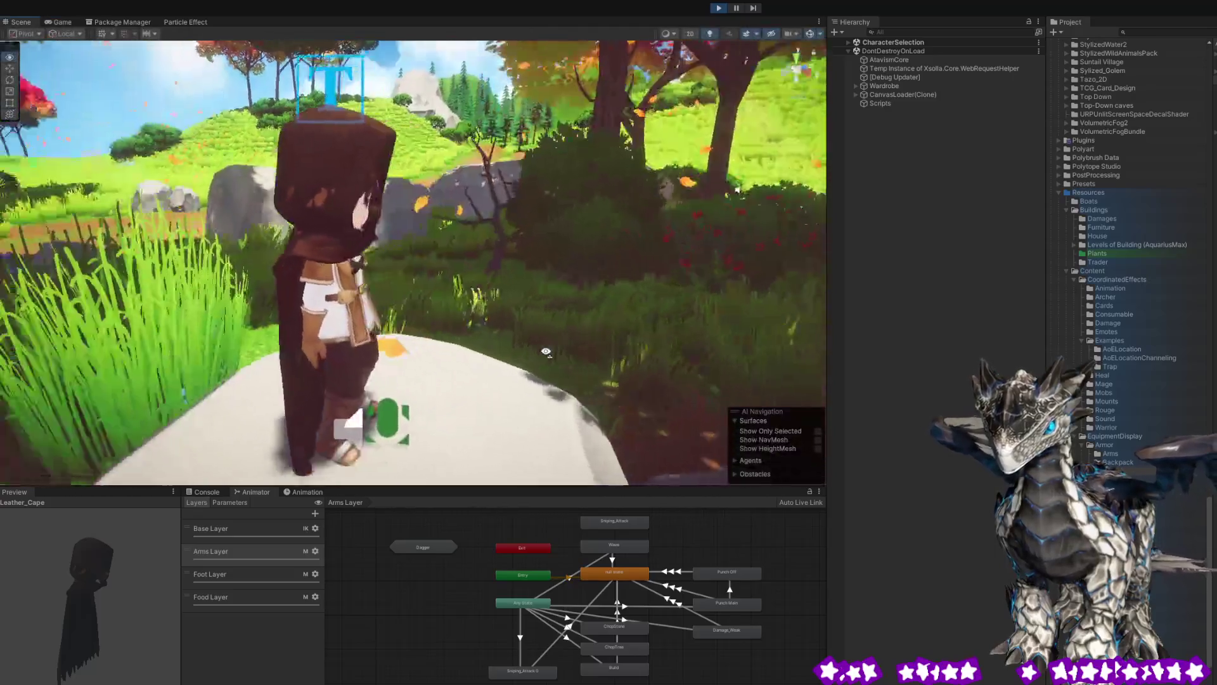
left_click_drag(545, 352, 372, 250)
left_click(371, 251)
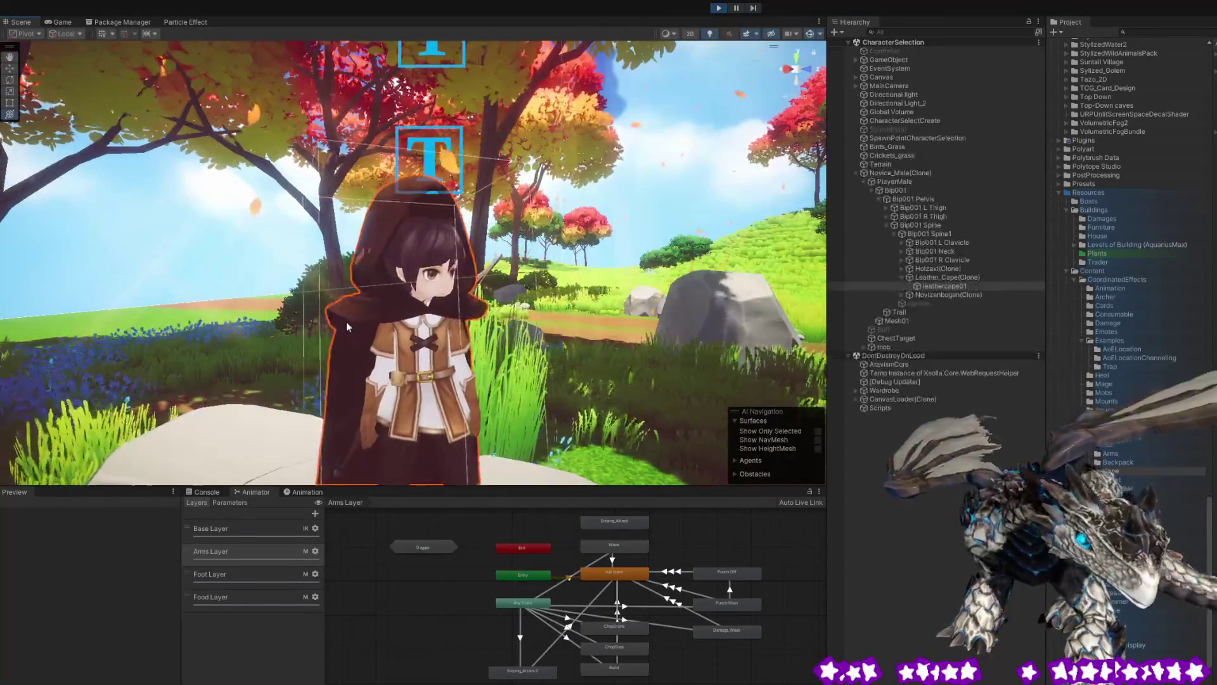
mouse_move(238, 260)
left_mouse_down()
mouse_move(573, 329)
mouse_move(385, 268)
mouse_move(222, 277)
mouse_move(272, 282)
left_mouse_up()
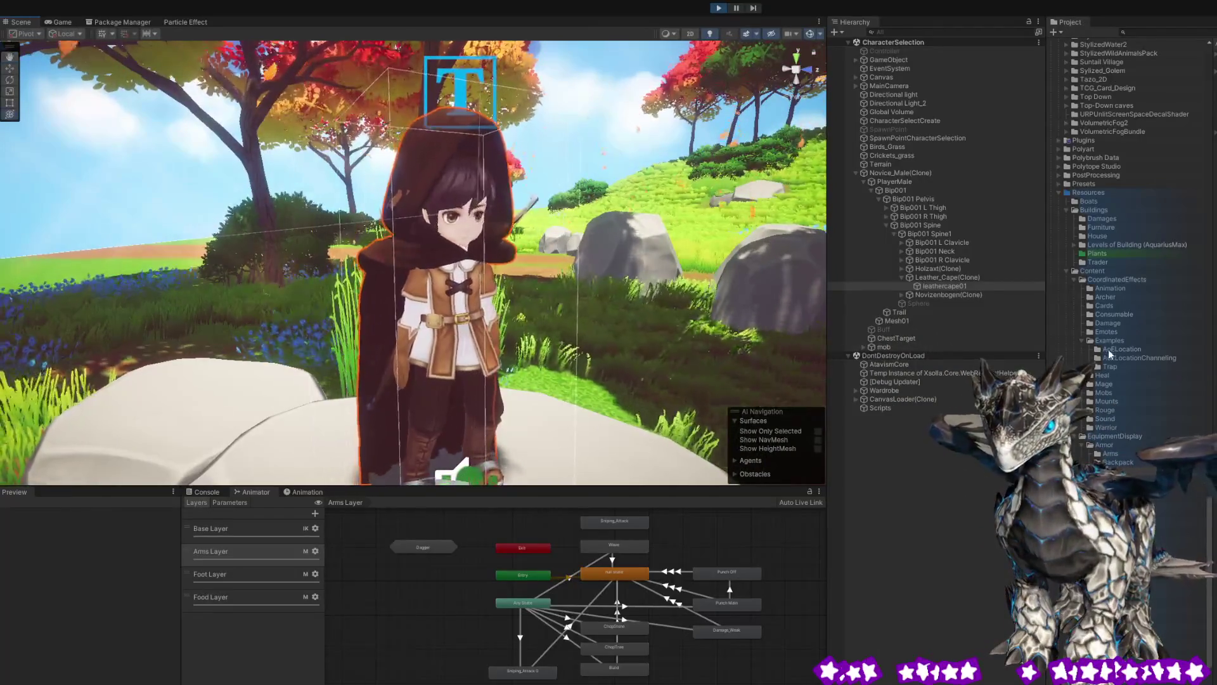
left_click(951, 277)
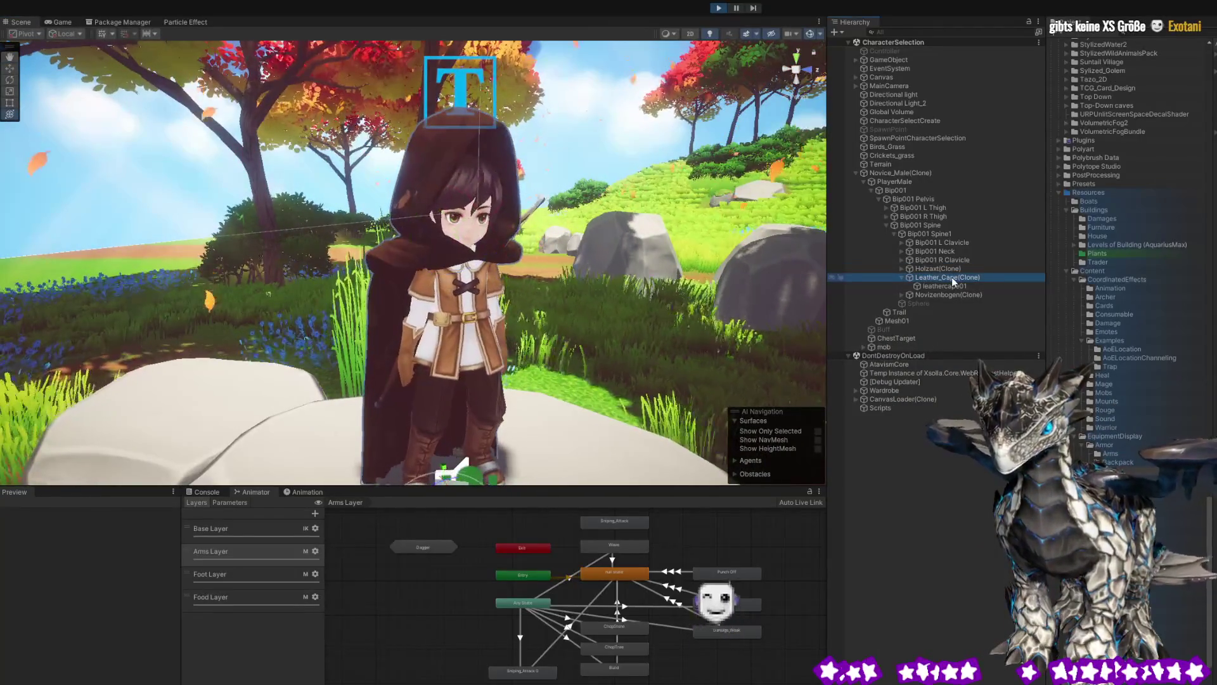
key("f")
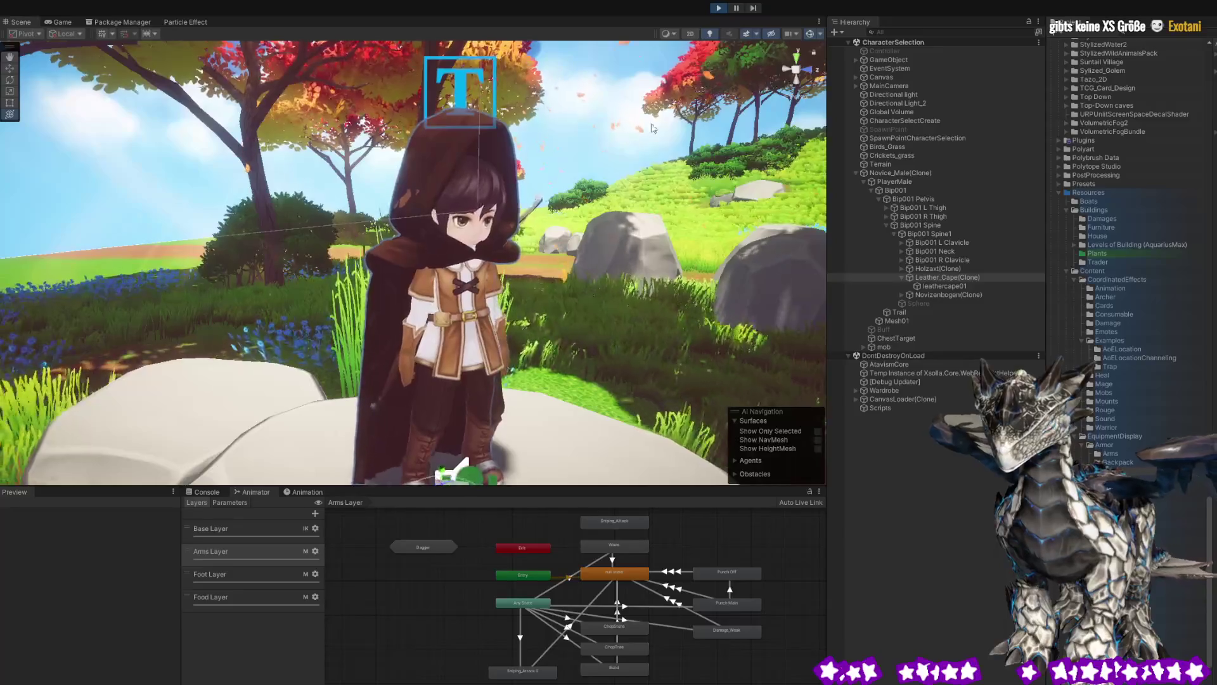
left_click(719, 9)
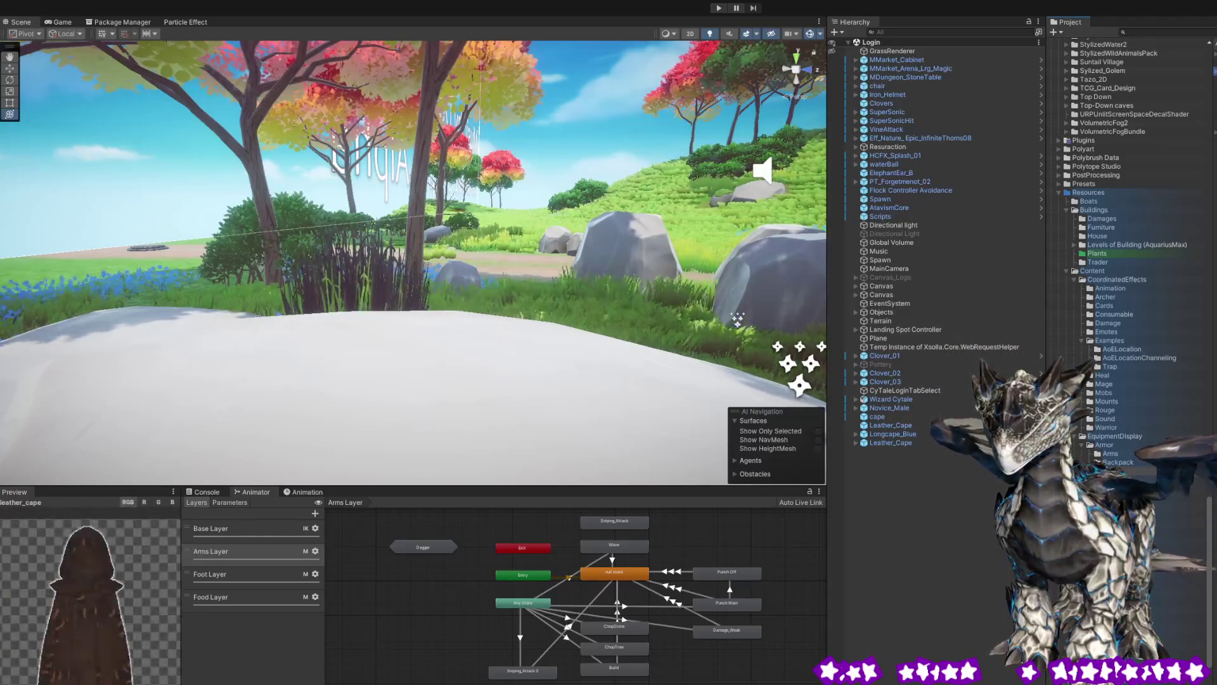
Open the Leather_Cape prefab in Prefab Mode and select its leathercape01 mesh.
double_click(1125, 479)
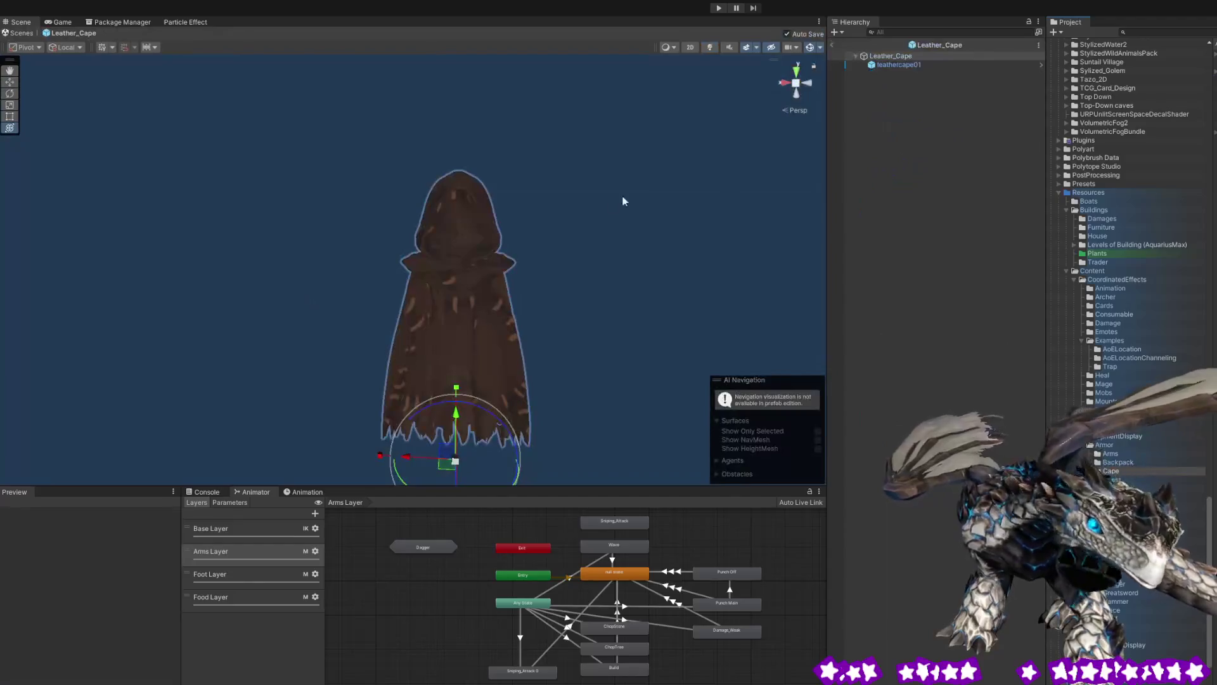
left_click(915, 63)
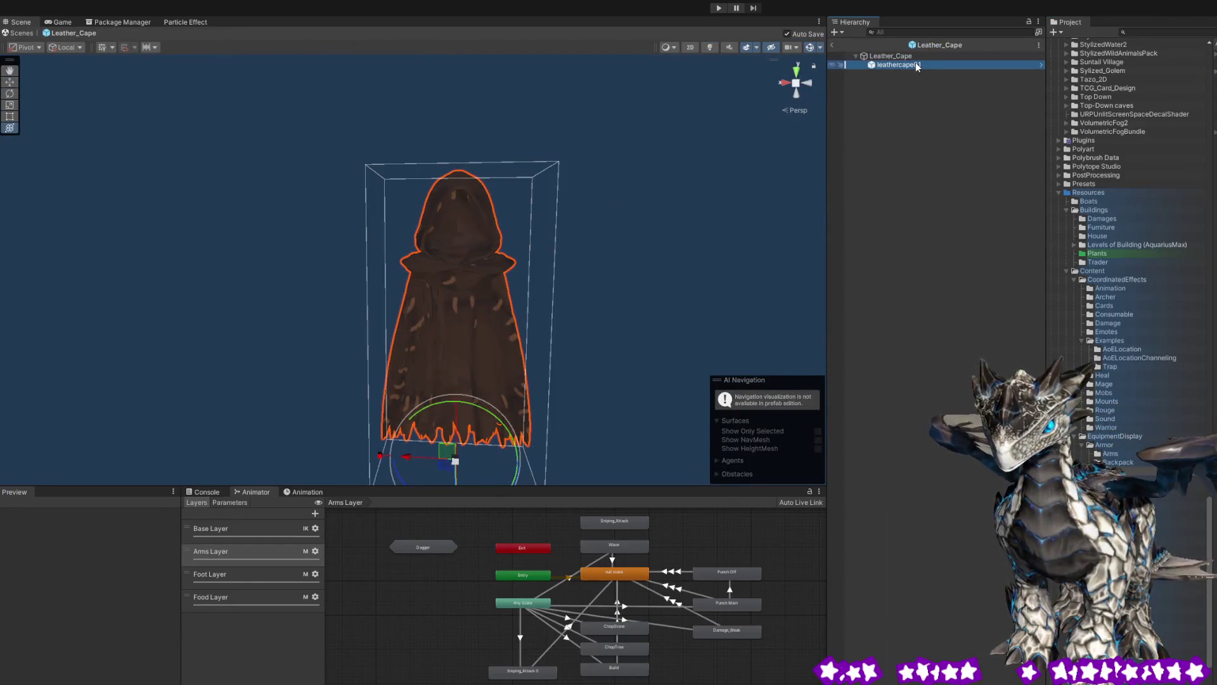
left_click(907, 58)
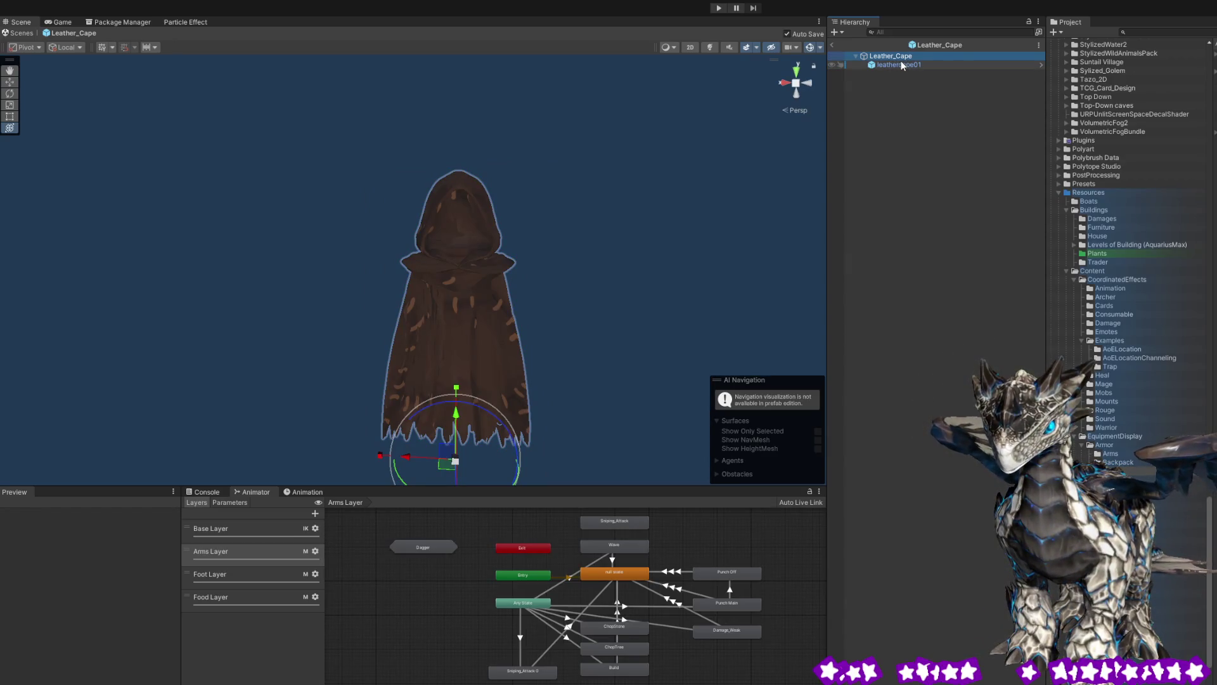
left_click(907, 66)
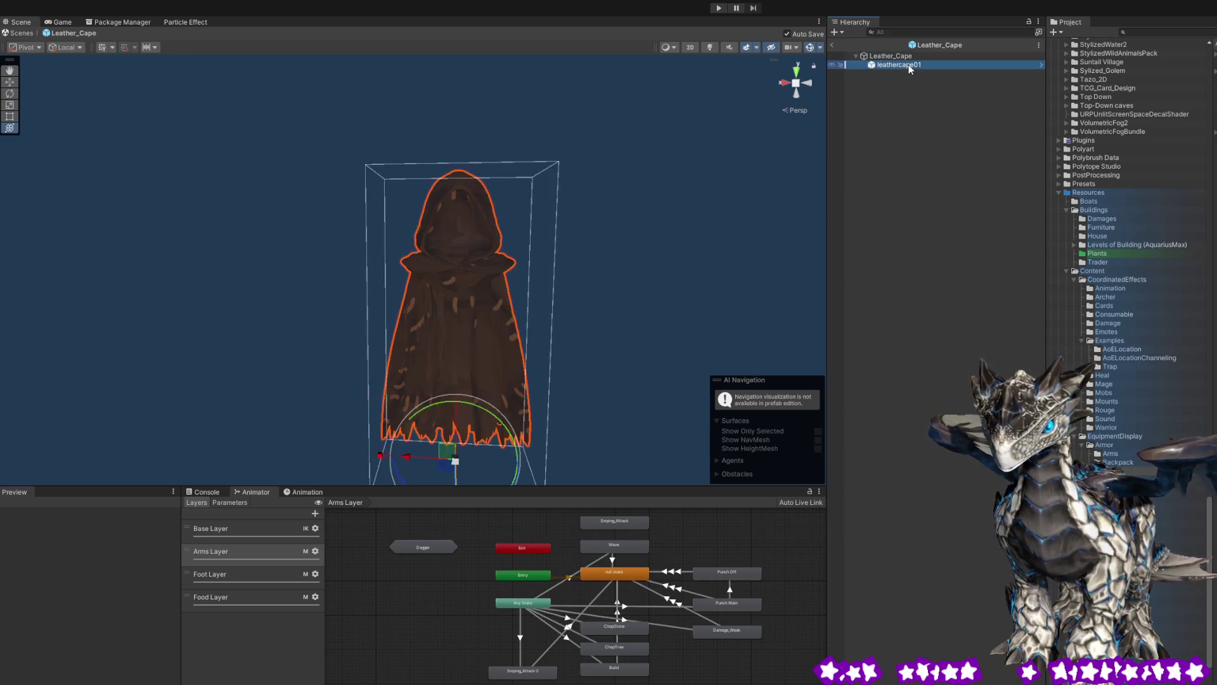
left_click(903, 56)
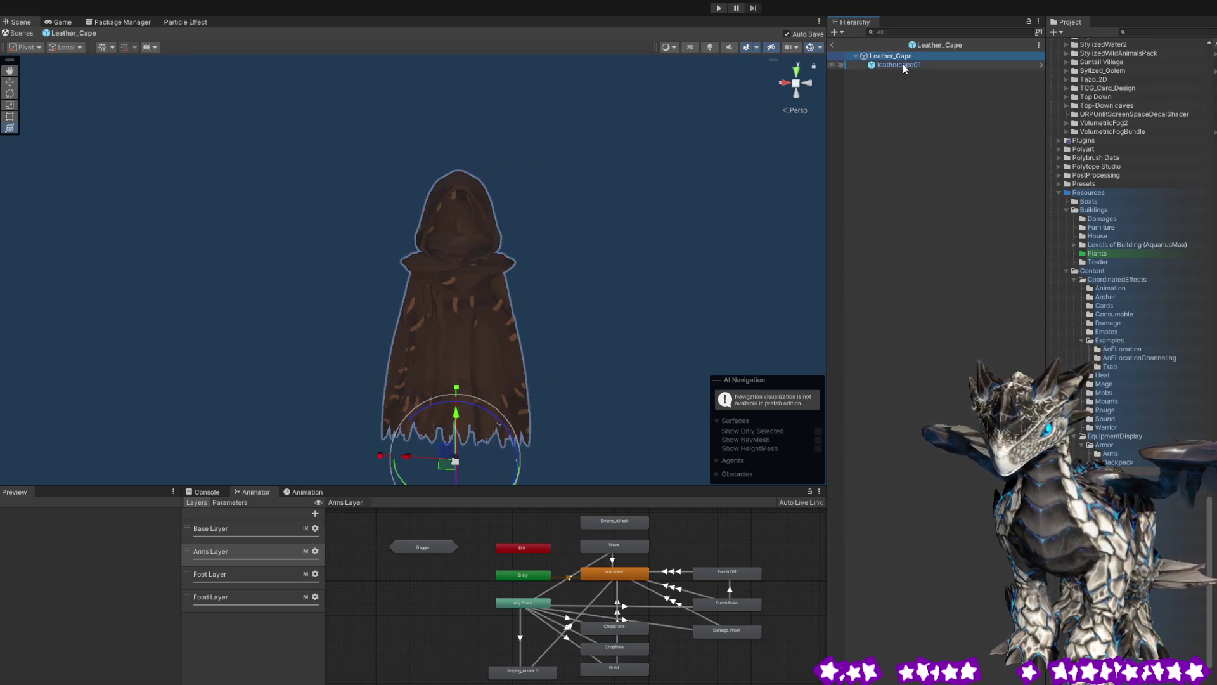
left_click(903, 63)
left_click(902, 57)
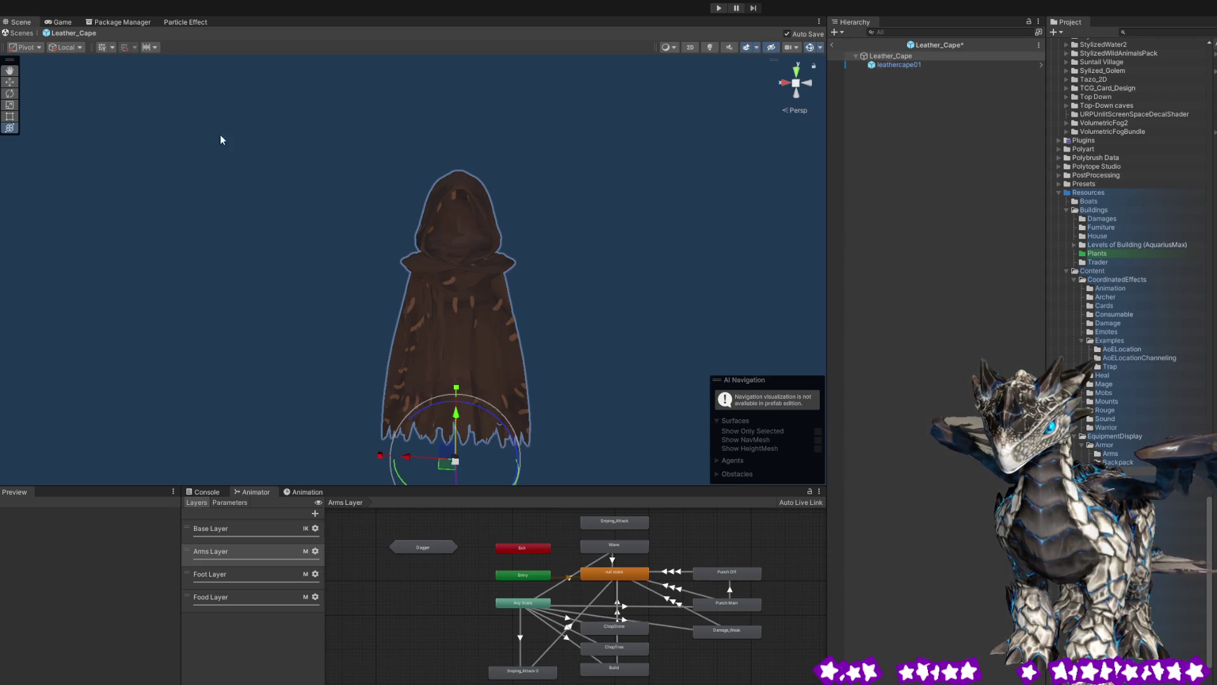
left_click(910, 67)
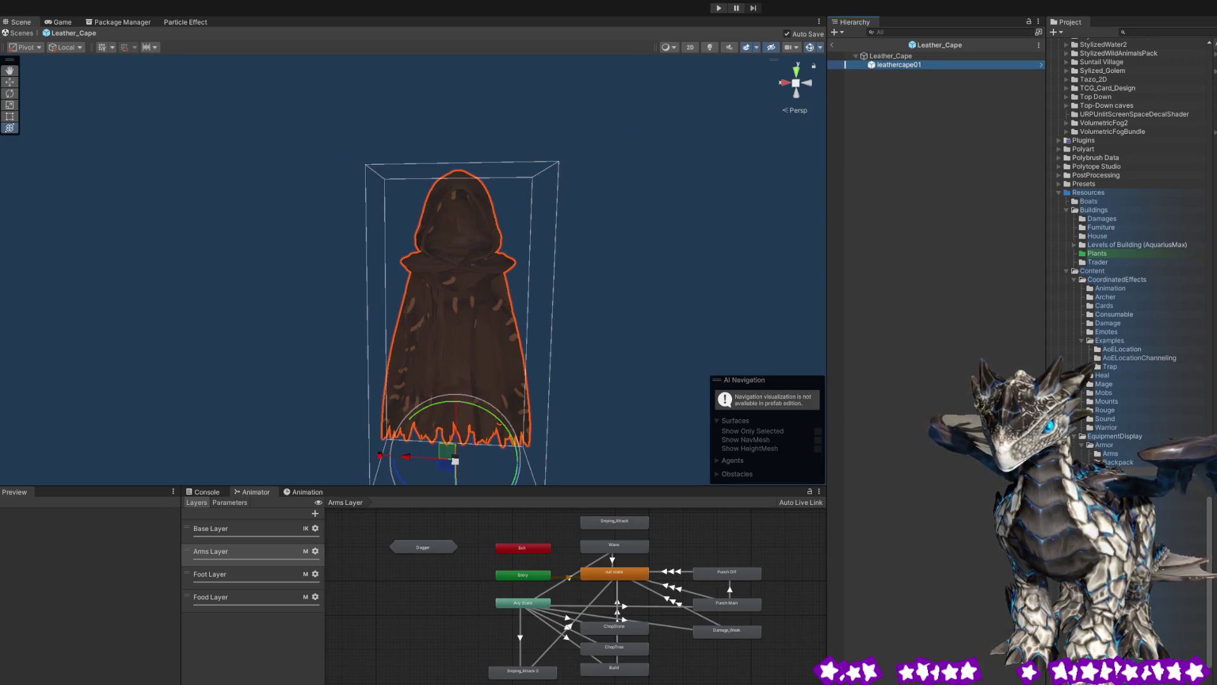
Step through leathercape01's scale changes with undo/redo until its full shape returns, then deselect.
key("ctrl+y")
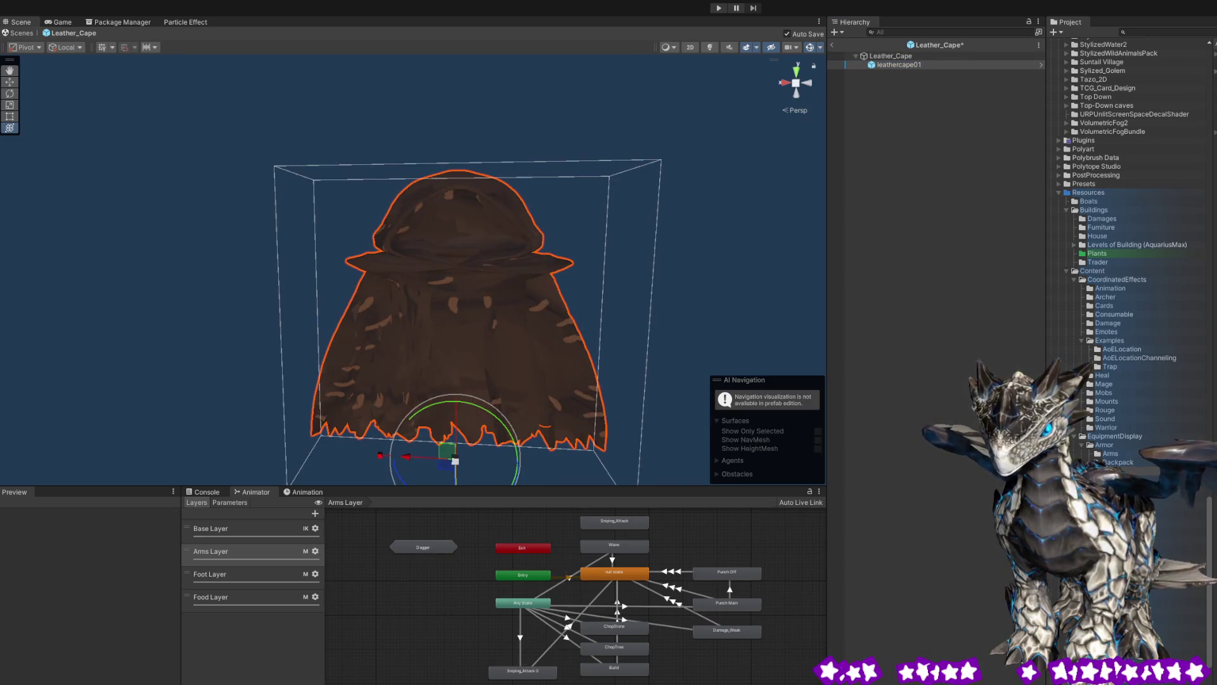
key("ctrl+y")
scroll(466, 302, "down", 5)
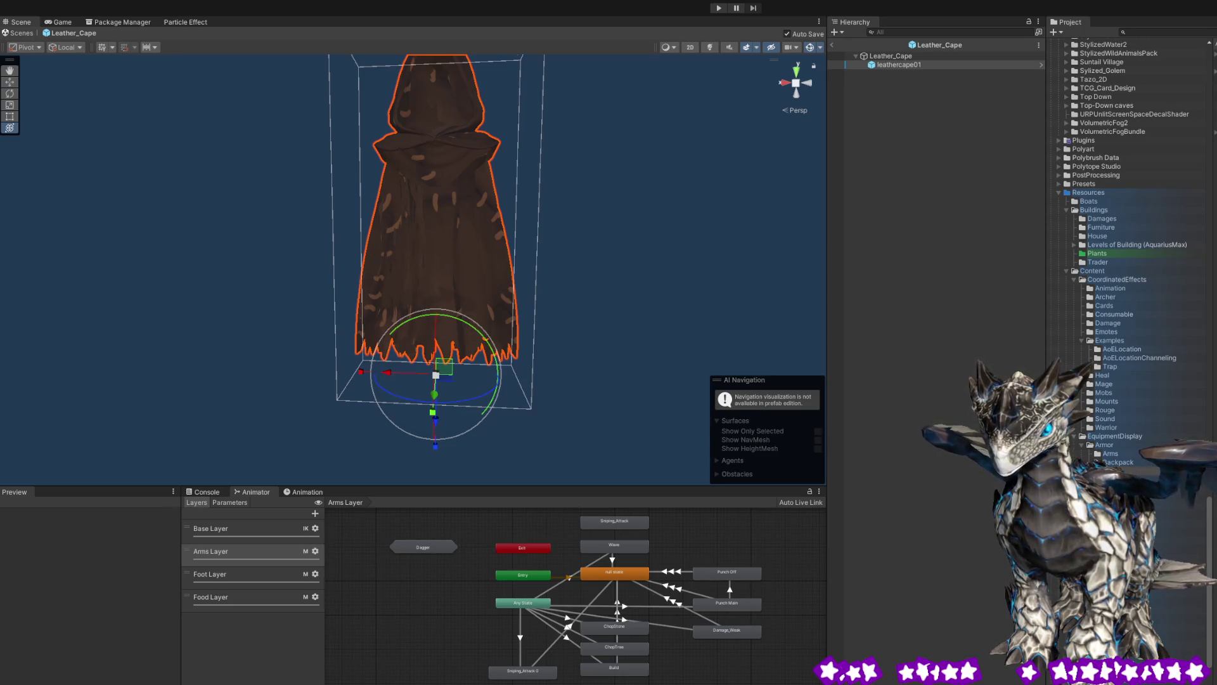
key("ctrl+z")
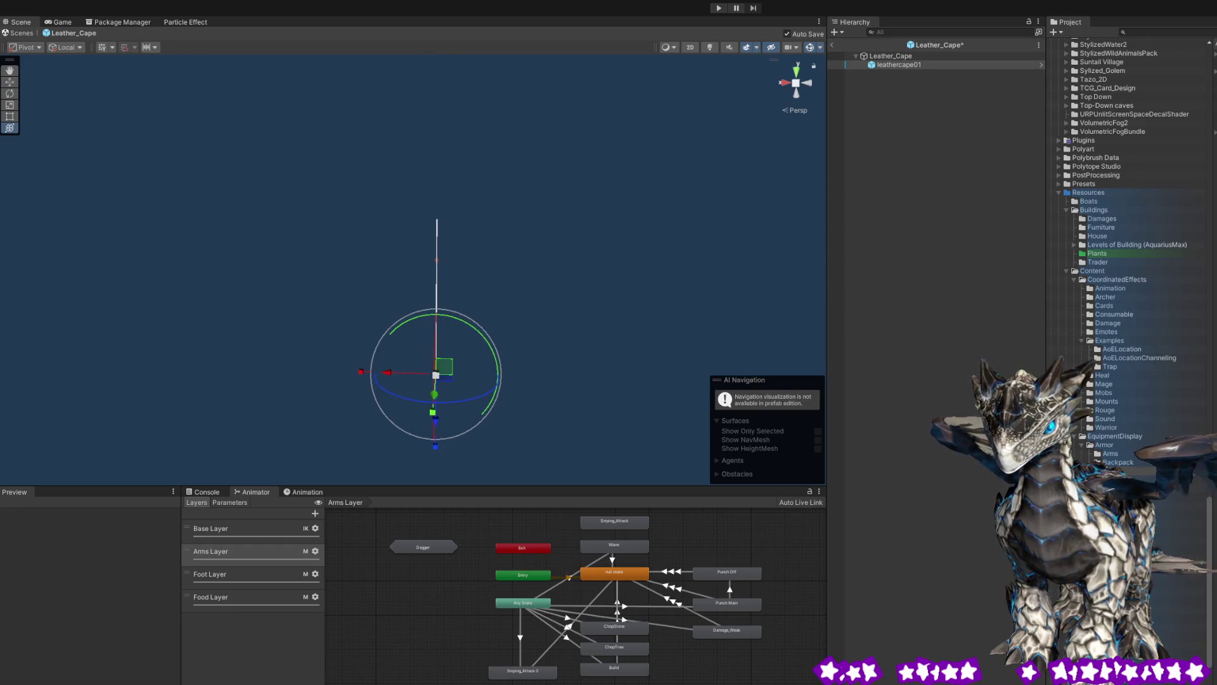
key("ctrl+y")
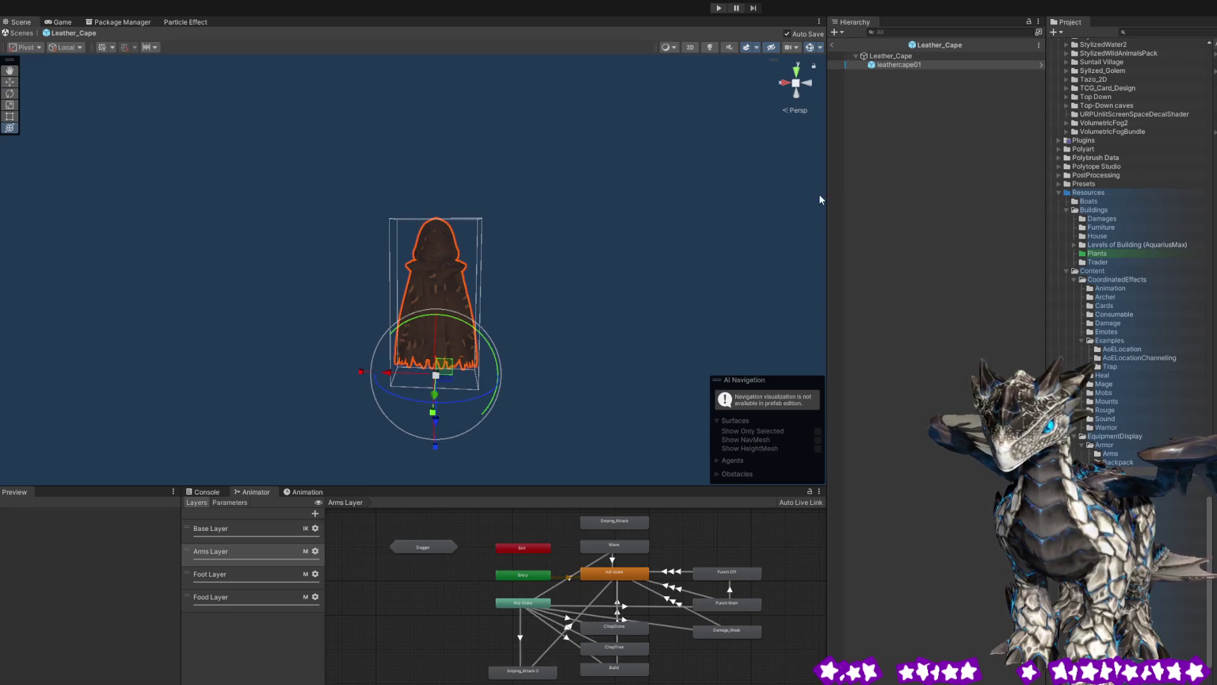
left_click(900, 56)
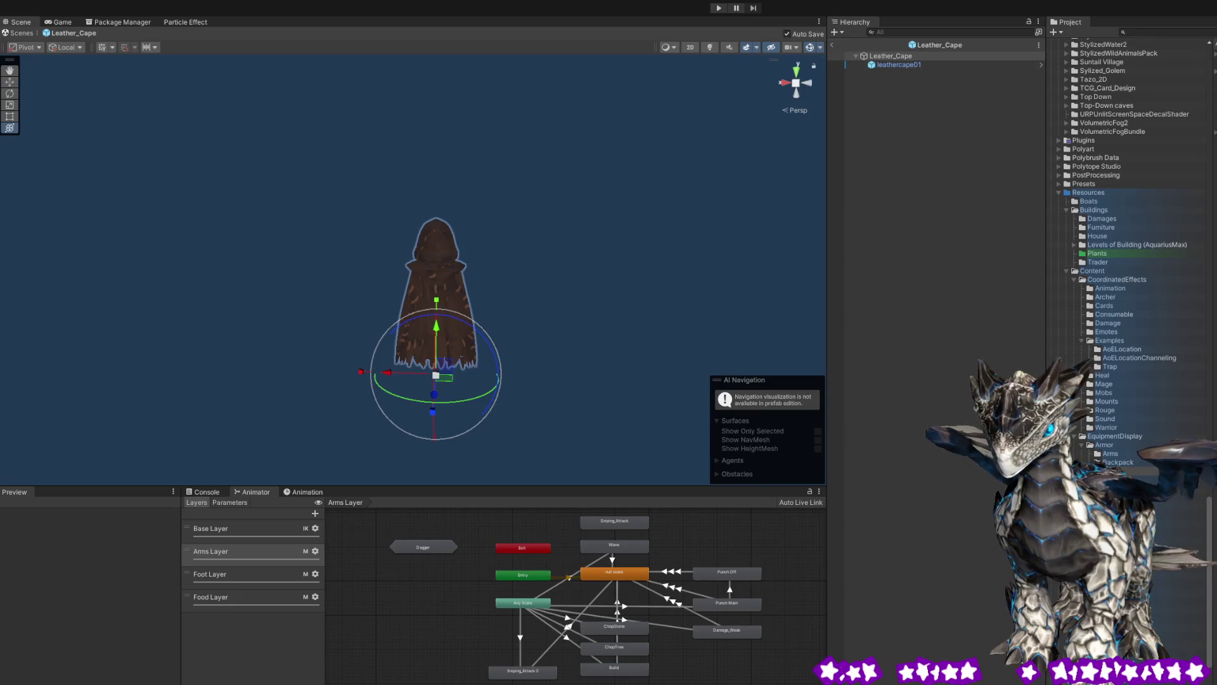
left_click(967, 190)
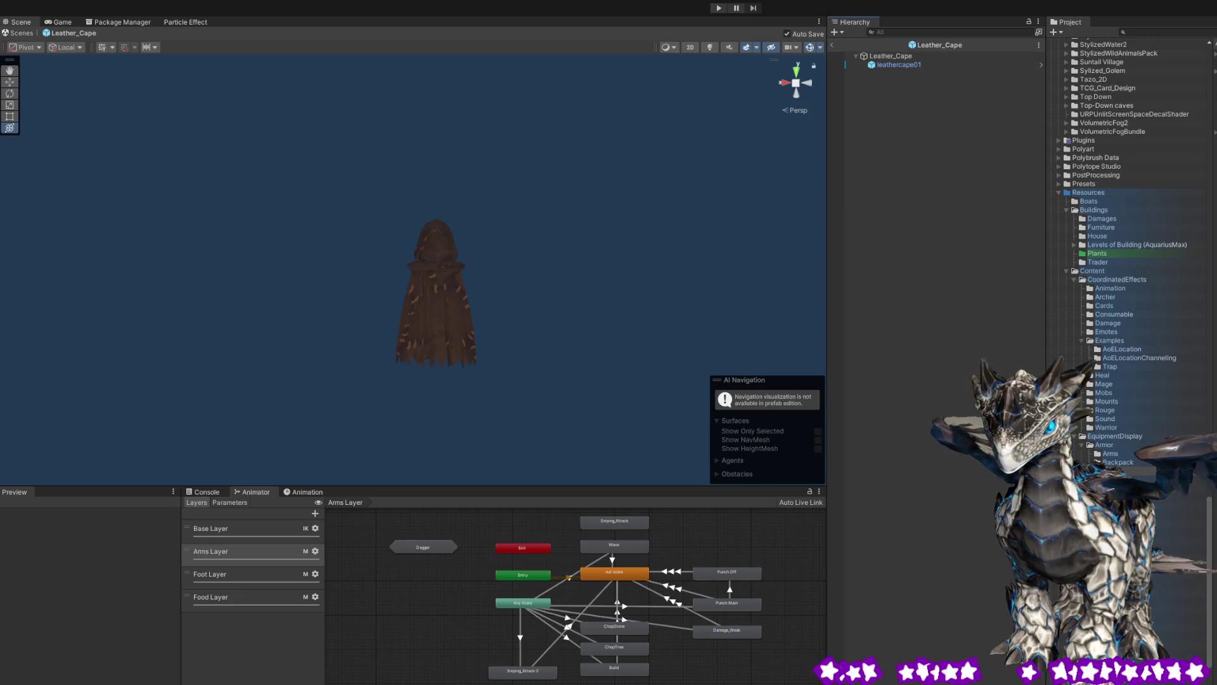
Play the game, log in via EINLOGGEN, rotate the archer to see her back, then open Leather_Cape.
left_click(719, 9)
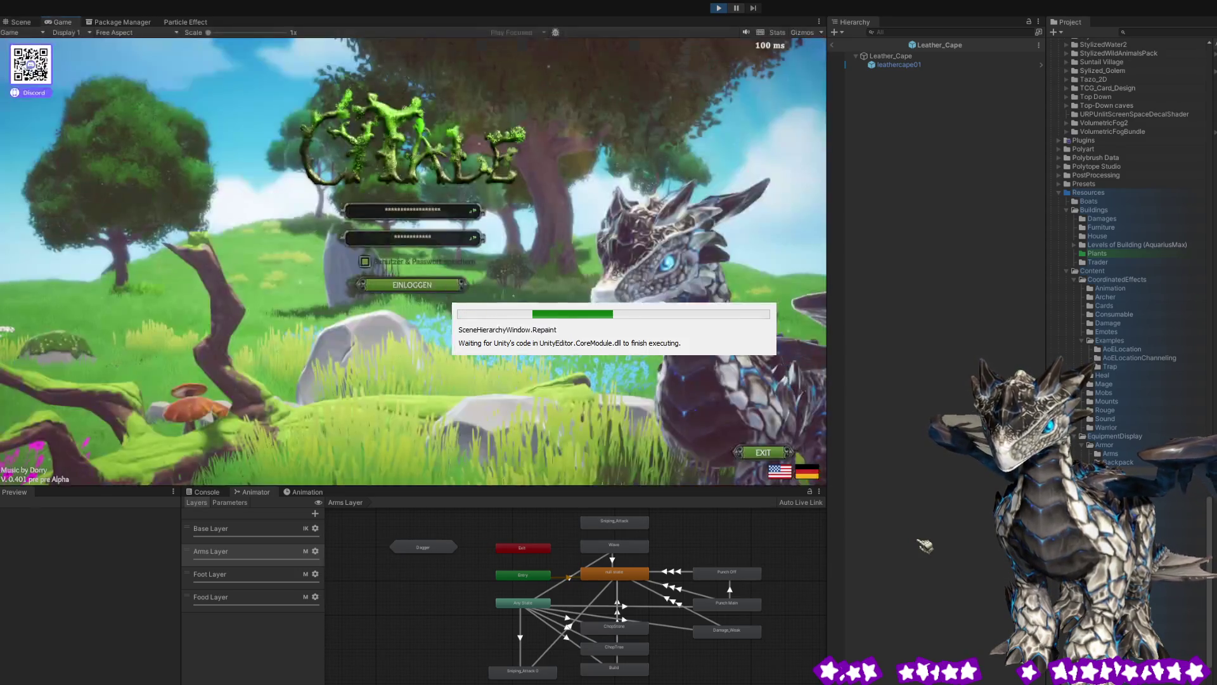
left_click(442, 290)
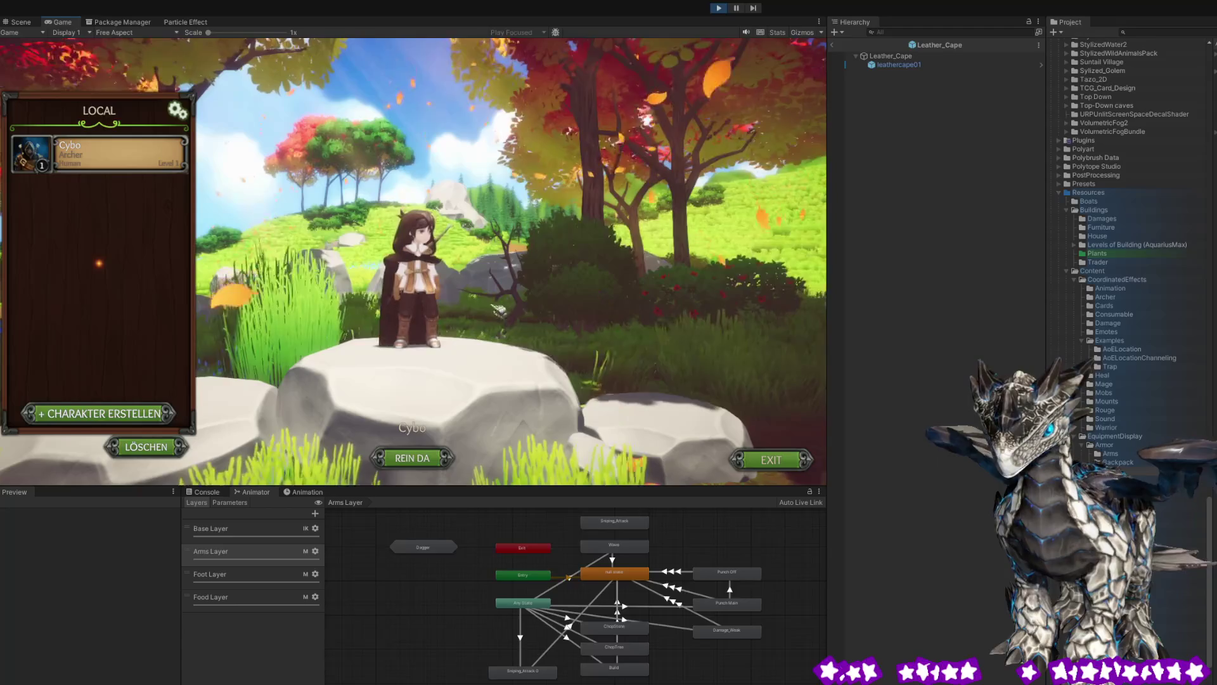
left_click_drag(431, 292, 599, 298)
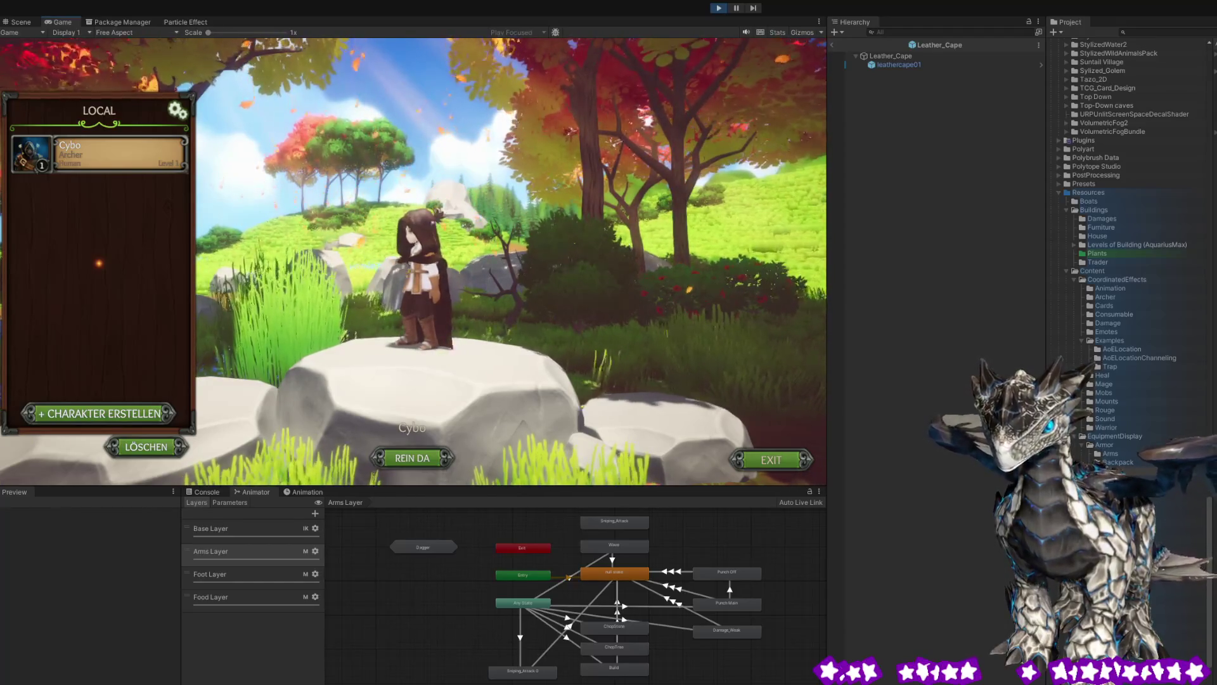
key("ctrl+1")
left_click(437, 260)
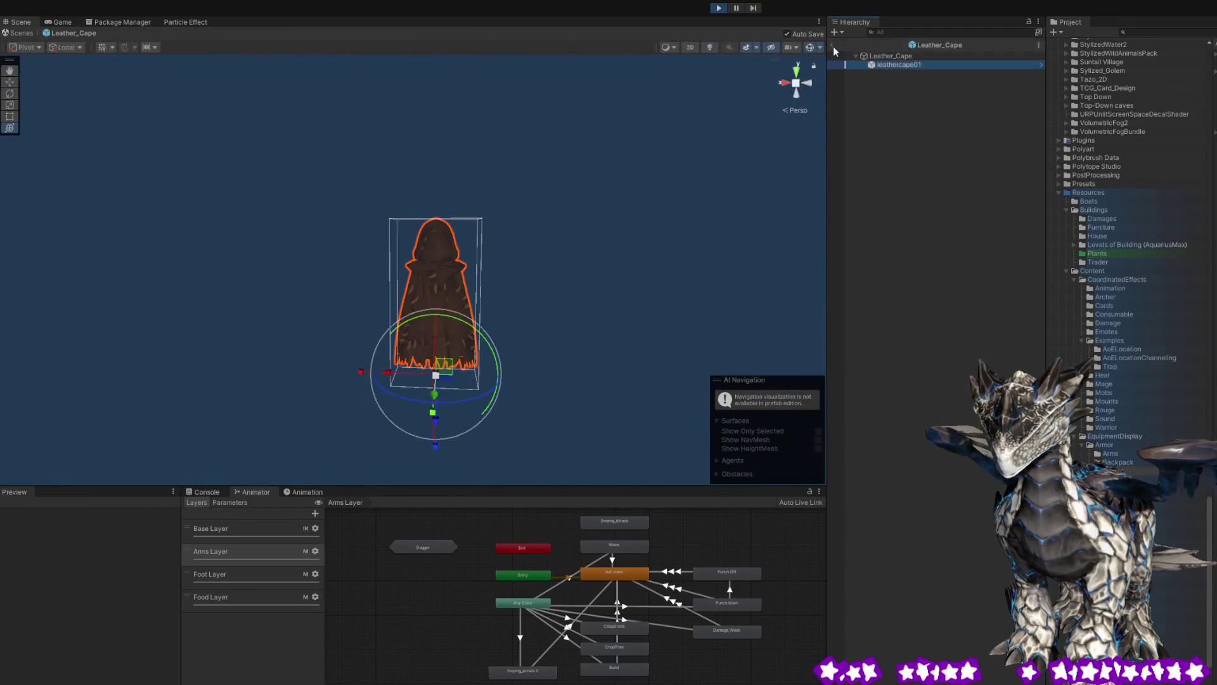
Exit prefab mode and select the archer's cape and Leather_Cape(Clone) in the running scene.
left_click(833, 46)
mouse_move(489, 216)
left_mouse_down()
mouse_move(679, 284)
mouse_move(583, 247)
mouse_move(539, 204)
left_mouse_up()
left_click(539, 203)
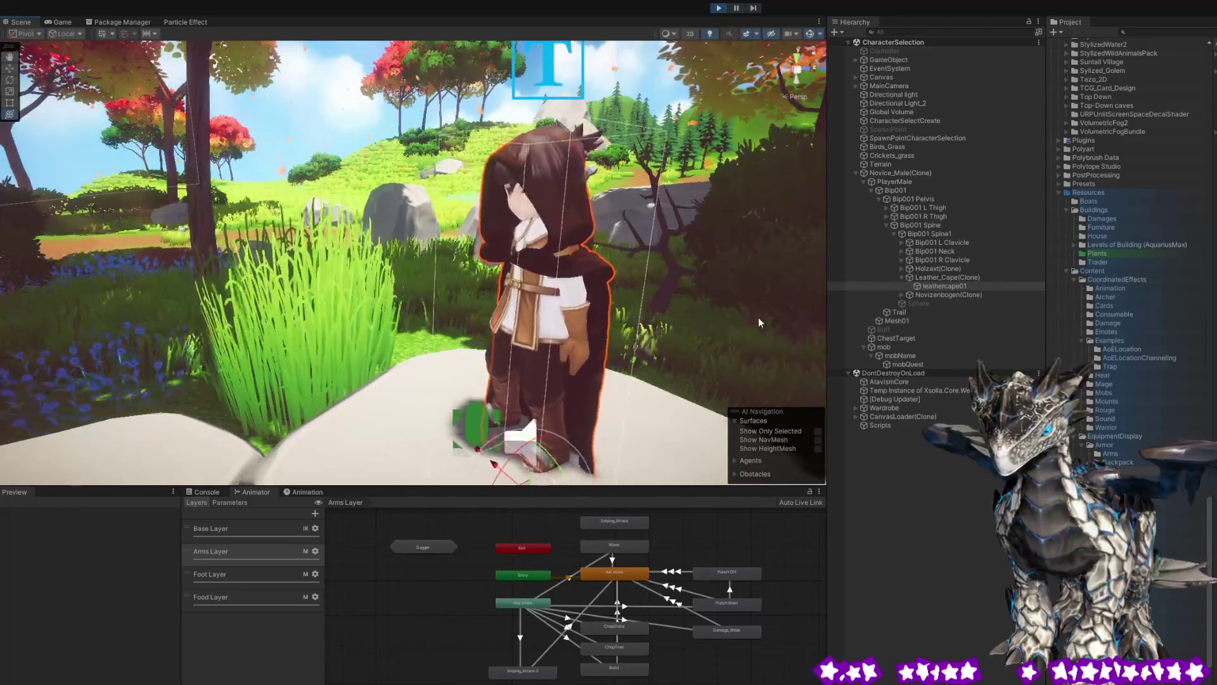
left_click(920, 277)
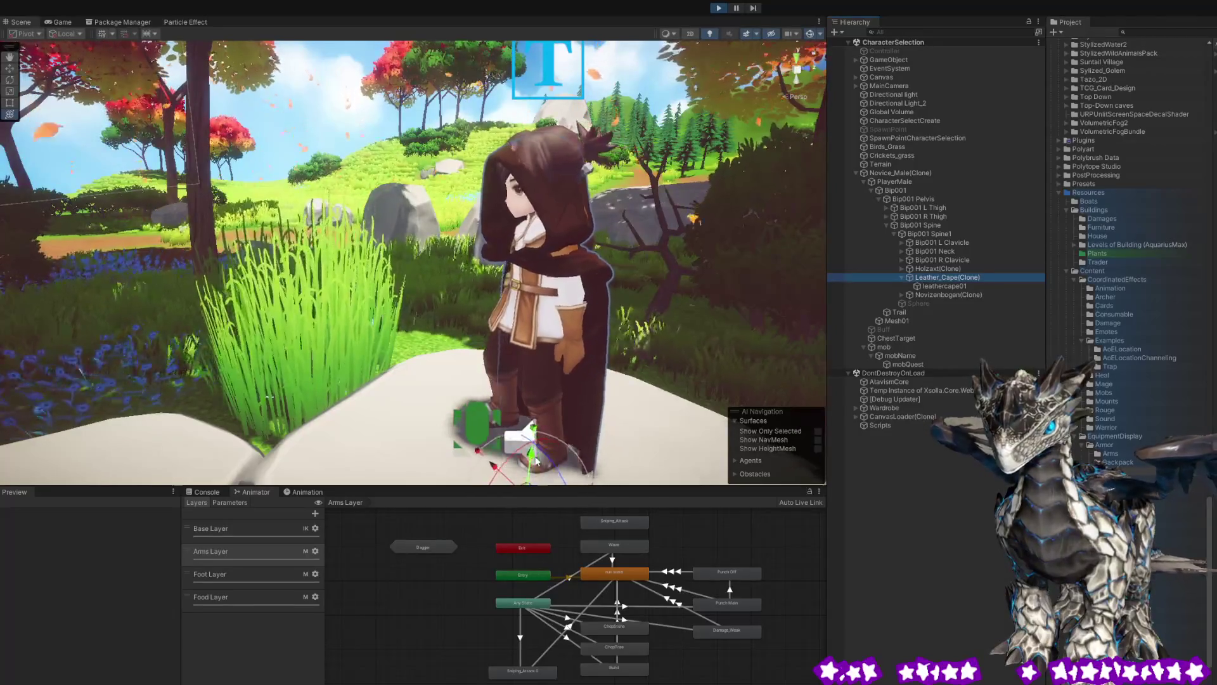
left_click(532, 442)
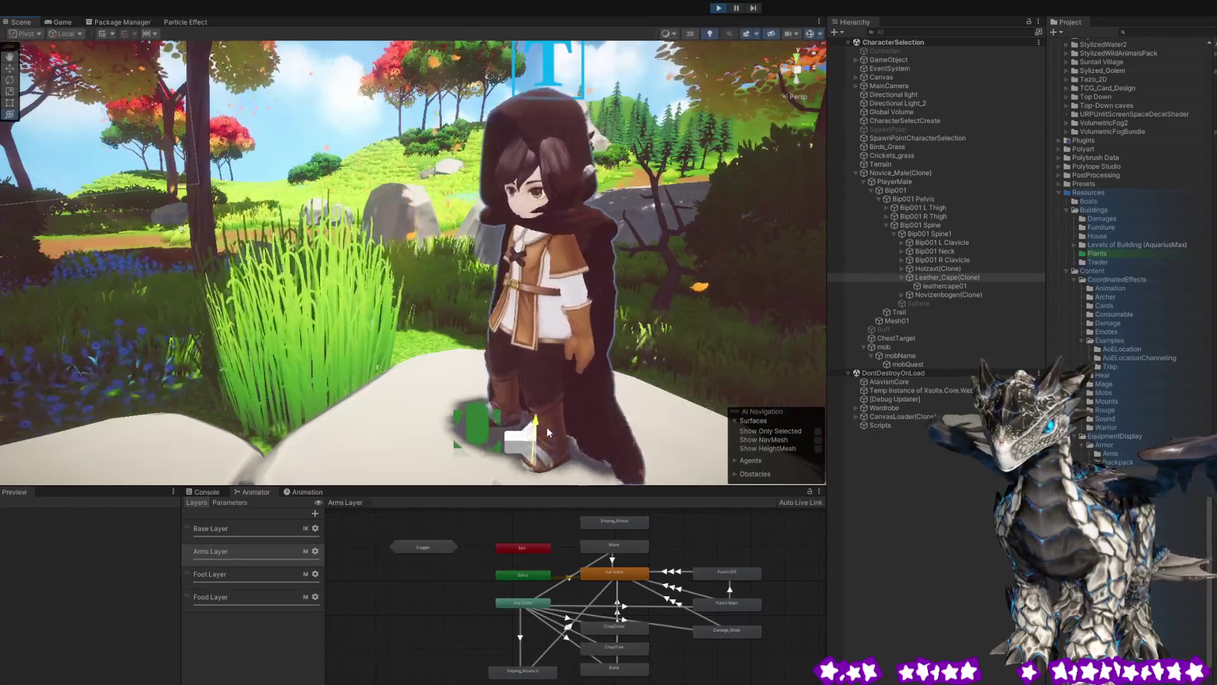
left_click_drag(549, 432, 549, 436)
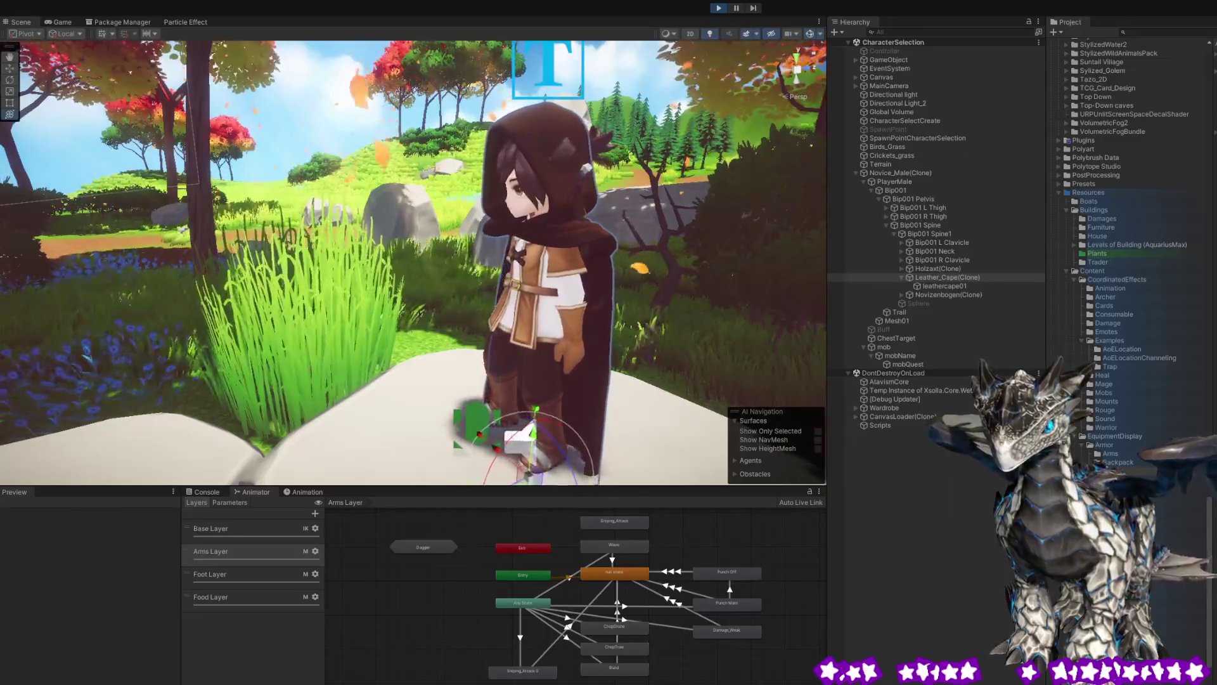
left_click(721, 234)
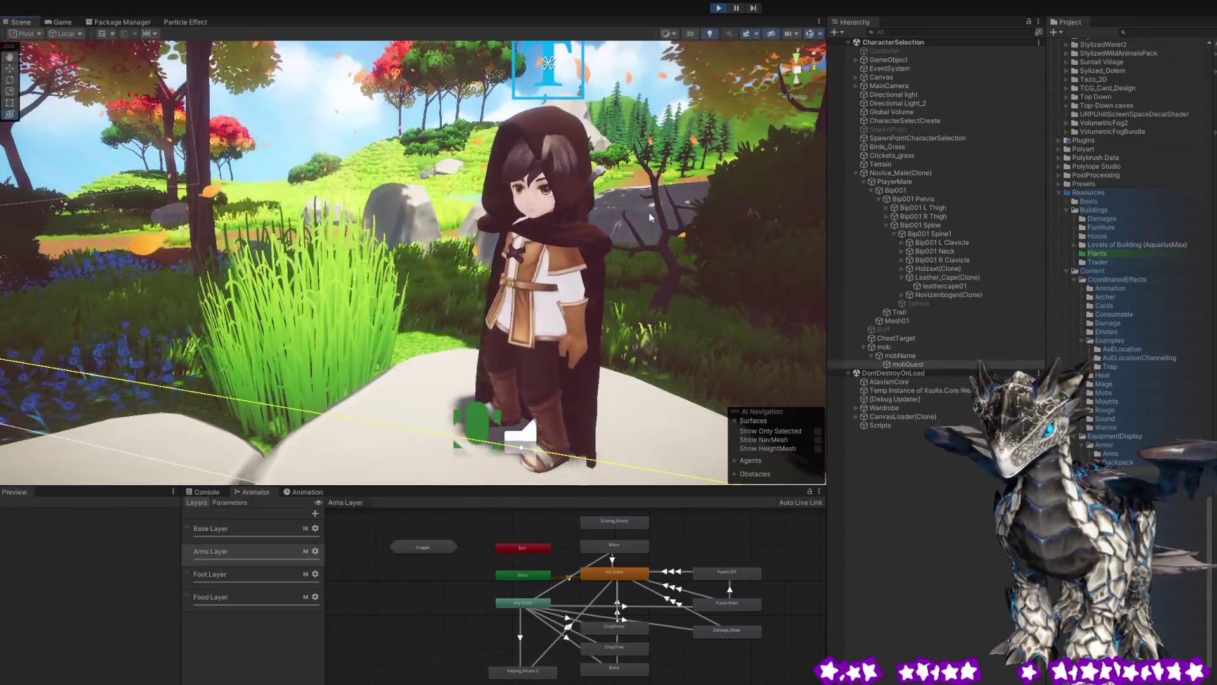
Reselect the Cybo archer in the Game view, then orbit the Scene view and select her cape.
left_click(59, 22)
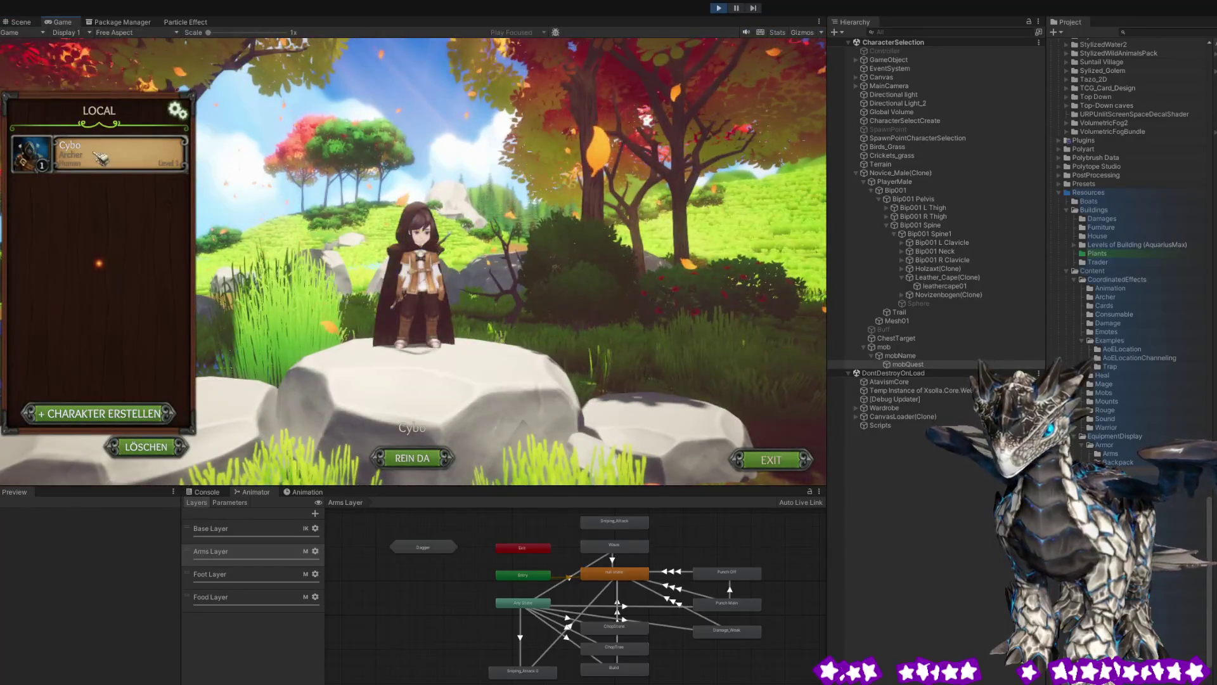
left_click(103, 166)
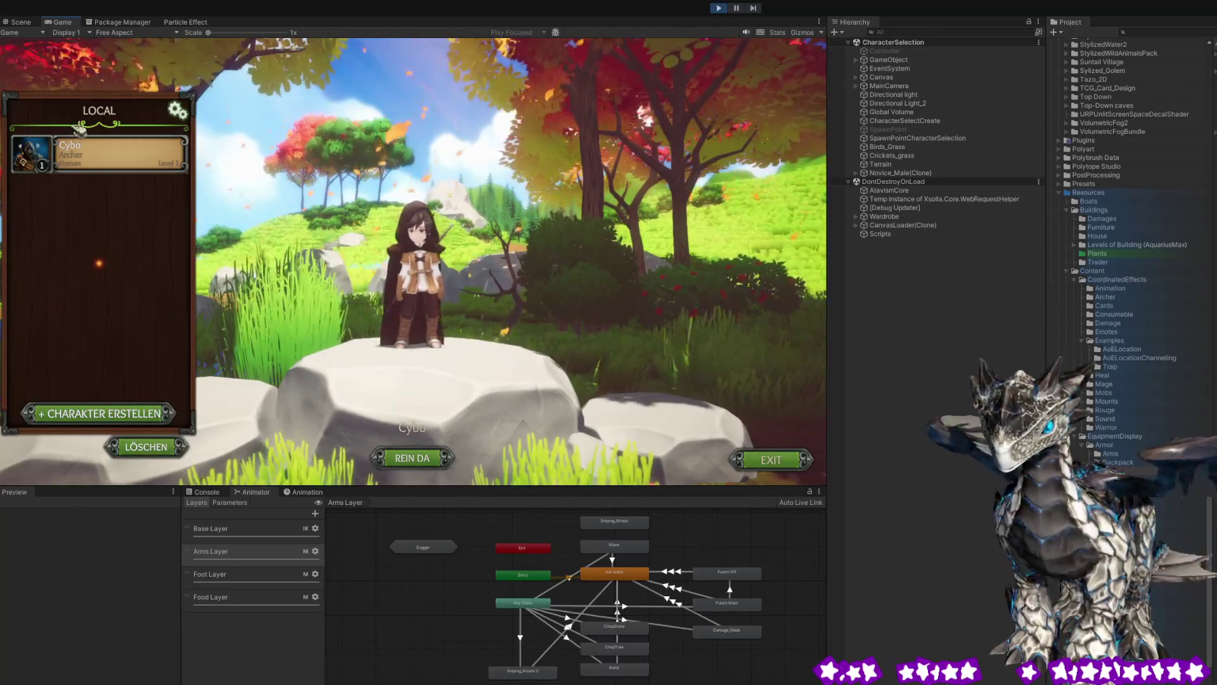
key("ctrl+1")
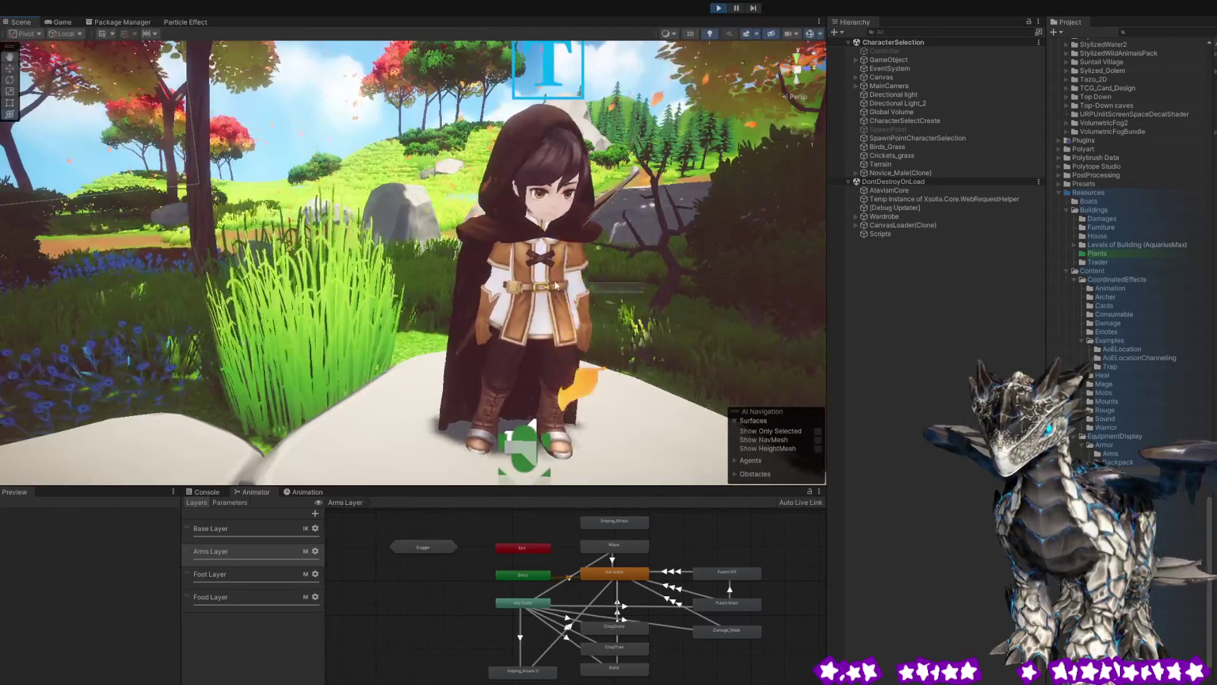
scroll(571, 285, "up", 5)
mouse_move(580, 283)
left_mouse_down()
mouse_move(755, 289)
mouse_move(643, 297)
mouse_move(654, 305)
mouse_move(298, 280)
left_mouse_up()
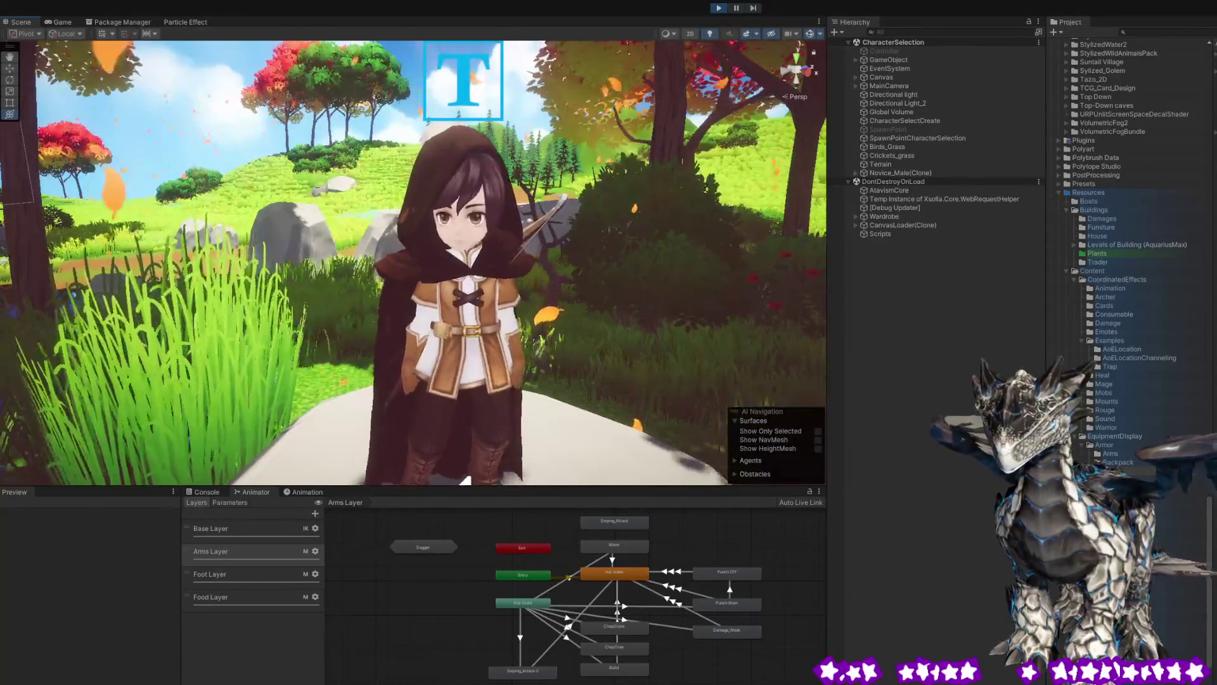
left_click(426, 175)
scroll(493, 344, "down", 5)
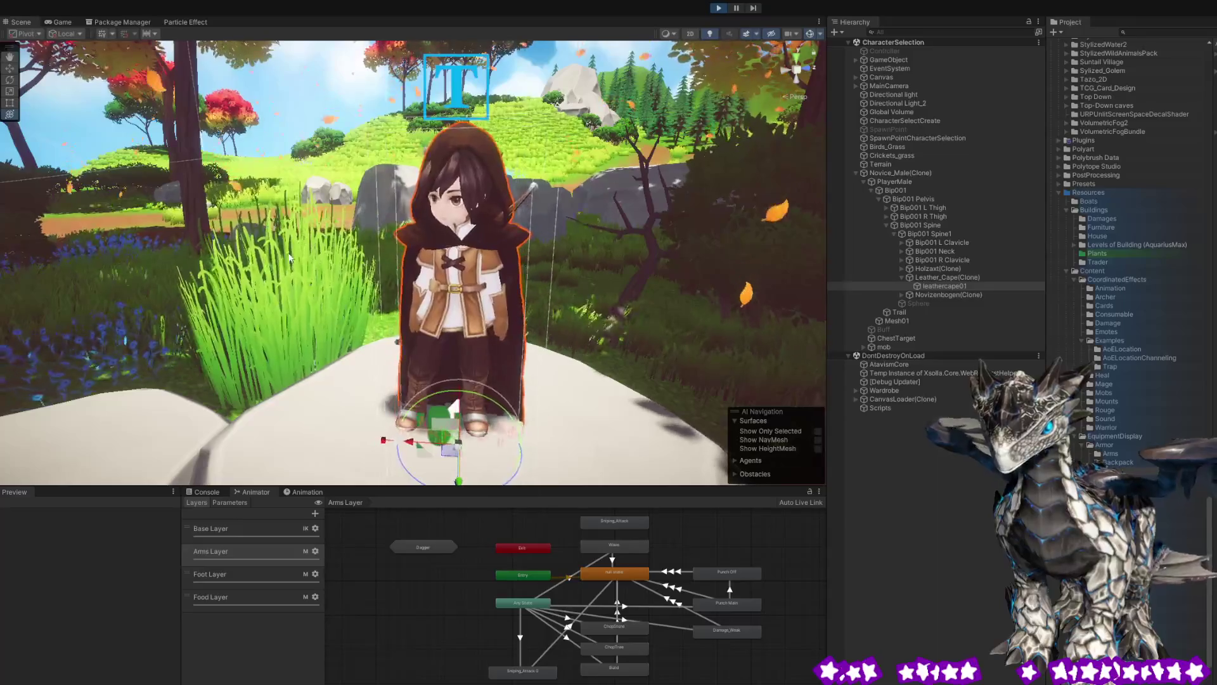
Orbit around the archer and rotate her cape out horizontally behind her.
left_click_drag(385, 291, 221, 295)
left_click_drag(631, 297, 519, 307)
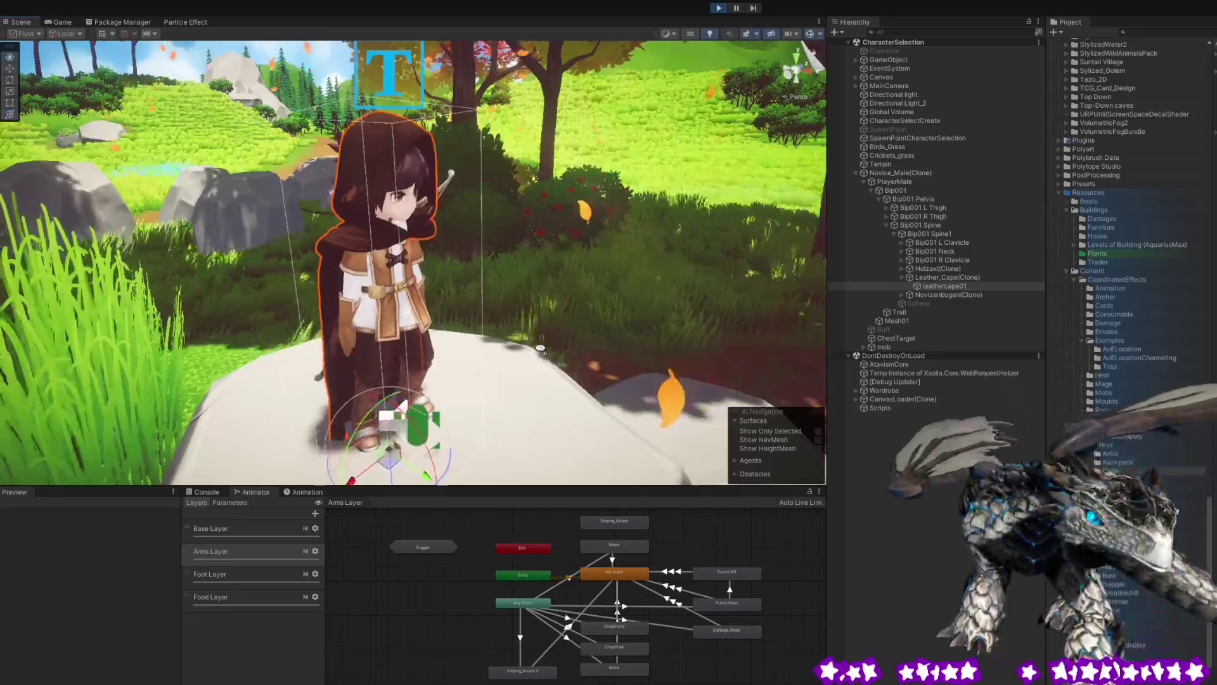
scroll(516, 393, "up", 3)
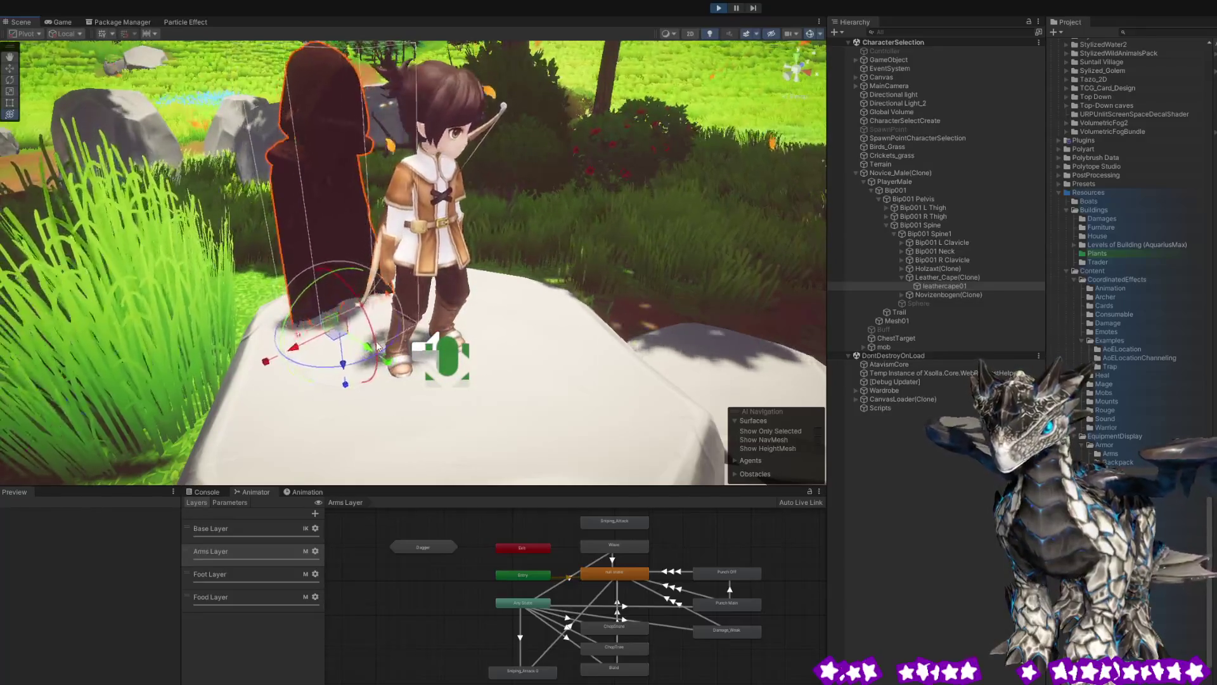
mouse_move(376, 342)
left_mouse_down()
mouse_move(406, 355)
mouse_move(362, 346)
left_mouse_up()
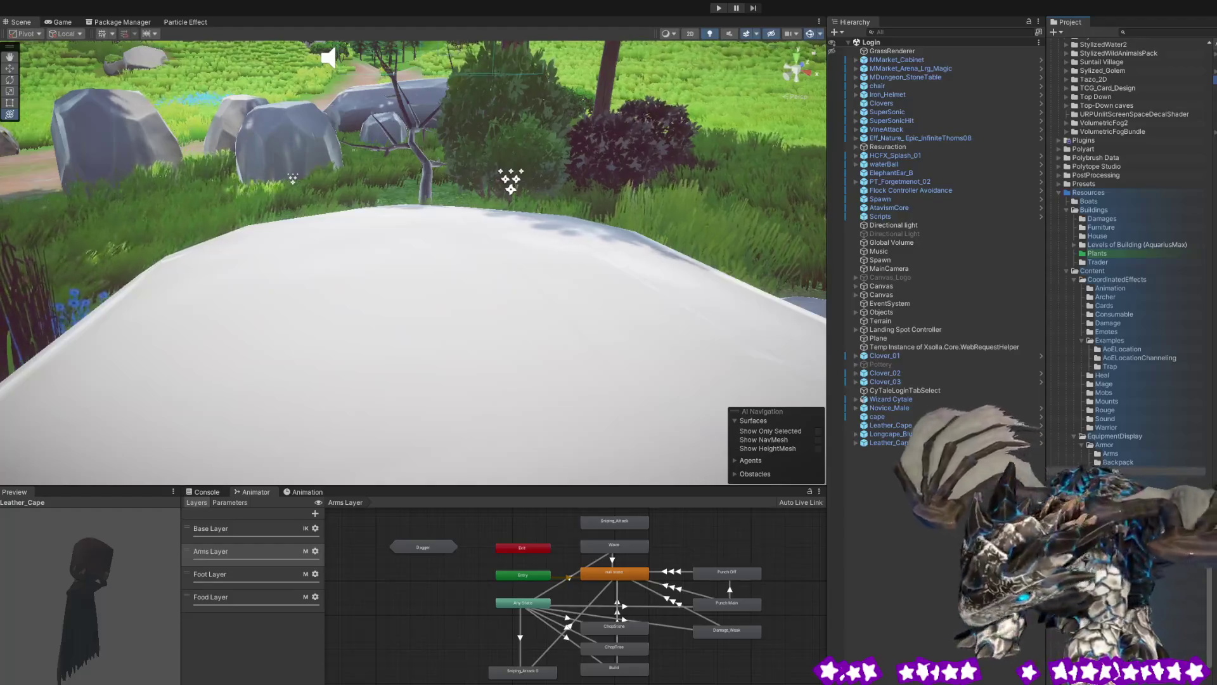
In the Leather_Cape prefab, scale leathercape01 wider on X and shorter on Y, then exit prefab mode.
left_click(1040, 425)
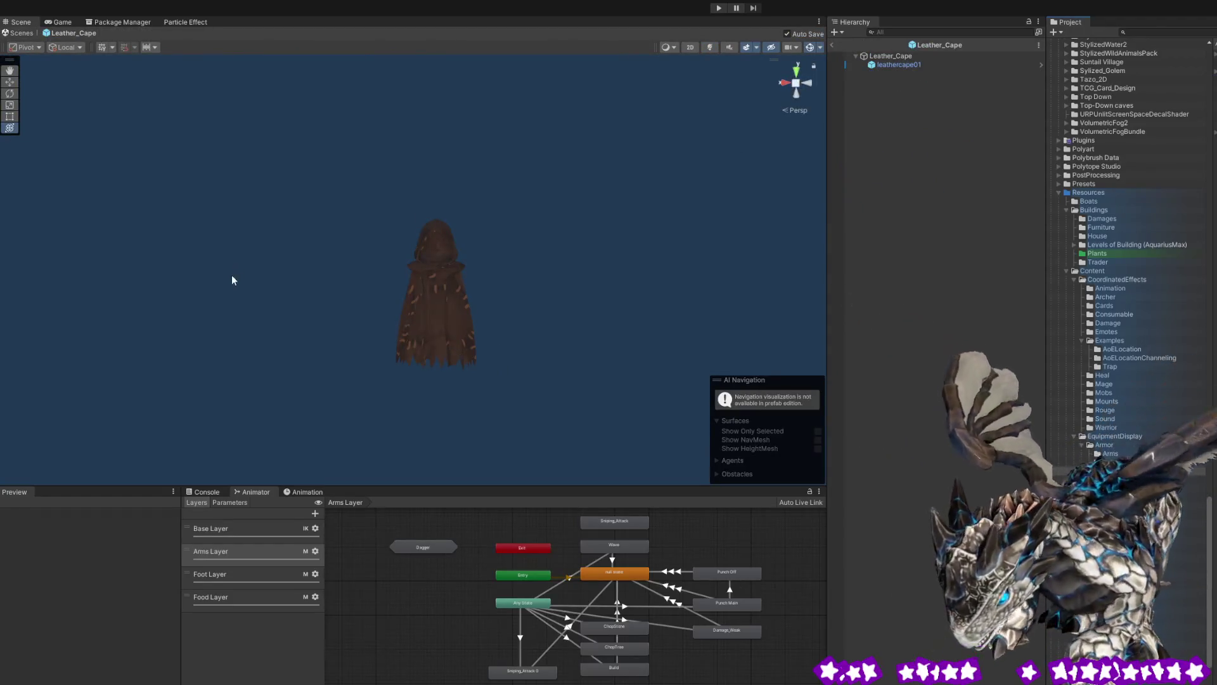
left_click(887, 66)
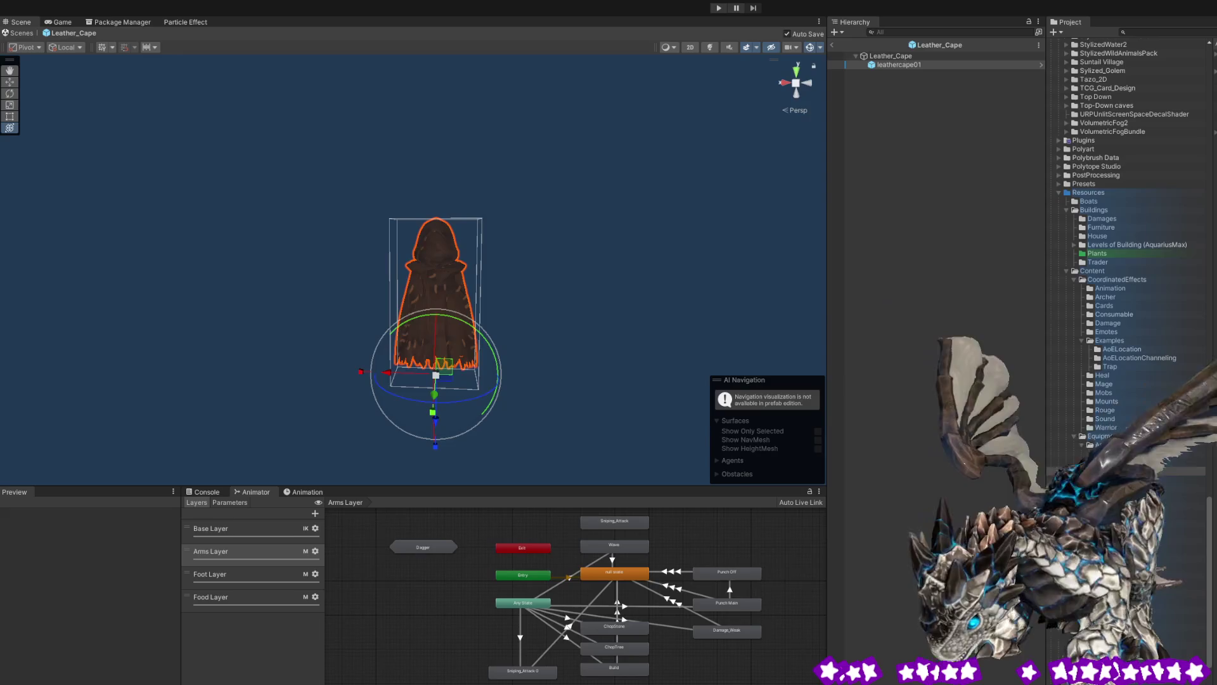
left_click_drag(406, 372, 387, 372)
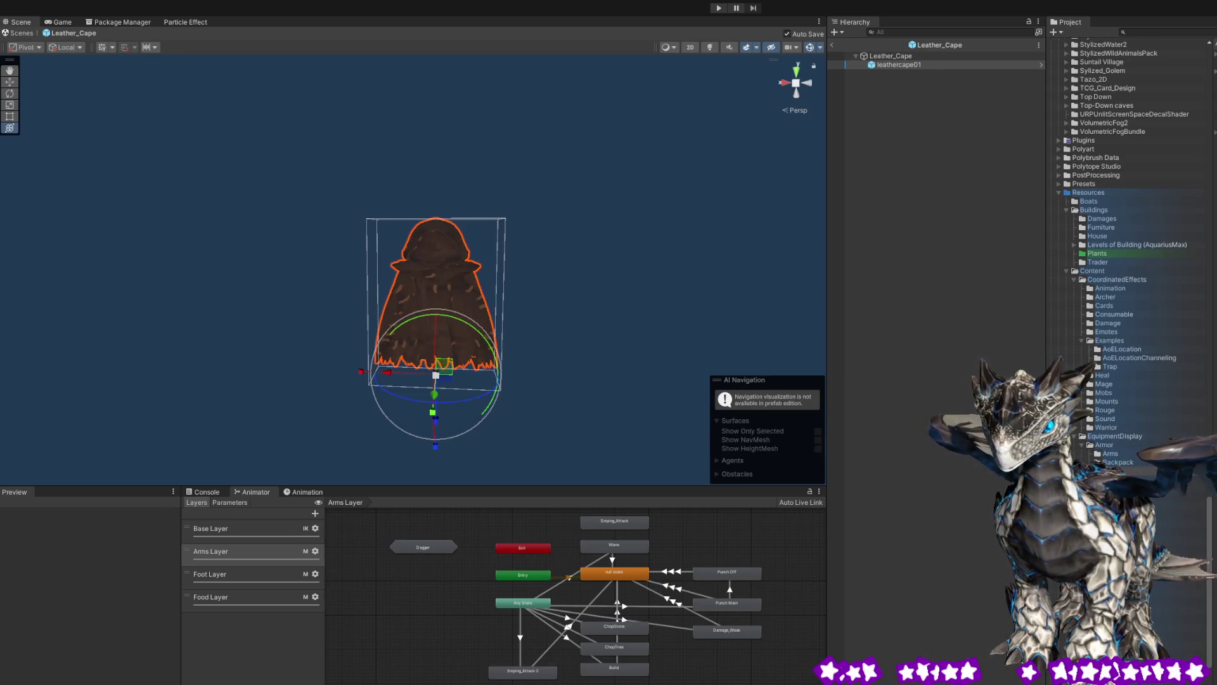
left_click_drag(432, 412, 432, 444)
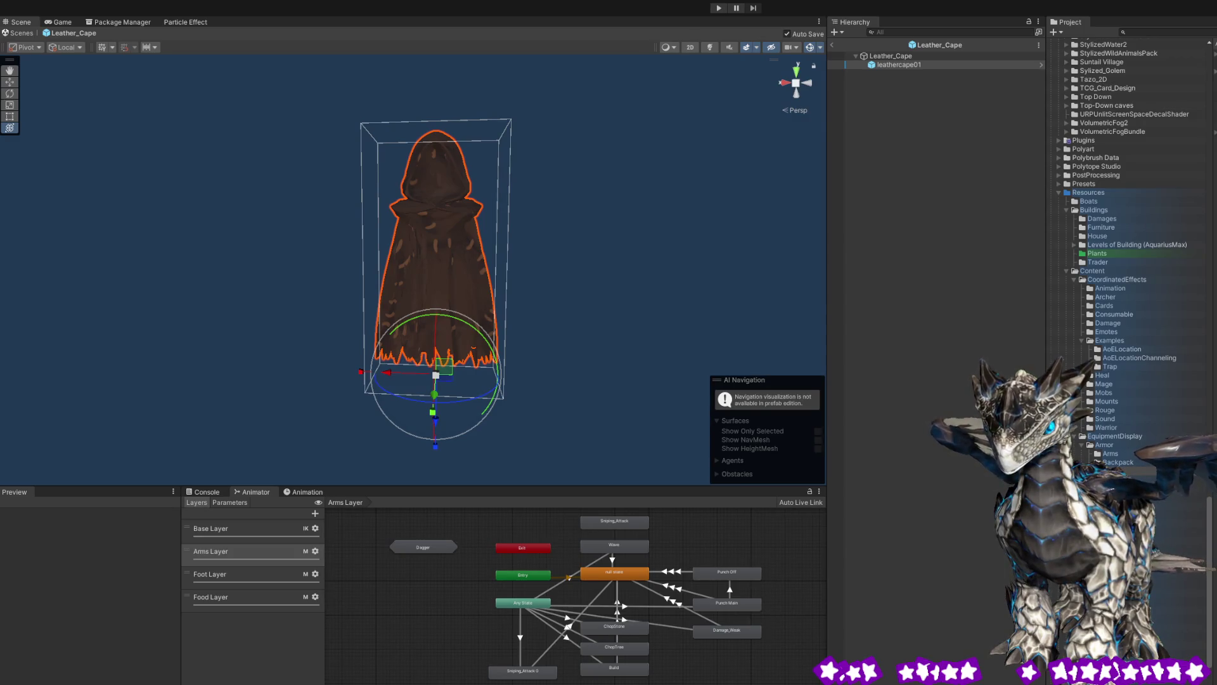
left_click_drag(432, 412, 432, 393)
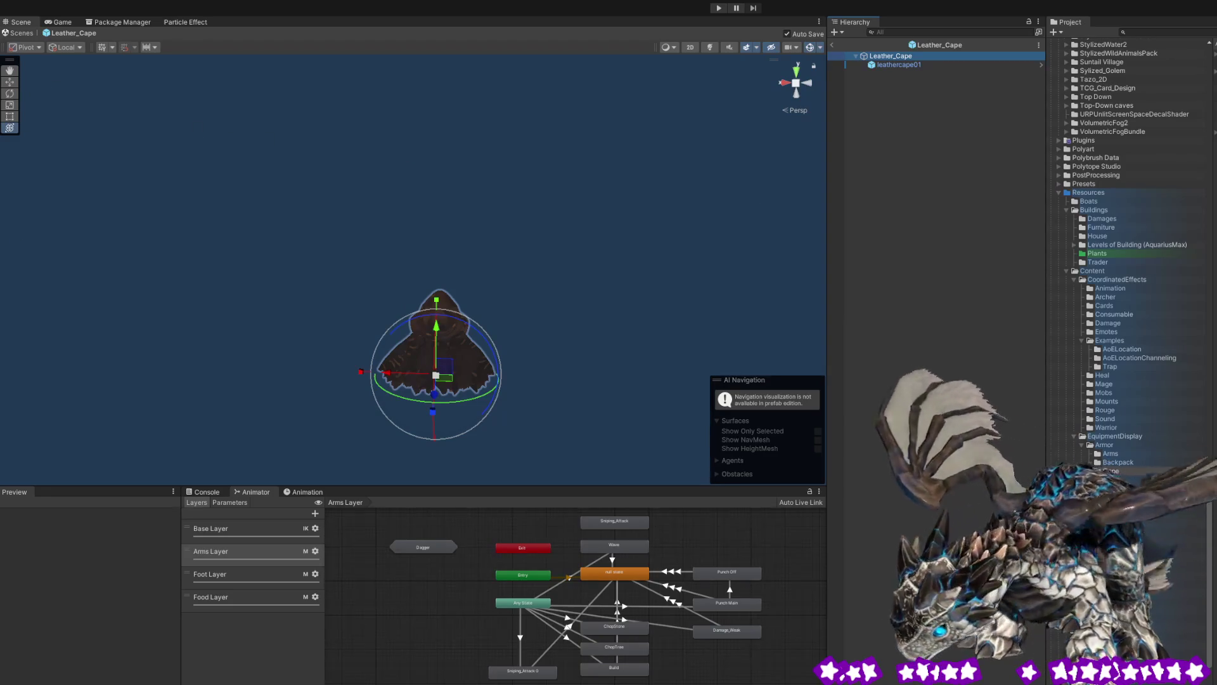
left_click(832, 45)
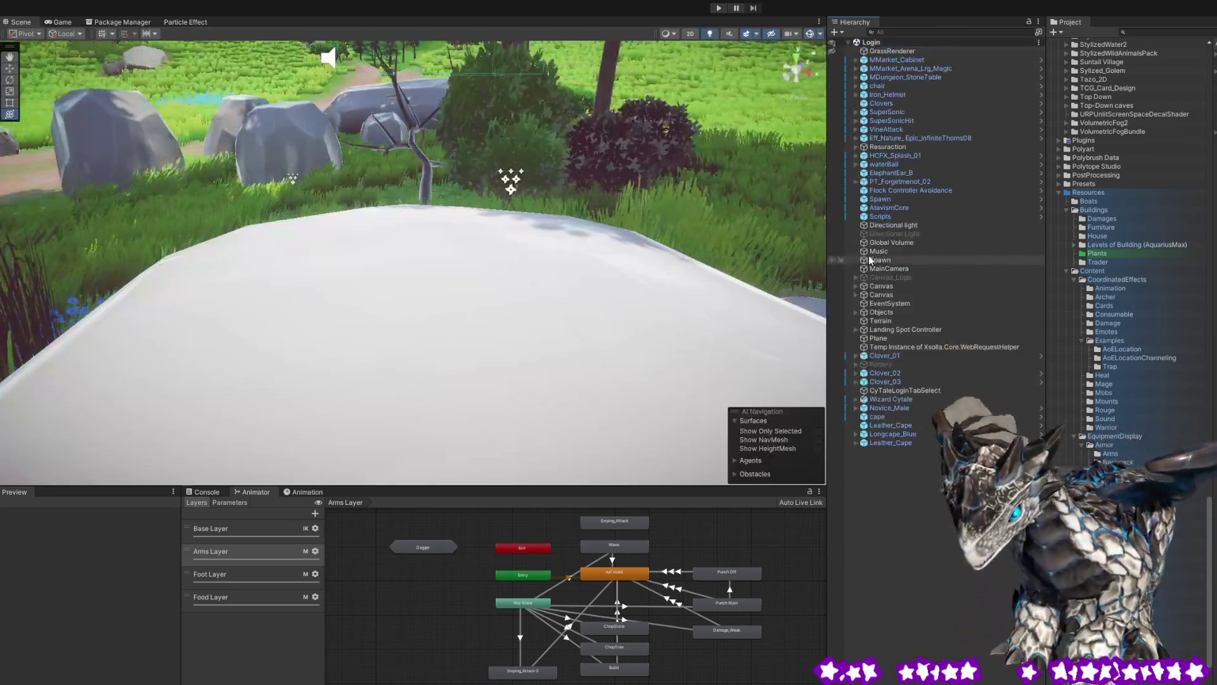
Start play mode, log in via EINLOGGEN, turn the archer away, and switch to the Scene view.
left_click(719, 9)
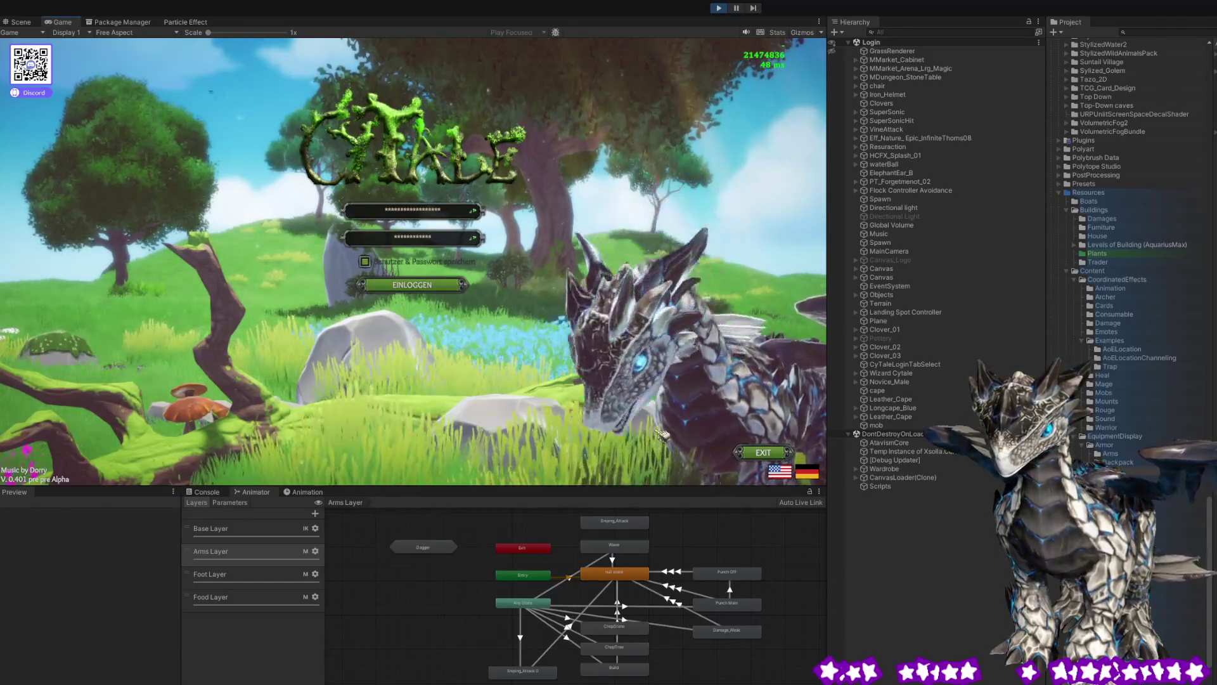
left_click(426, 287)
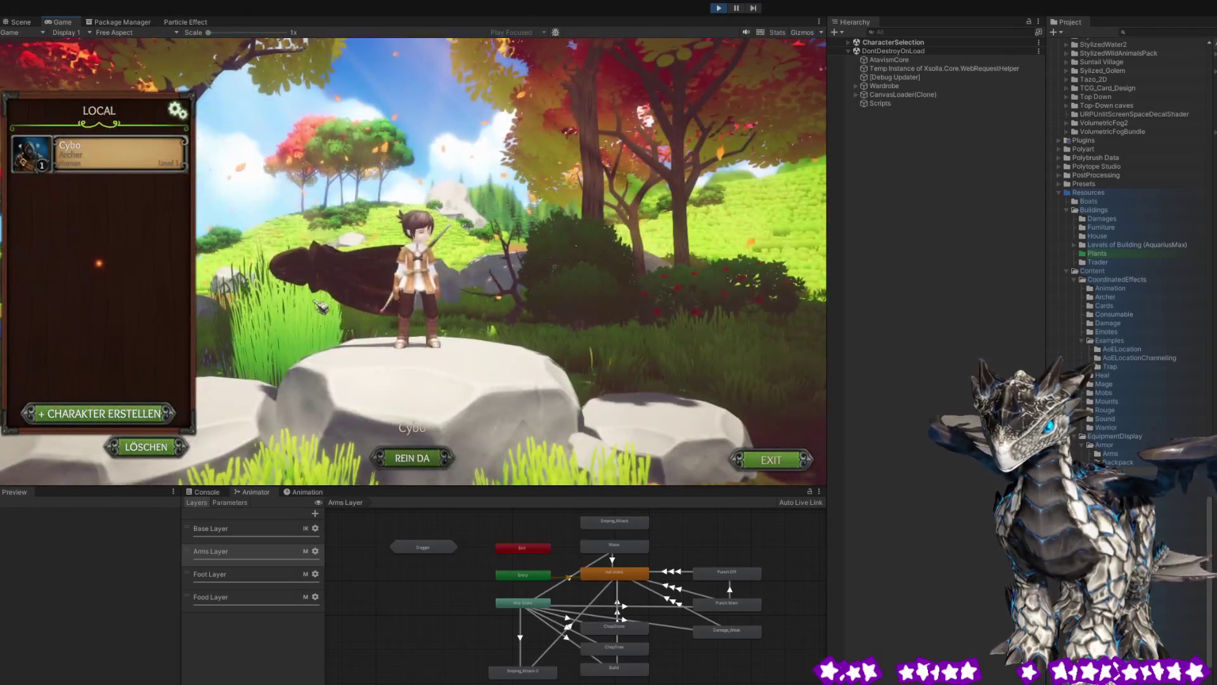
left_click_drag(322, 308, 752, 334)
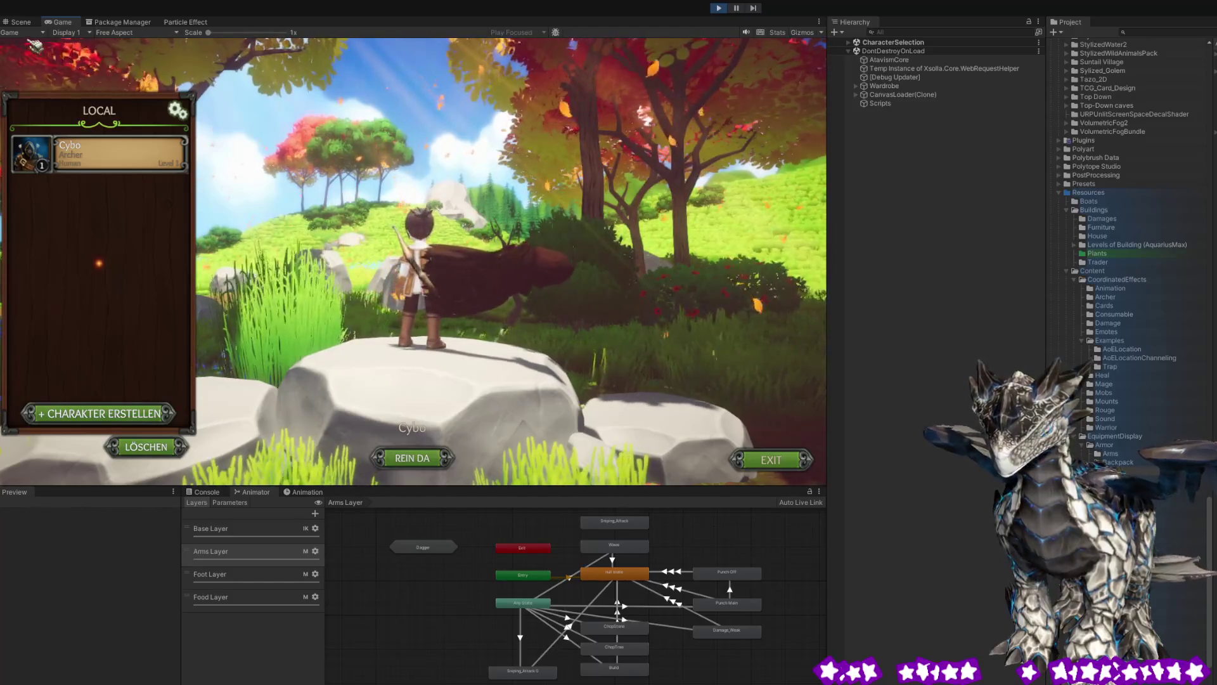
key("ctrl+1")
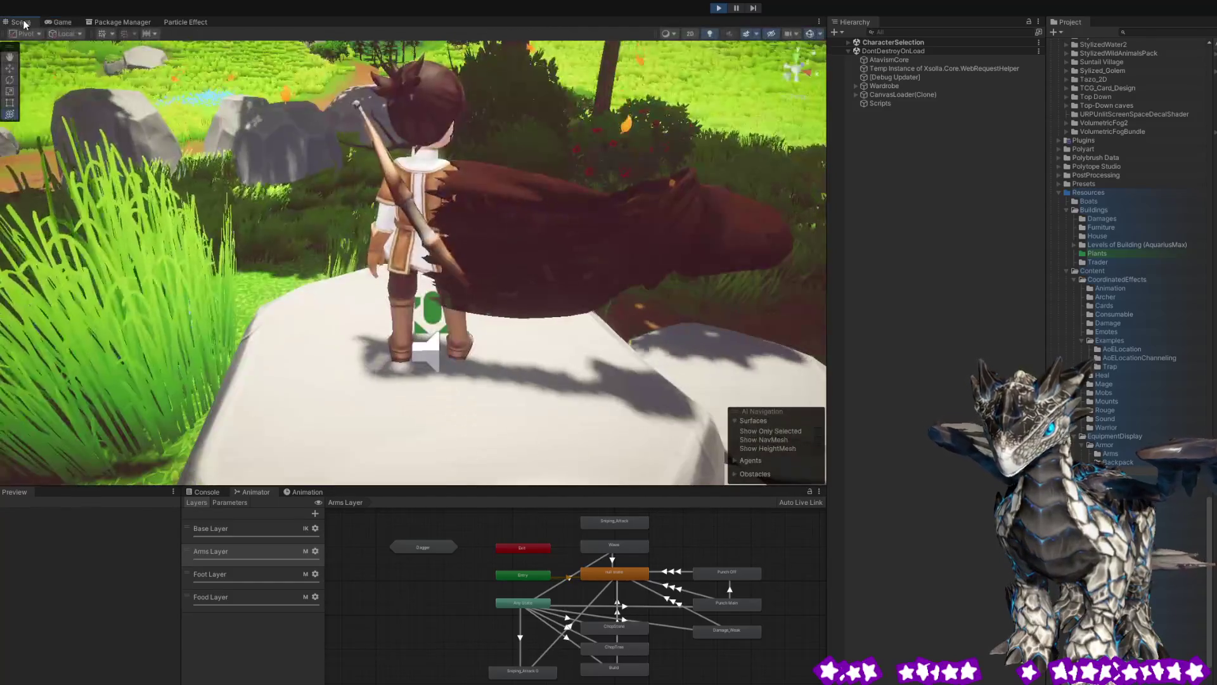
Select leathercape01 on the running archer, shift it up and down along Y, then orbit around her.
left_click(619, 253)
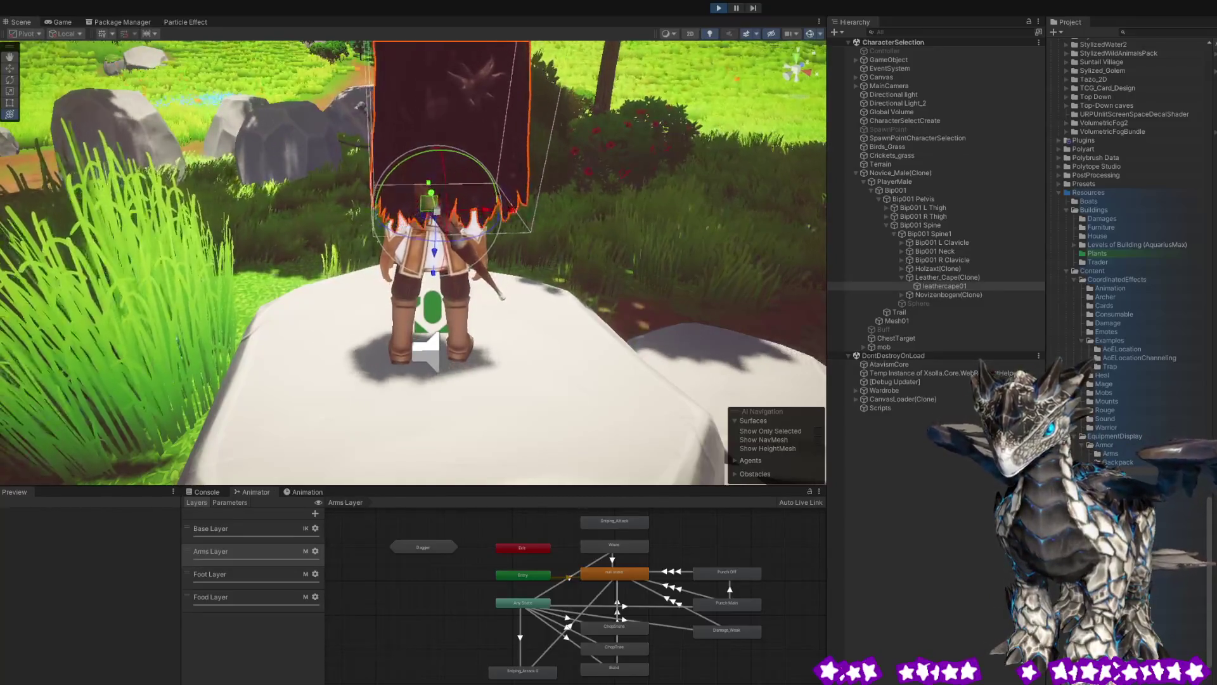
scroll(432, 193, "down", 5)
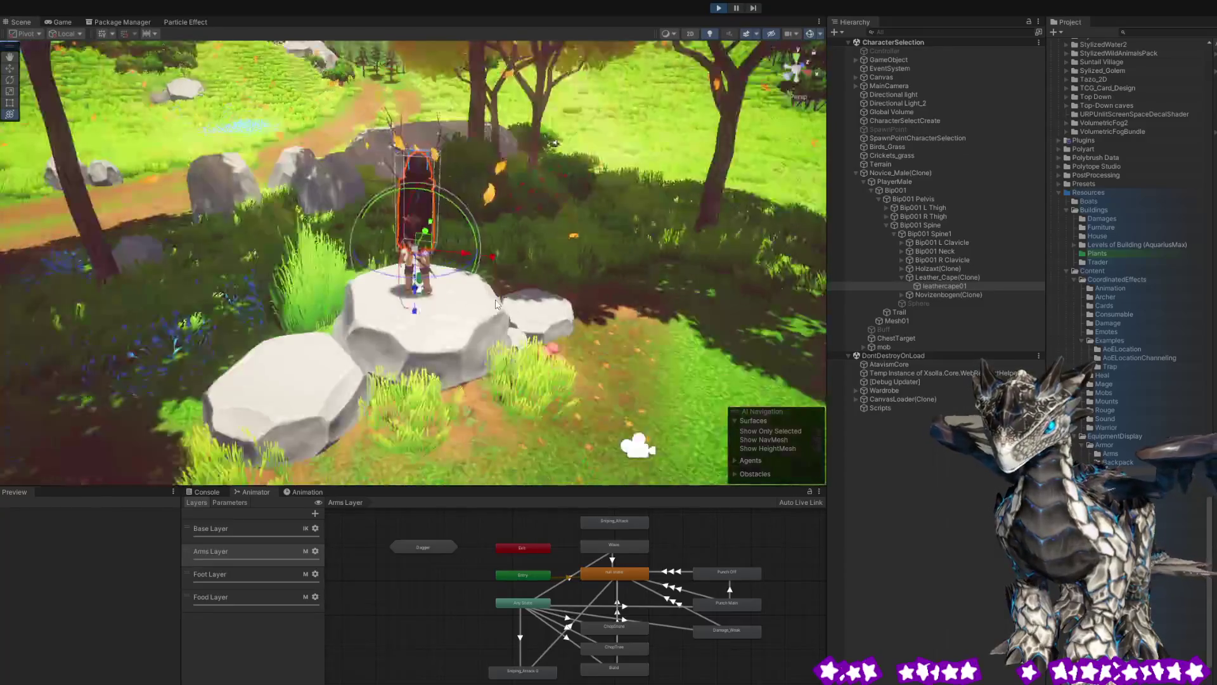
scroll(432, 193, "up", 5)
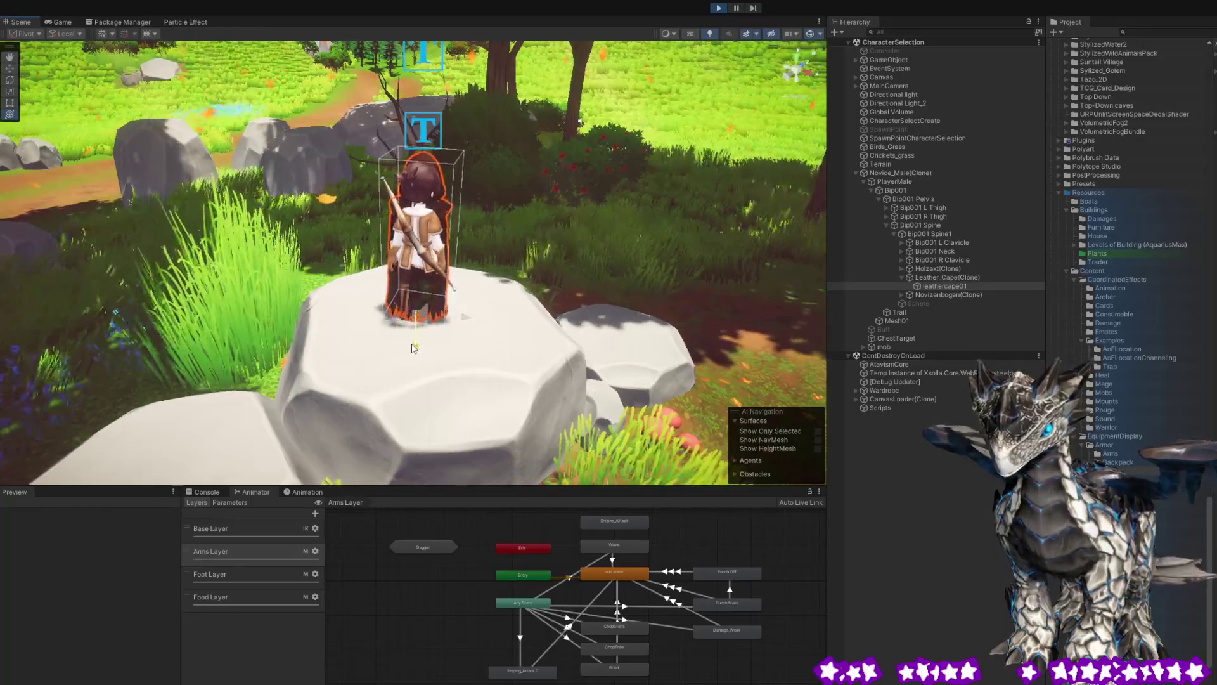
left_click_drag(431, 292, 416, 302)
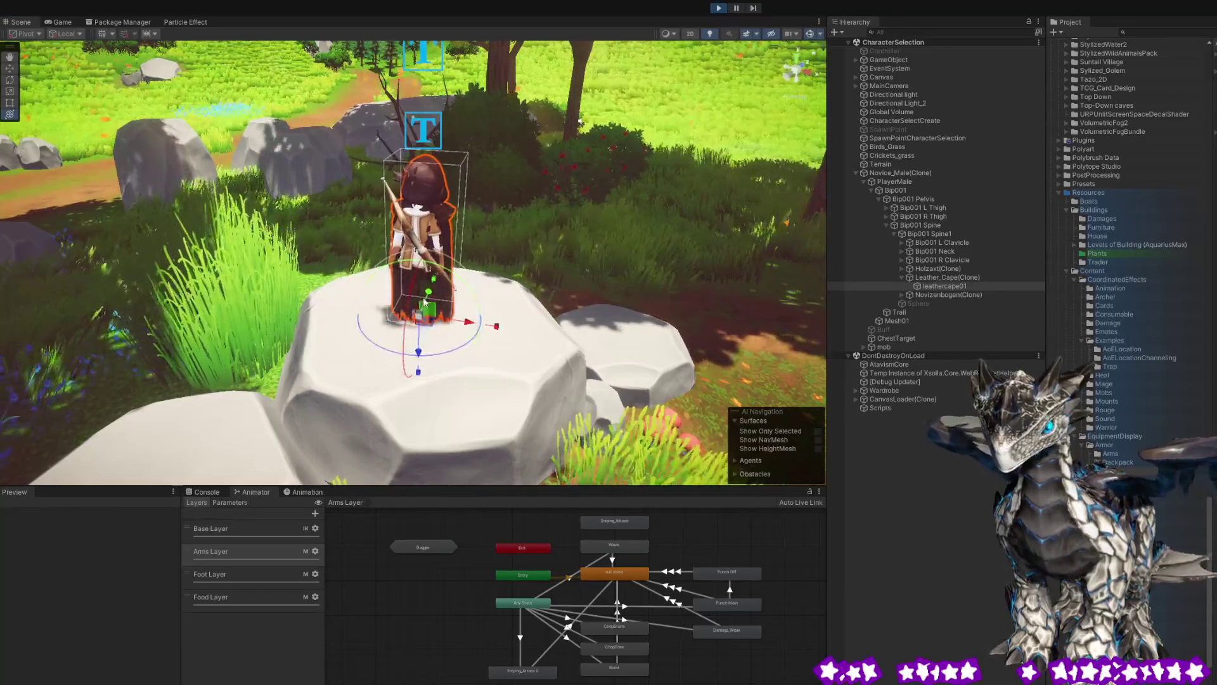
left_click_drag(429, 288, 482, 320)
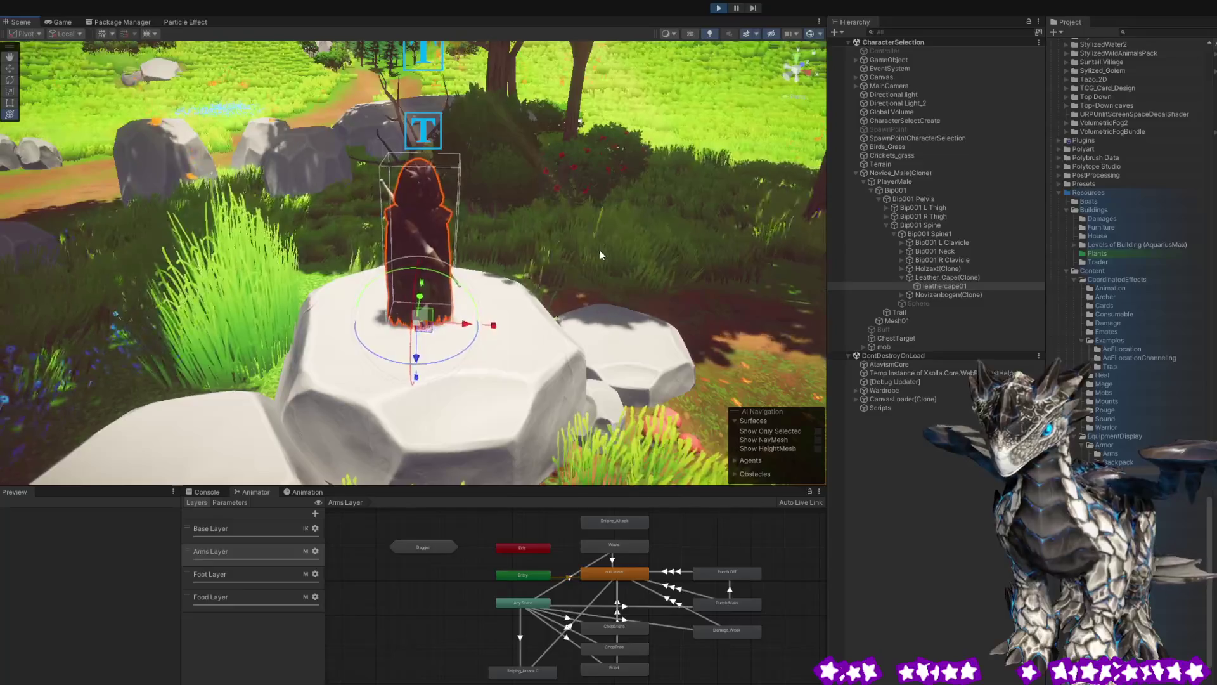
mouse_move(428, 219)
left_mouse_down()
mouse_move(106, 197)
mouse_move(603, 224)
mouse_move(98, 187)
left_mouse_up()
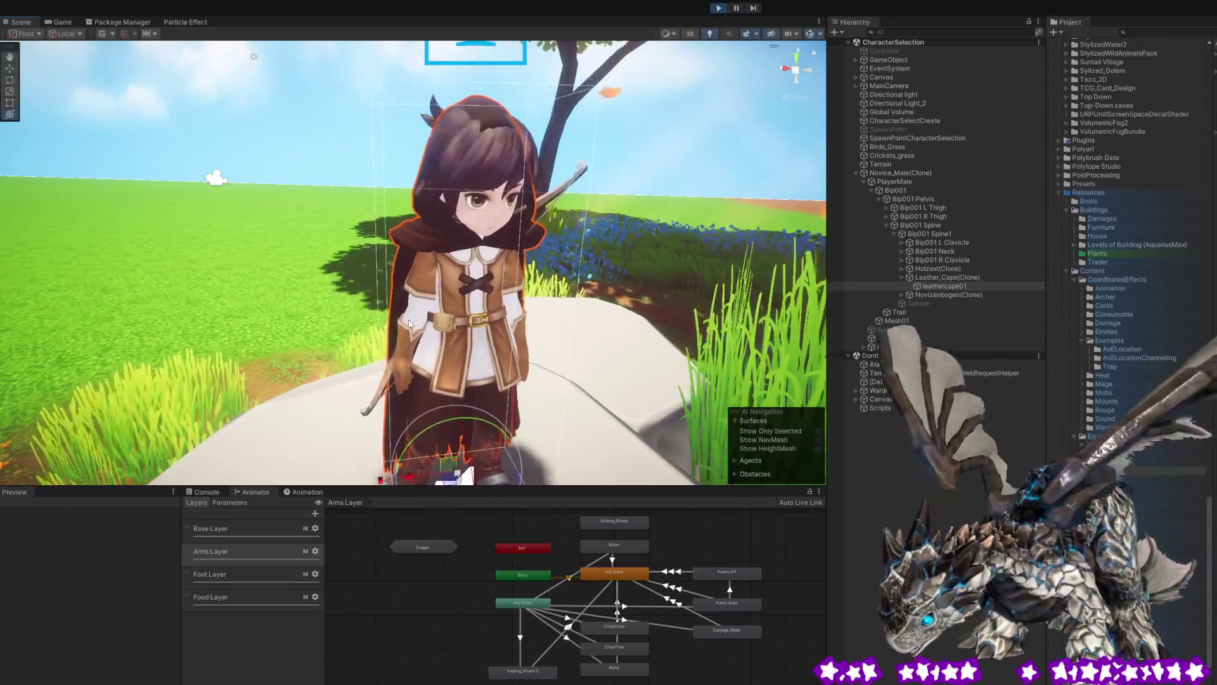
left_click_drag(634, 355, 598, 379)
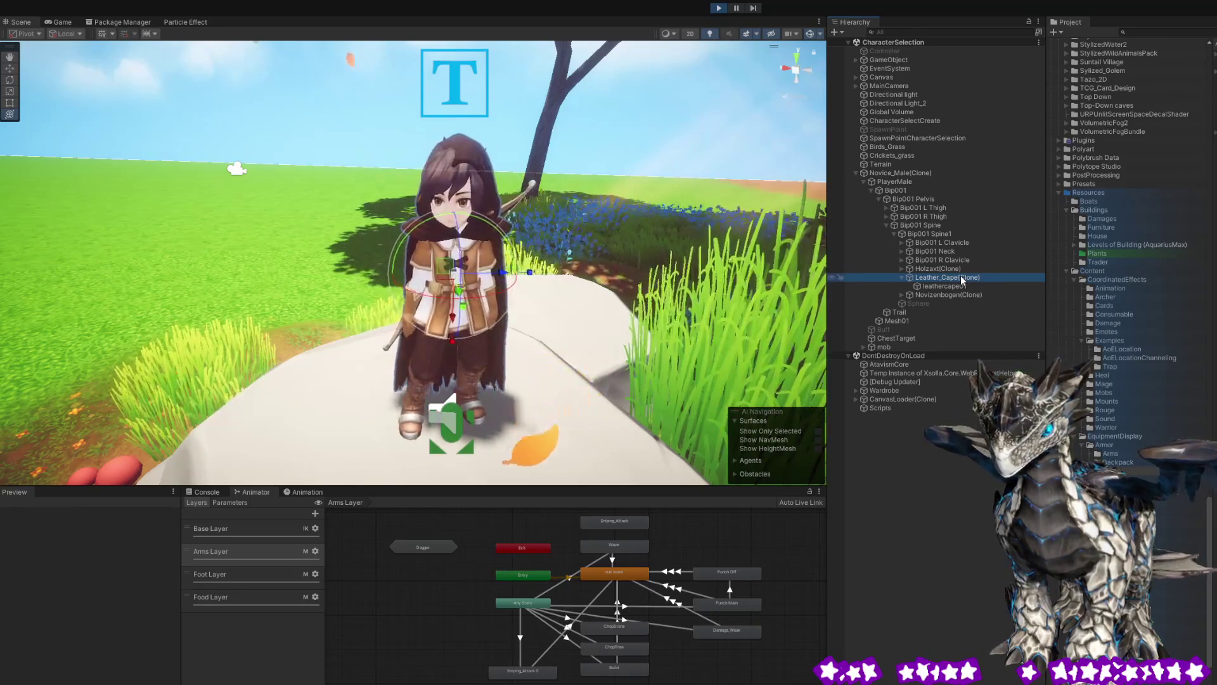
left_click(953, 286)
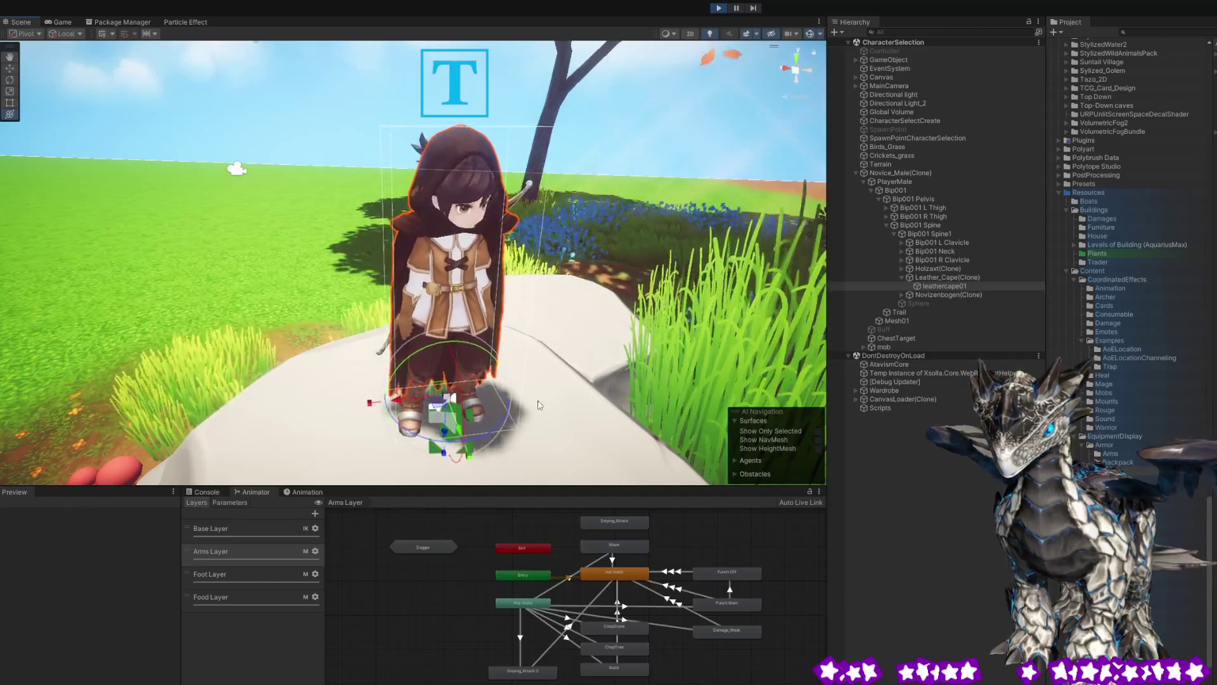
left_click_drag(576, 347, 675, 297)
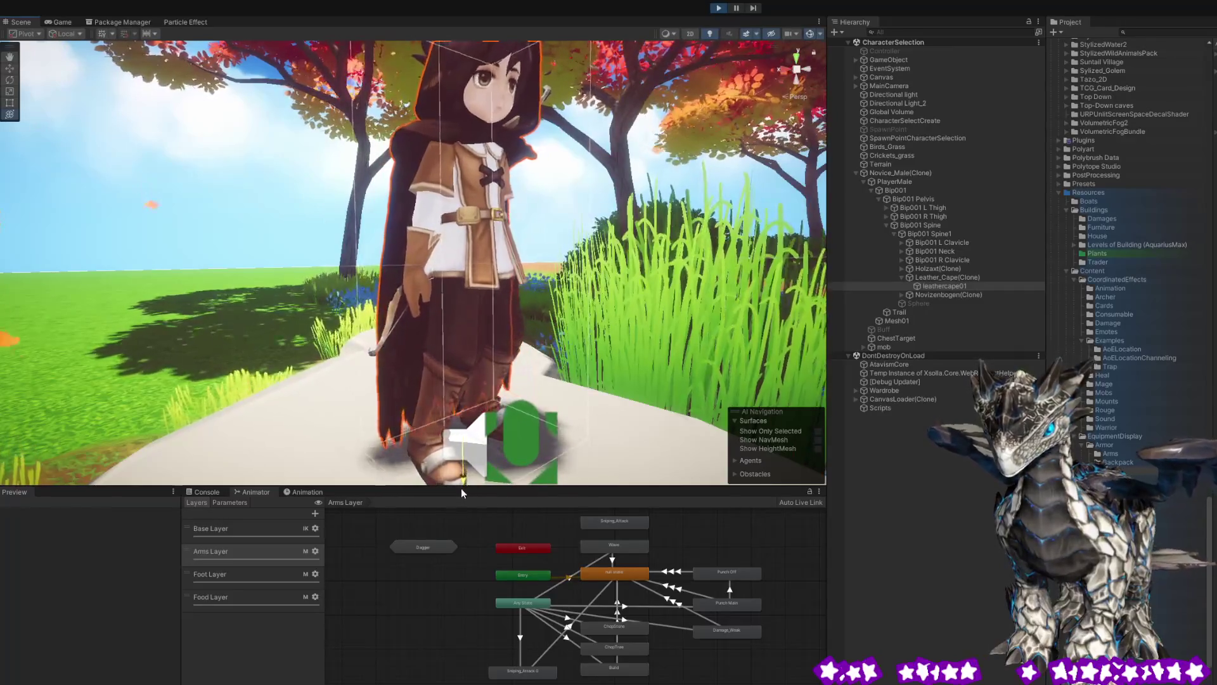
mouse_move(608, 347)
left_mouse_down()
mouse_move(506, 234)
mouse_move(553, 315)
mouse_move(186, 324)
left_mouse_up()
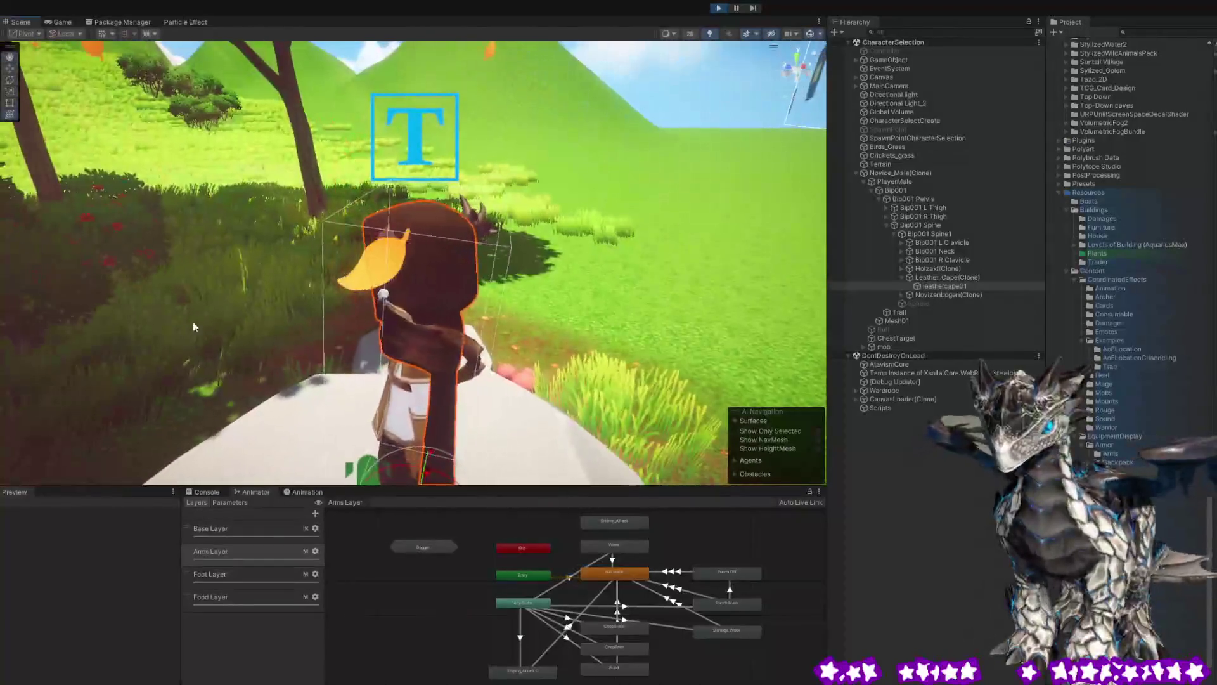
mouse_move(754, 213)
left_mouse_down()
mouse_move(586, 235)
mouse_move(782, 210)
mouse_move(638, 203)
left_mouse_up()
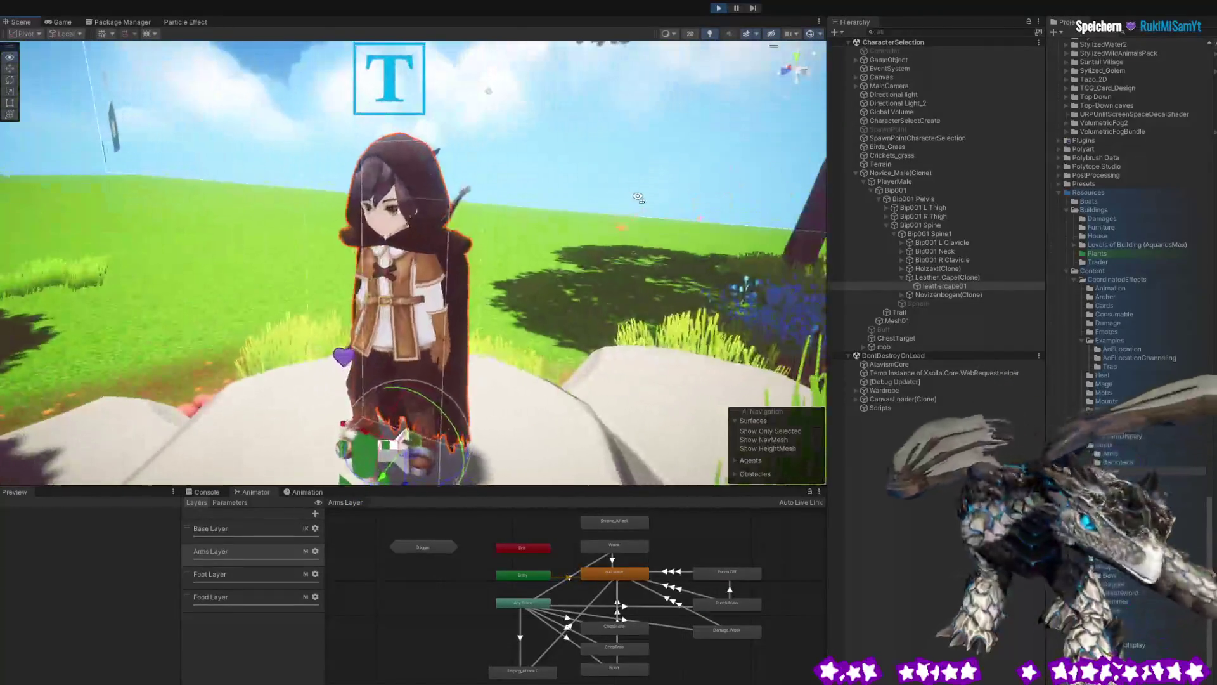
Inspect and nudge the archer's cape from the side, then stop play and exit the Leather_Cape prefab.
left_click_drag(308, 234, 408, 219)
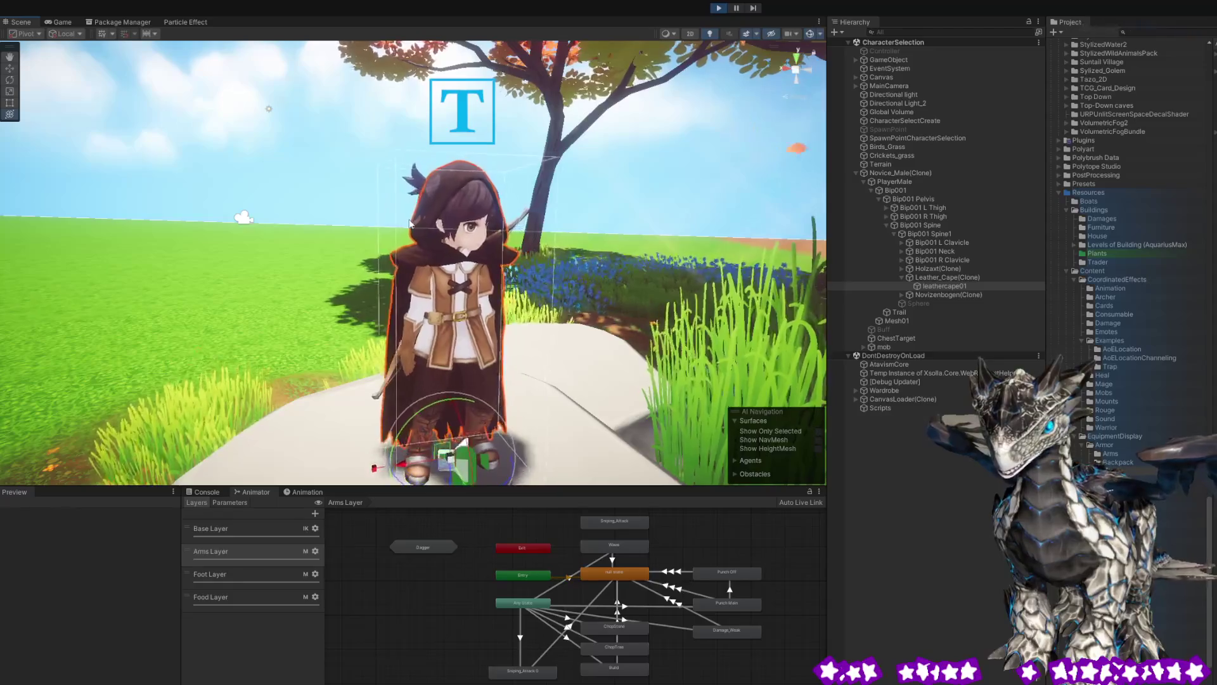
mouse_move(314, 228)
left_mouse_down()
mouse_move(541, 246)
mouse_move(258, 248)
mouse_move(466, 272)
mouse_move(127, 262)
mouse_move(203, 267)
mouse_move(171, 269)
mouse_move(648, 225)
mouse_move(774, 46)
mouse_move(309, 256)
left_mouse_up()
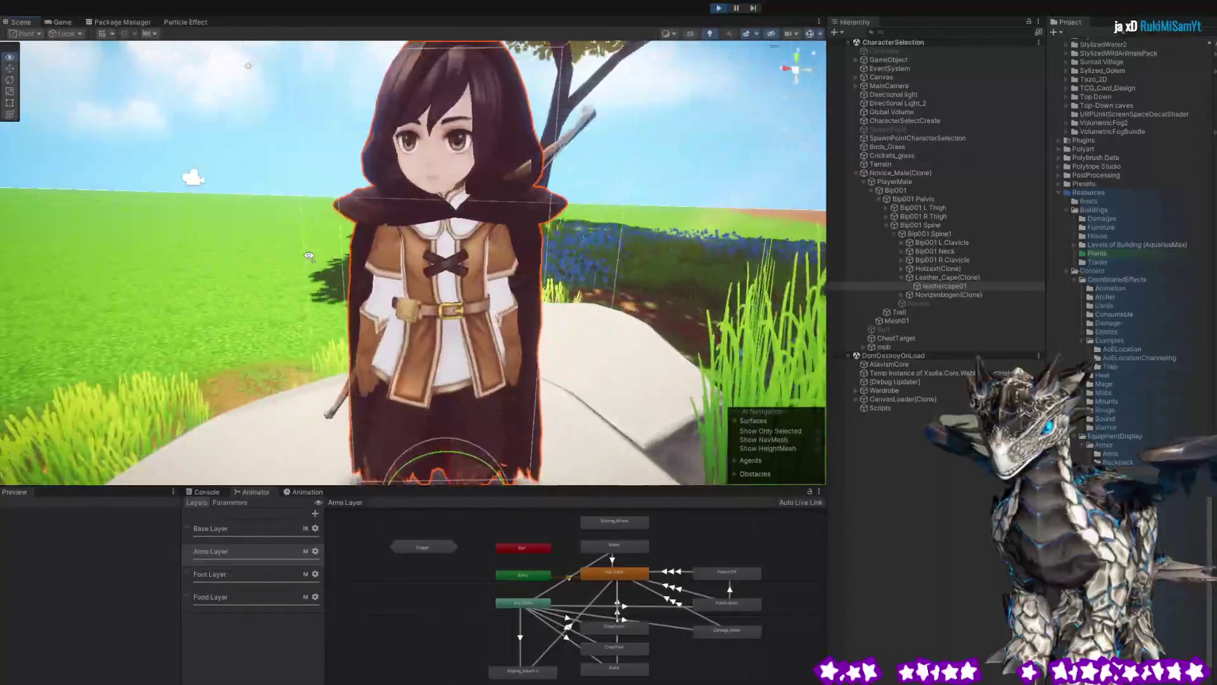
key("f")
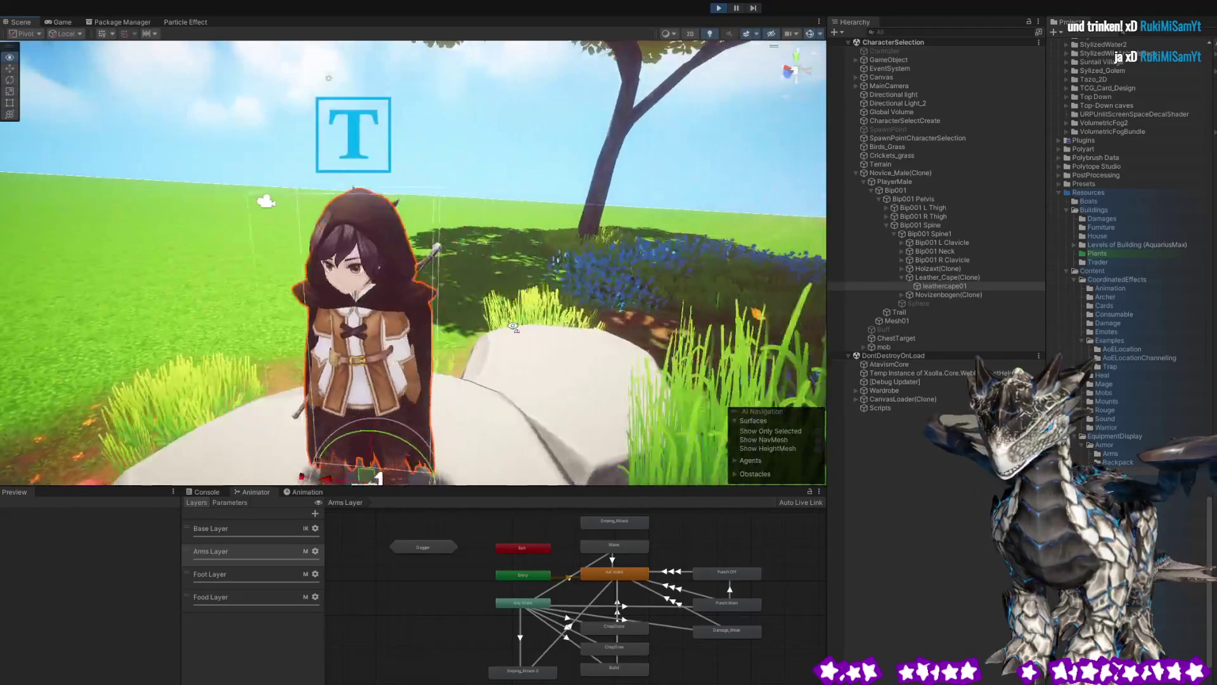
mouse_move(505, 324)
left_mouse_down()
mouse_move(842, 314)
mouse_move(539, 347)
left_mouse_up()
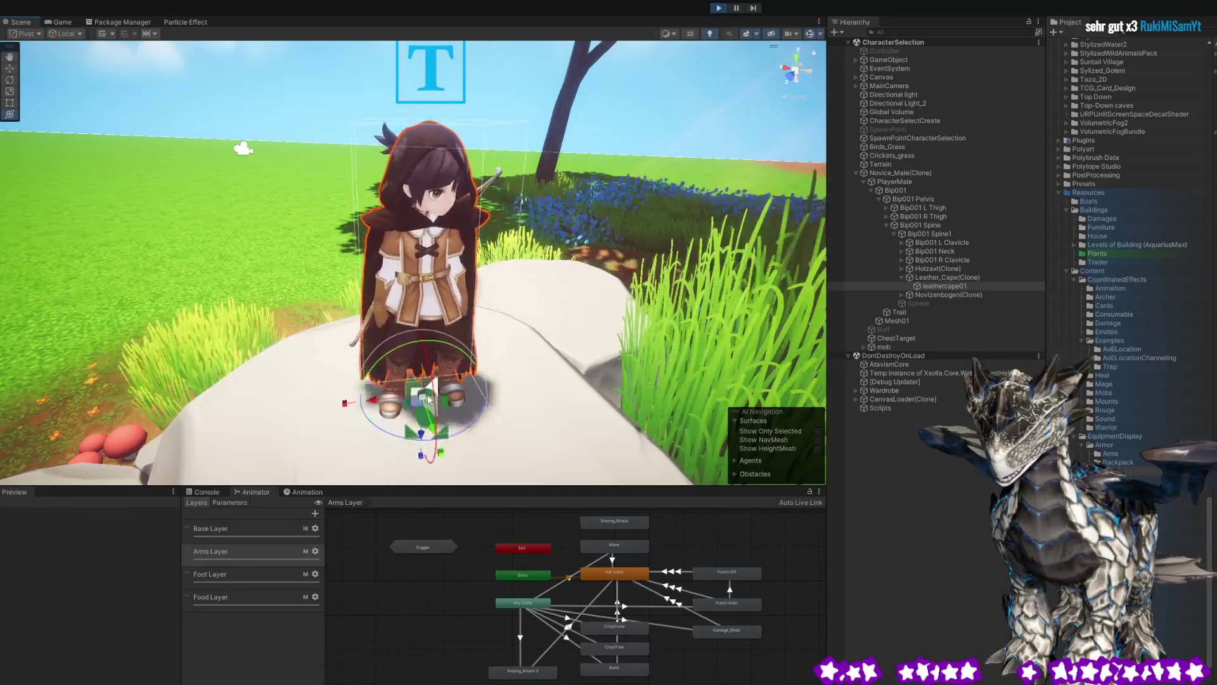
left_click_drag(428, 400, 438, 392)
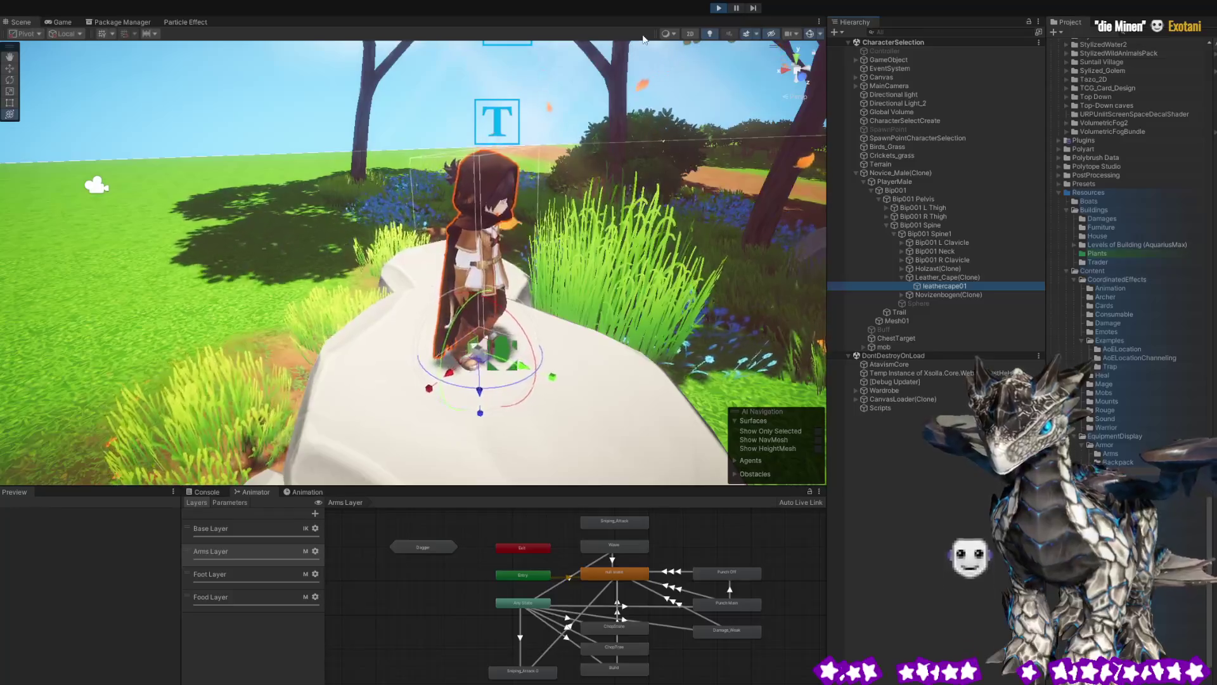
left_click(719, 8)
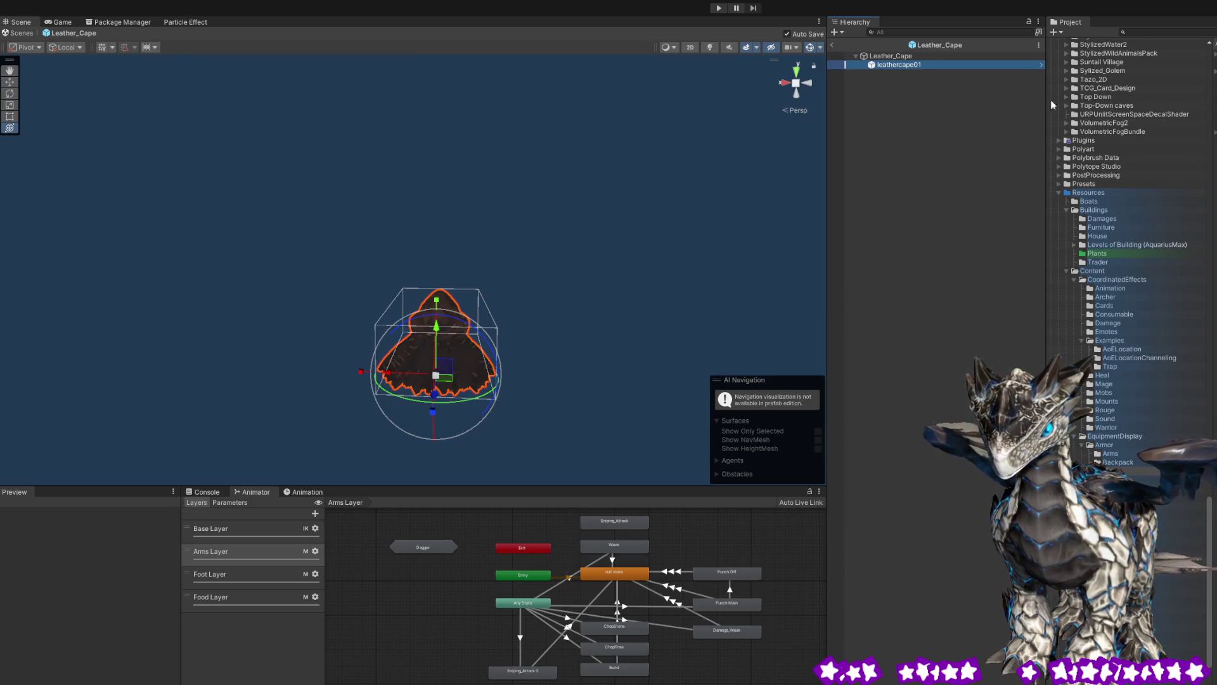
left_click(835, 44)
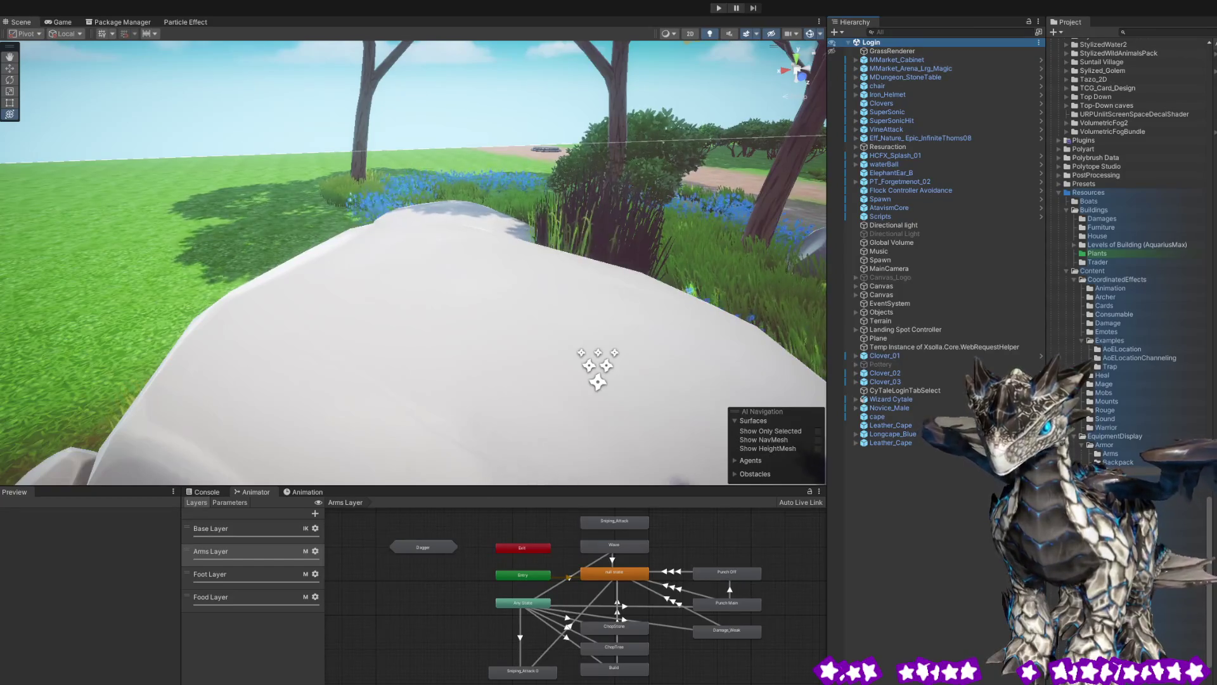
Enter Play mode and wait for the character selection screen with the caped archer.
left_click(719, 8)
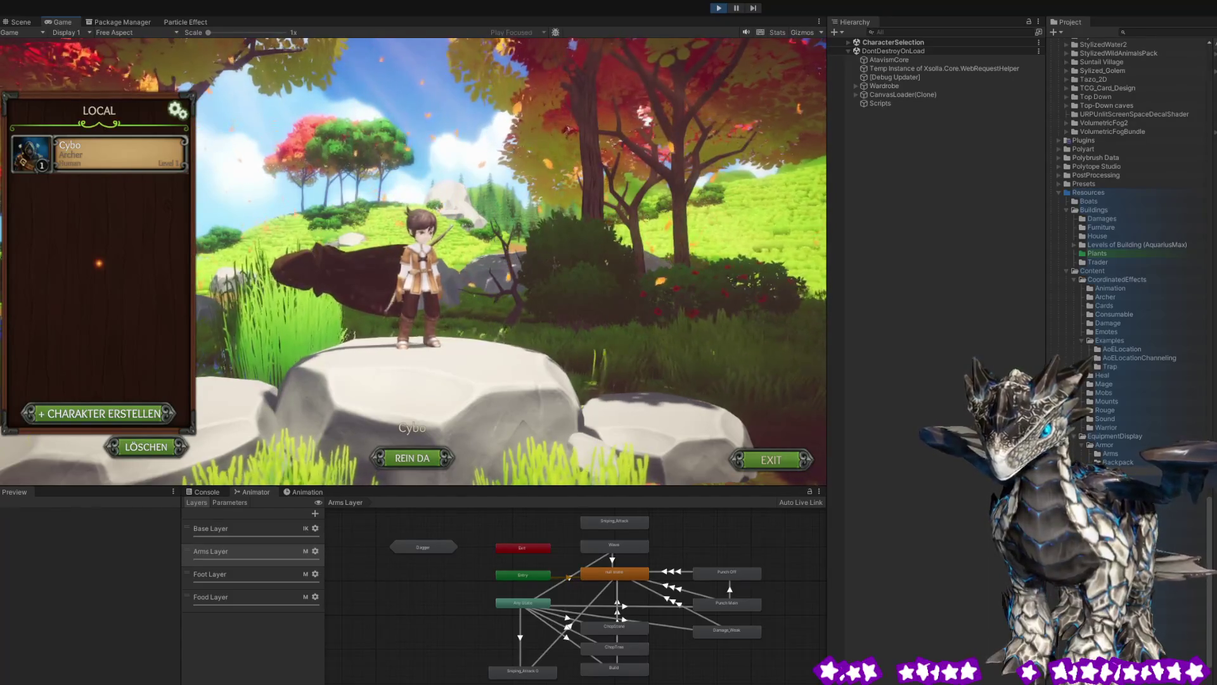
Switch to the Scene view, select the leather cape, and orbit closely around the archer.
key("ctrl+1")
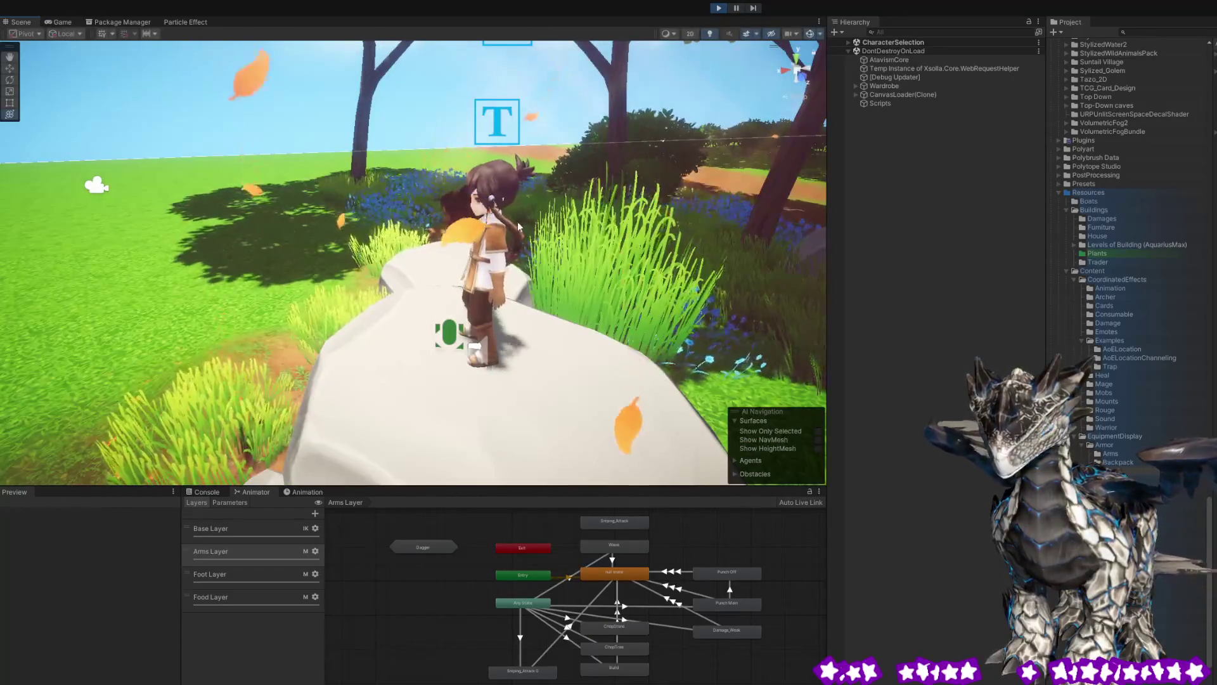
left_click_drag(634, 304, 776, 305)
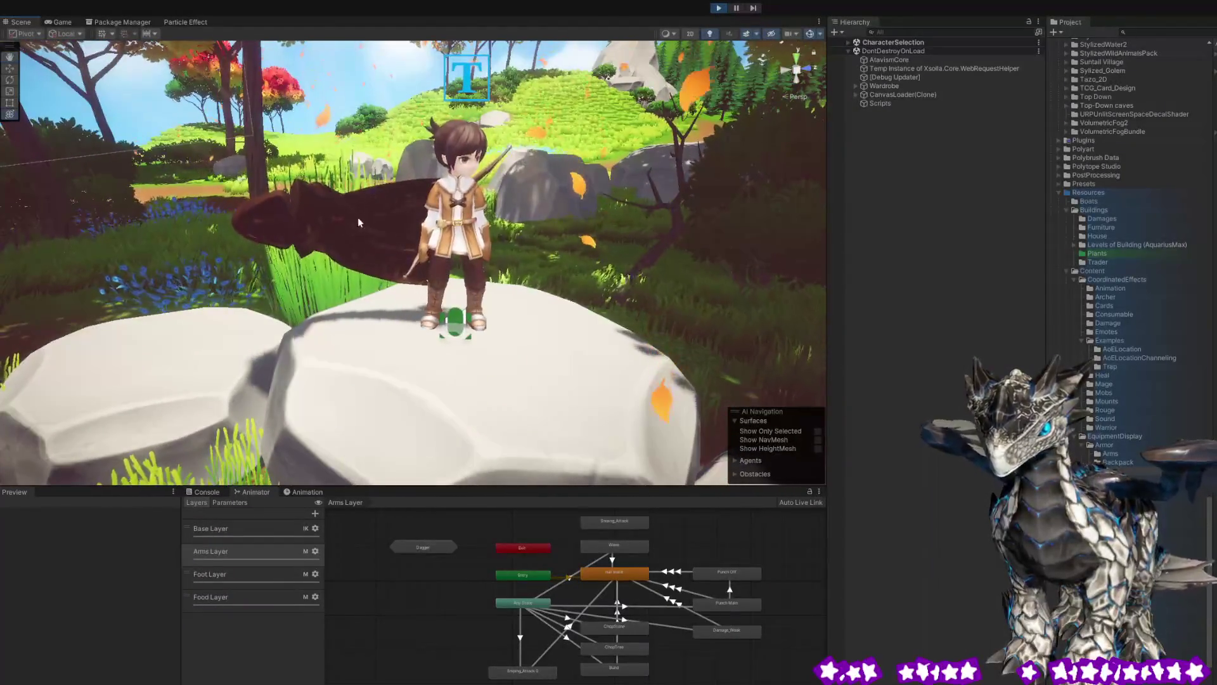
left_click(339, 227)
left_click_drag(373, 219, 406, 222)
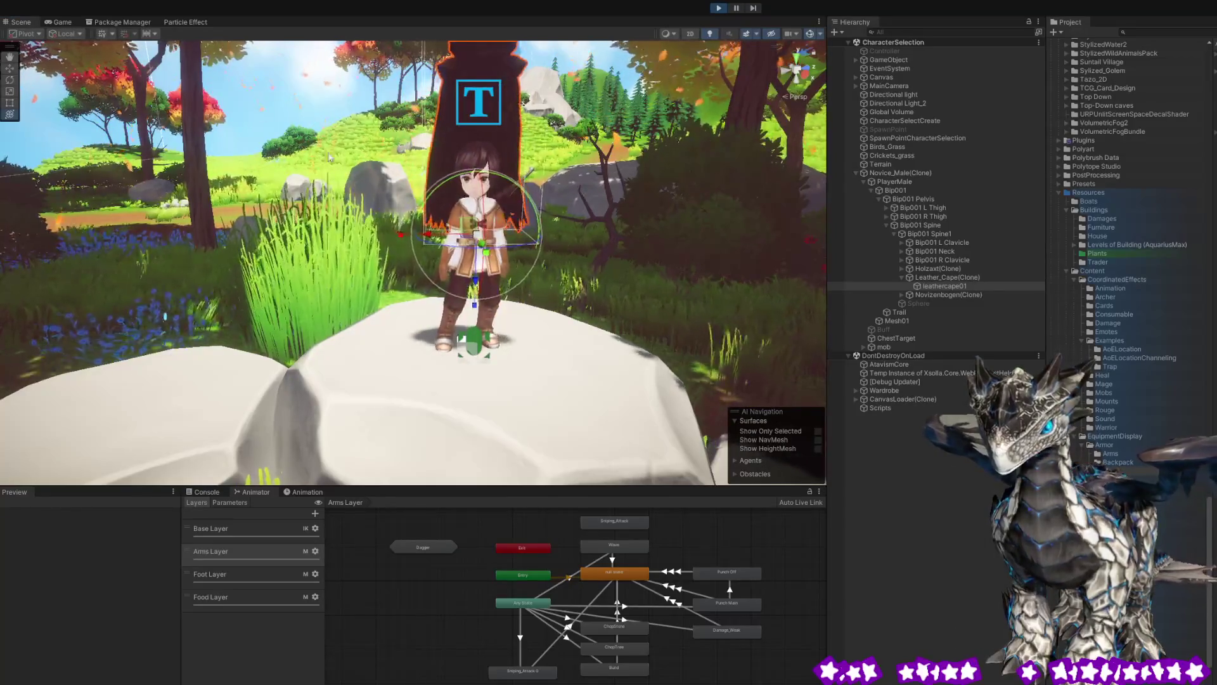
mouse_move(444, 238)
left_mouse_down()
mouse_move(511, 226)
mouse_move(553, 320)
left_mouse_up()
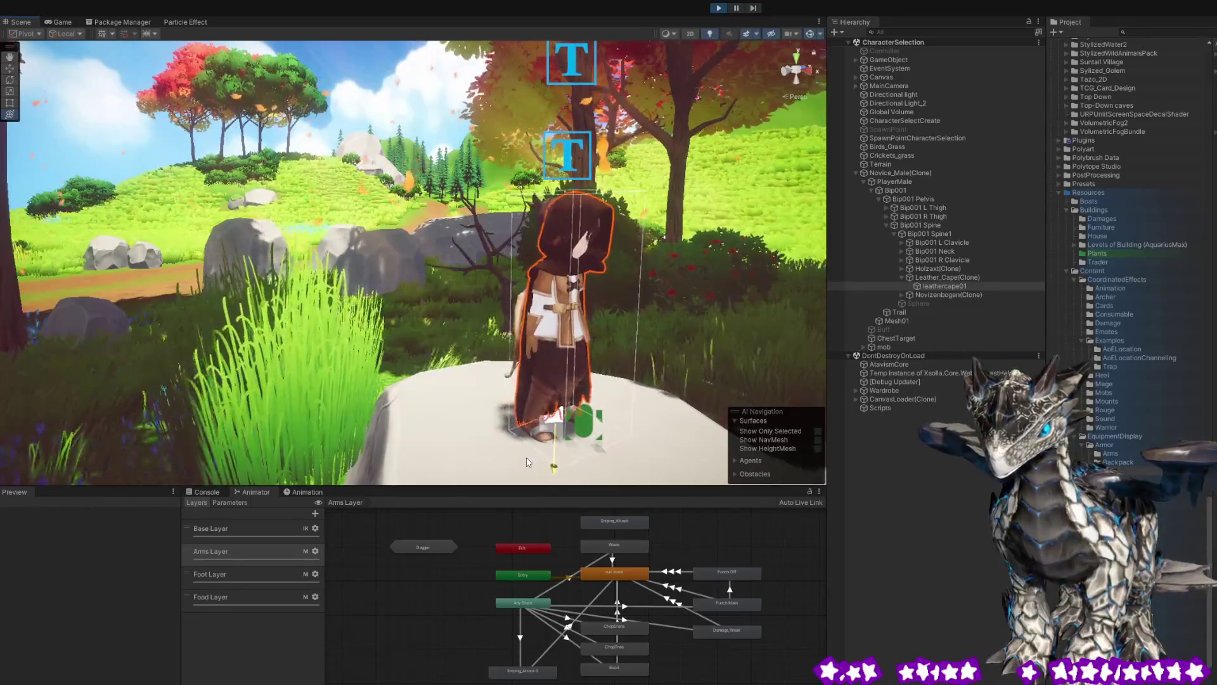
mouse_move(653, 326)
left_mouse_down()
mouse_move(305, 360)
mouse_move(317, 364)
left_mouse_up()
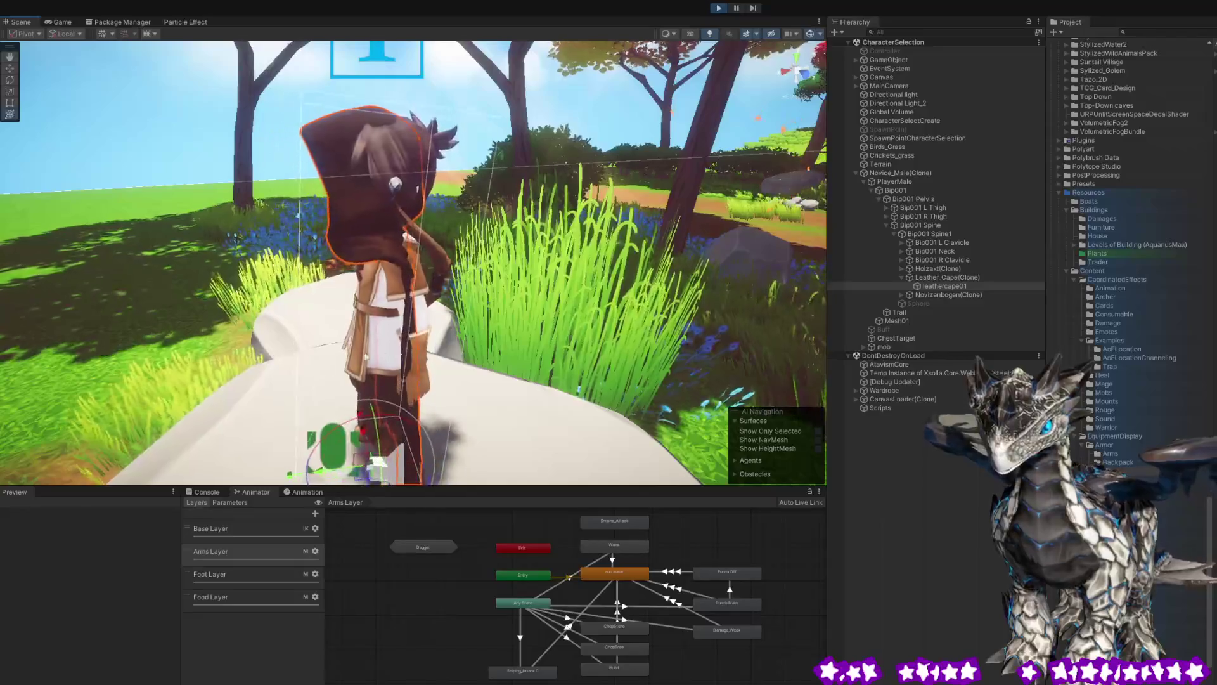
scroll(369, 394, "down", 3)
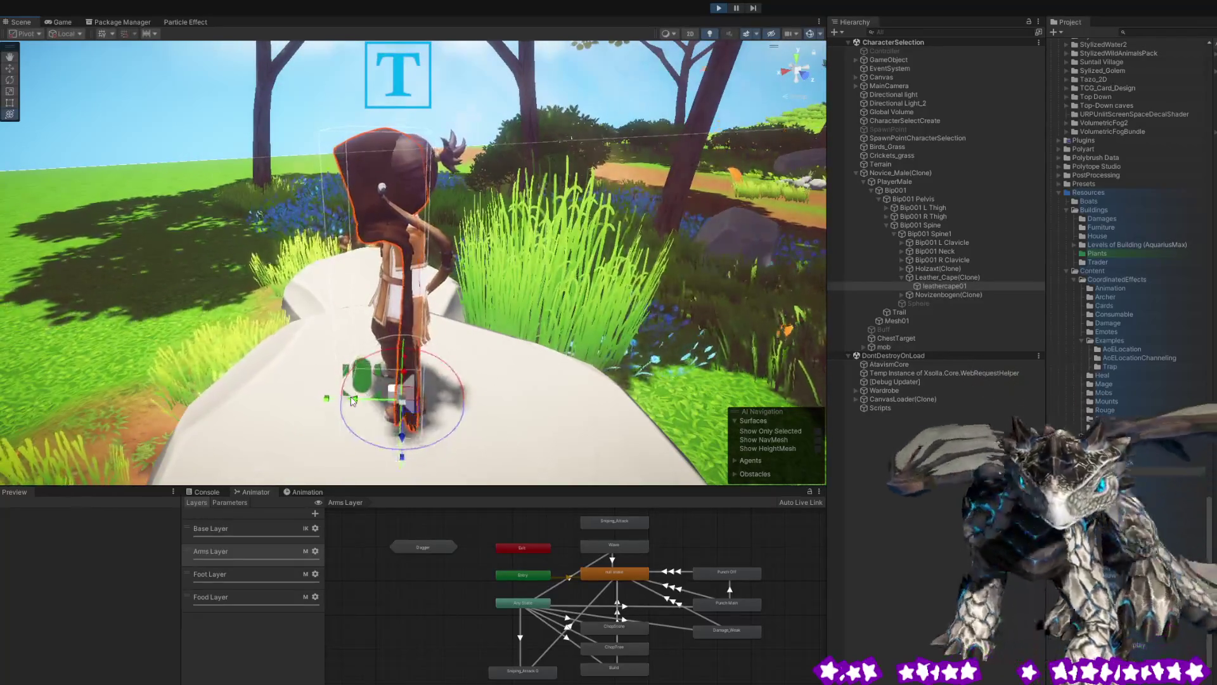
mouse_move(365, 403)
left_mouse_down()
mouse_move(316, 301)
mouse_move(76, 288)
left_mouse_up()
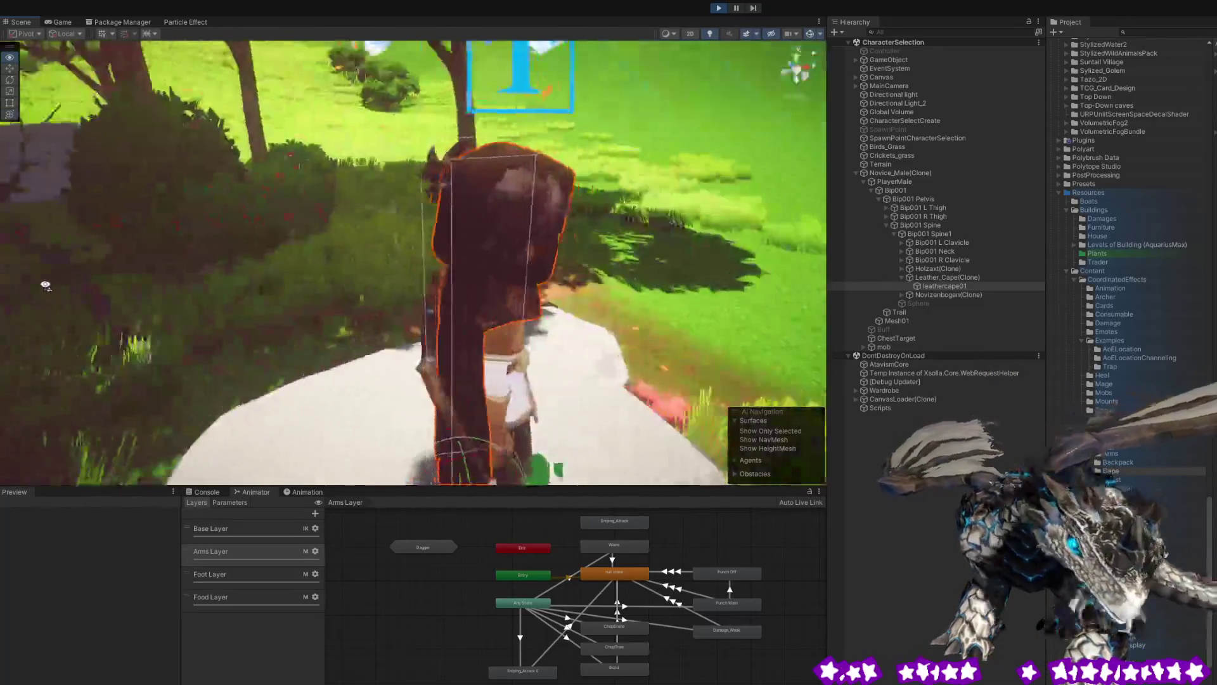
left_click_drag(663, 286, 228, 284)
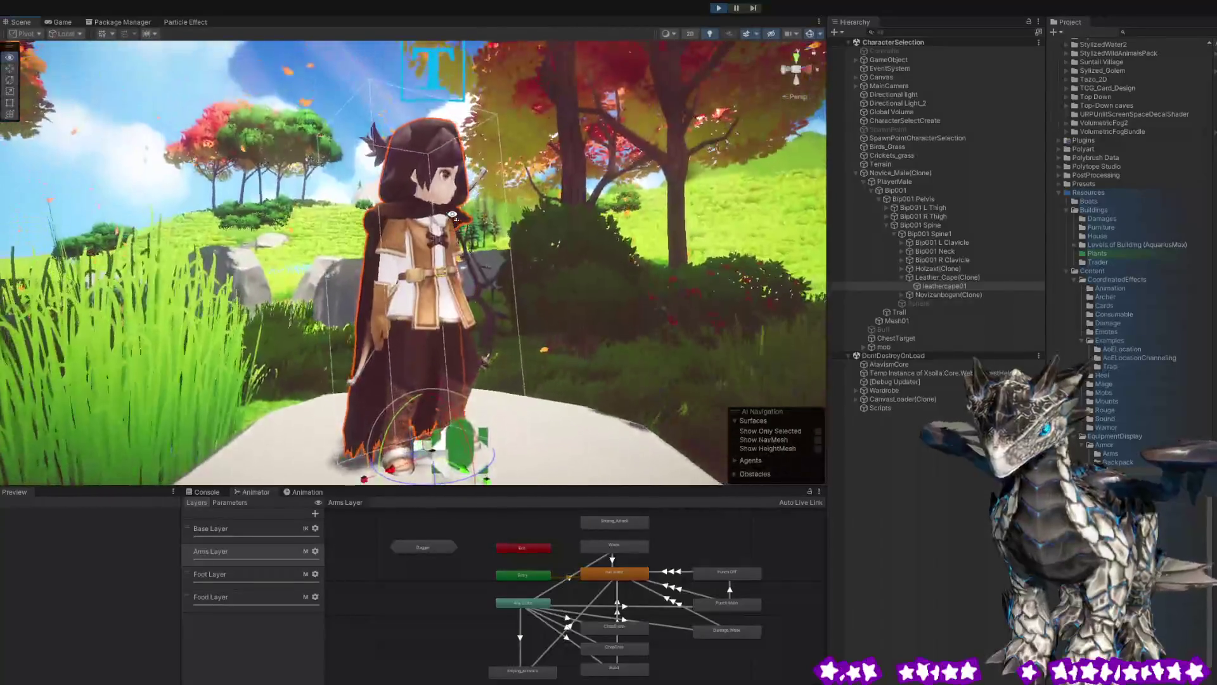
Orbit and zoom around the archer, viewing the cape from below, behind and the side.
scroll(452, 162, "up", 5)
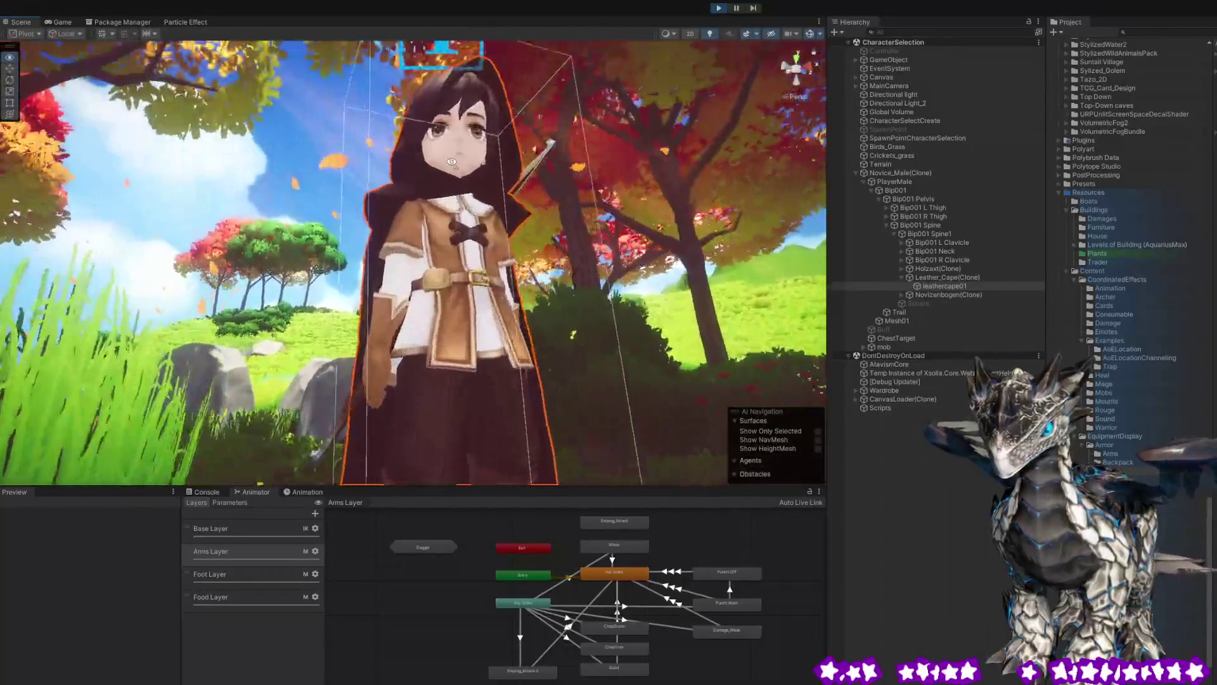
mouse_move(452, 162)
left_mouse_down()
mouse_move(500, 121)
mouse_move(378, 241)
mouse_move(303, 241)
left_mouse_up()
mouse_move(499, 268)
left_mouse_down()
mouse_move(566, 270)
mouse_move(540, 286)
mouse_move(127, 271)
mouse_move(514, 254)
mouse_move(664, 207)
mouse_move(384, 233)
left_mouse_up()
scroll(383, 233, "up", 5)
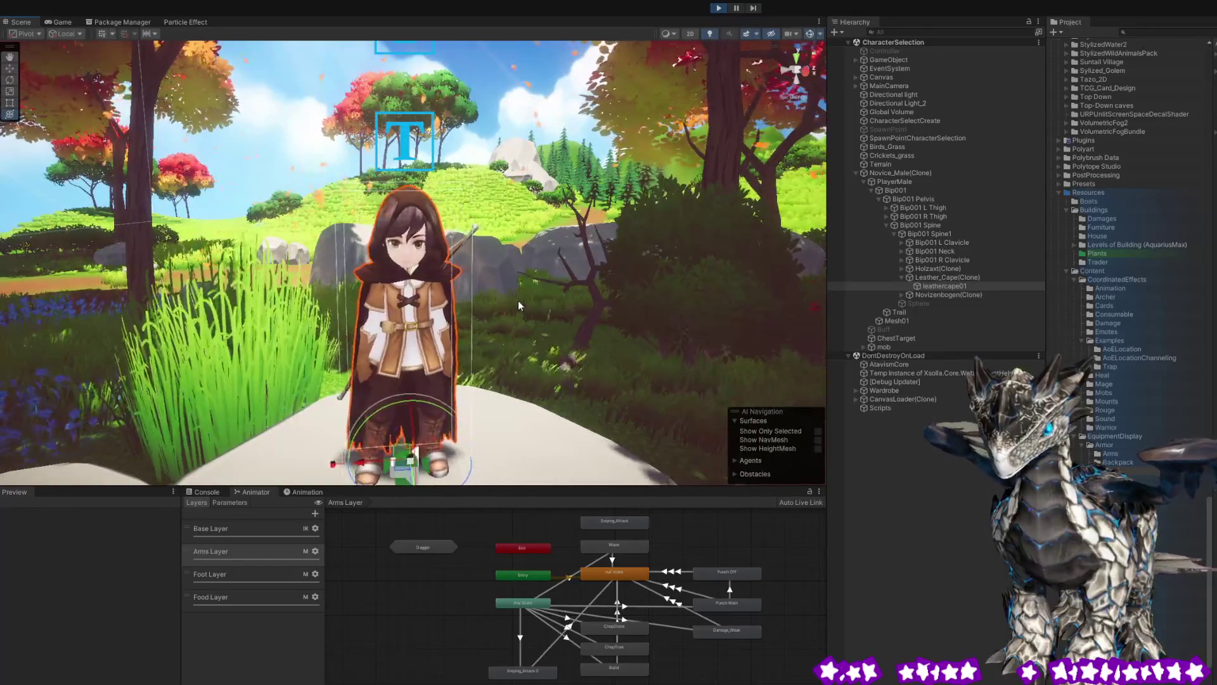
scroll(497, 329, "up", 5)
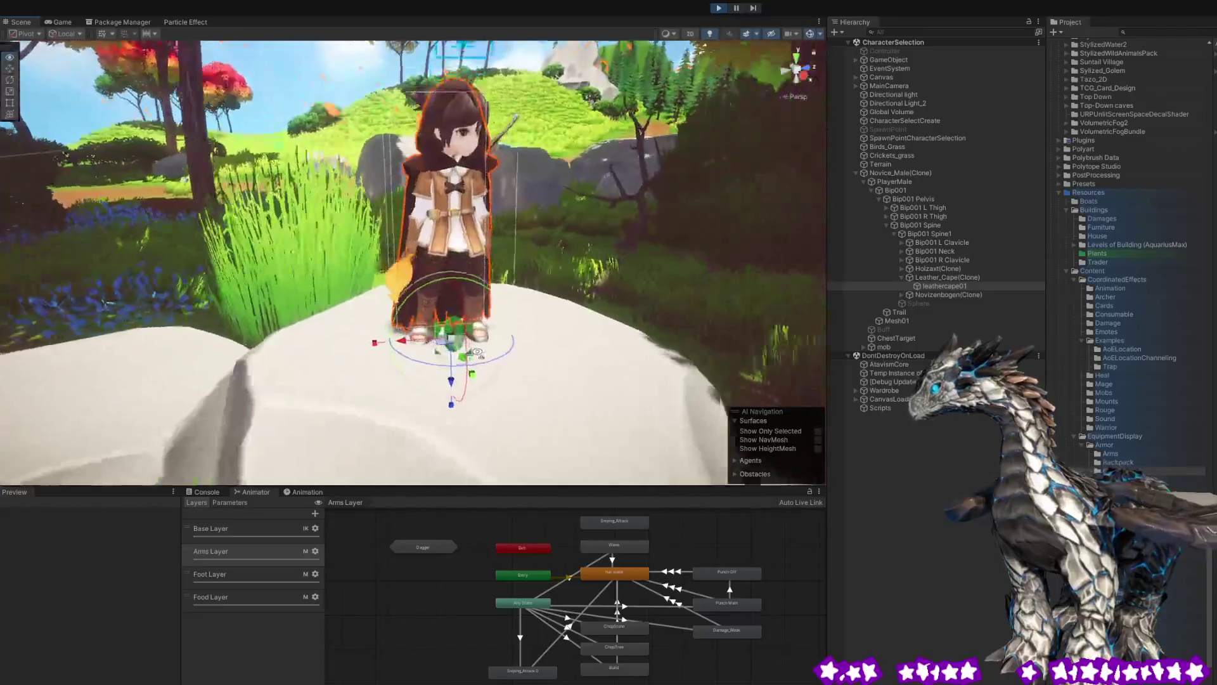
mouse_move(573, 338)
left_mouse_down()
mouse_move(563, 302)
mouse_move(444, 379)
left_mouse_up()
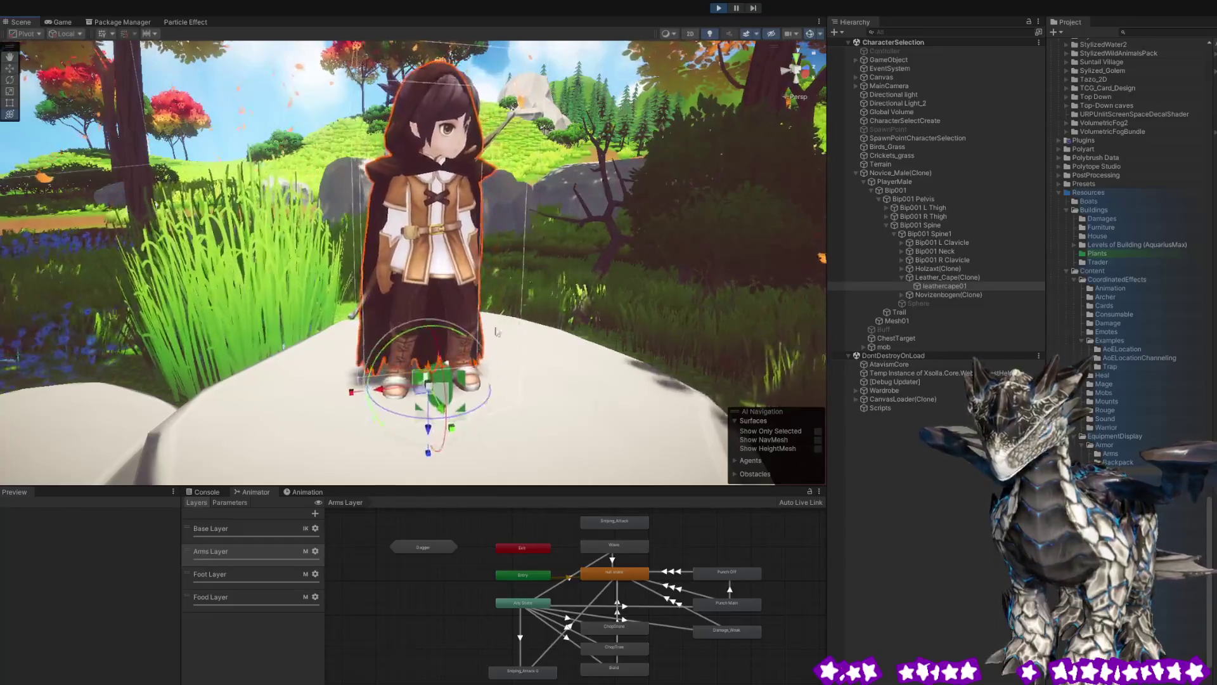
left_click_drag(477, 341, 370, 213)
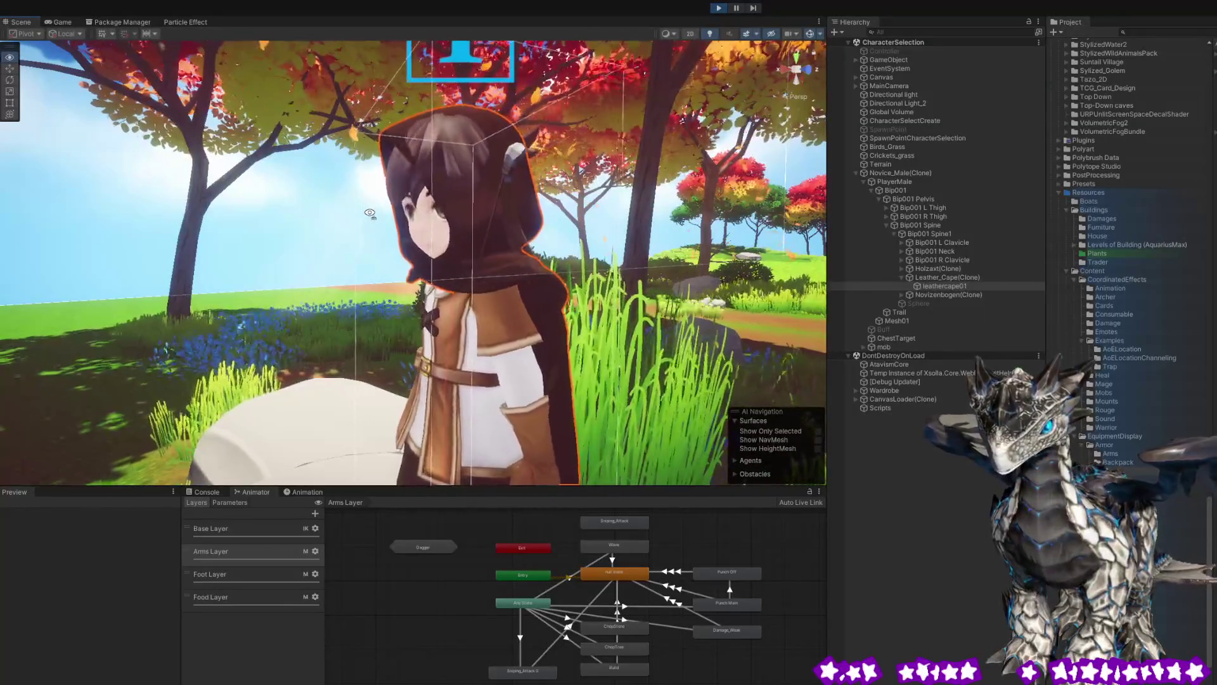
mouse_move(370, 214)
left_mouse_down()
mouse_move(192, 222)
mouse_move(521, 256)
left_mouse_up()
mouse_move(651, 262)
left_mouse_down()
mouse_move(696, 258)
mouse_move(595, 247)
left_mouse_up()
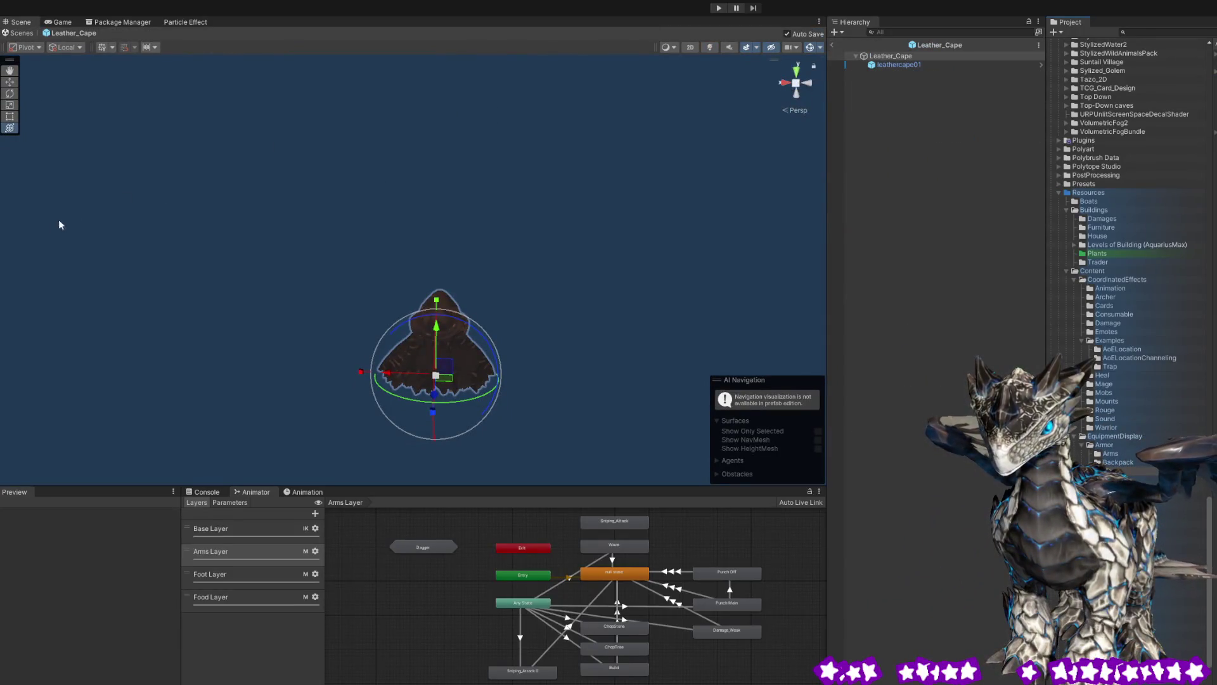
Select then deselect leathercape01, exit prefab mode, and start Play with Ctrl+P.
left_click(890, 66)
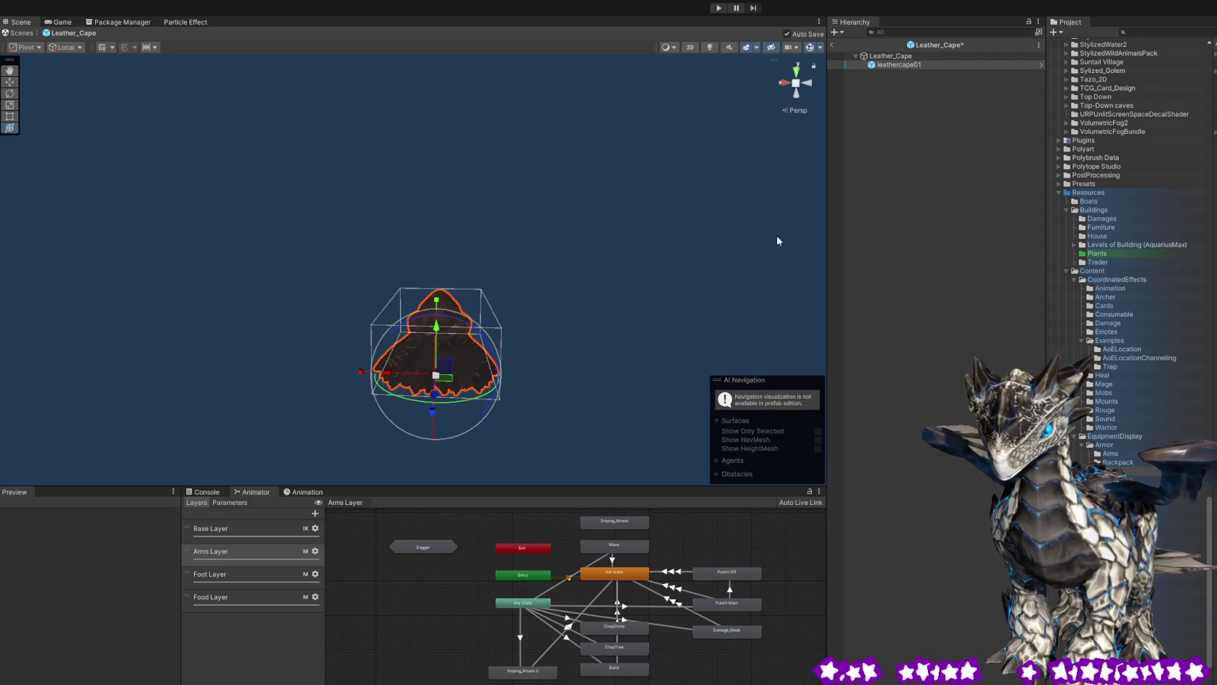
left_click(956, 236)
left_click(832, 45)
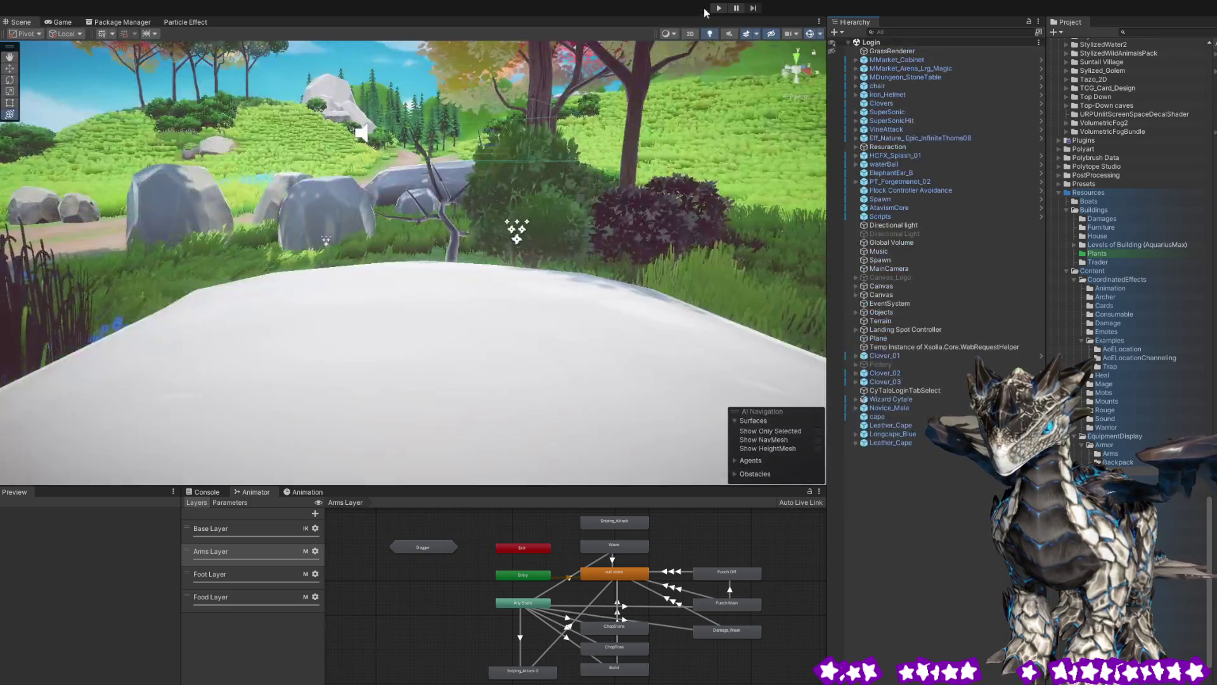
key("ctrl+p")
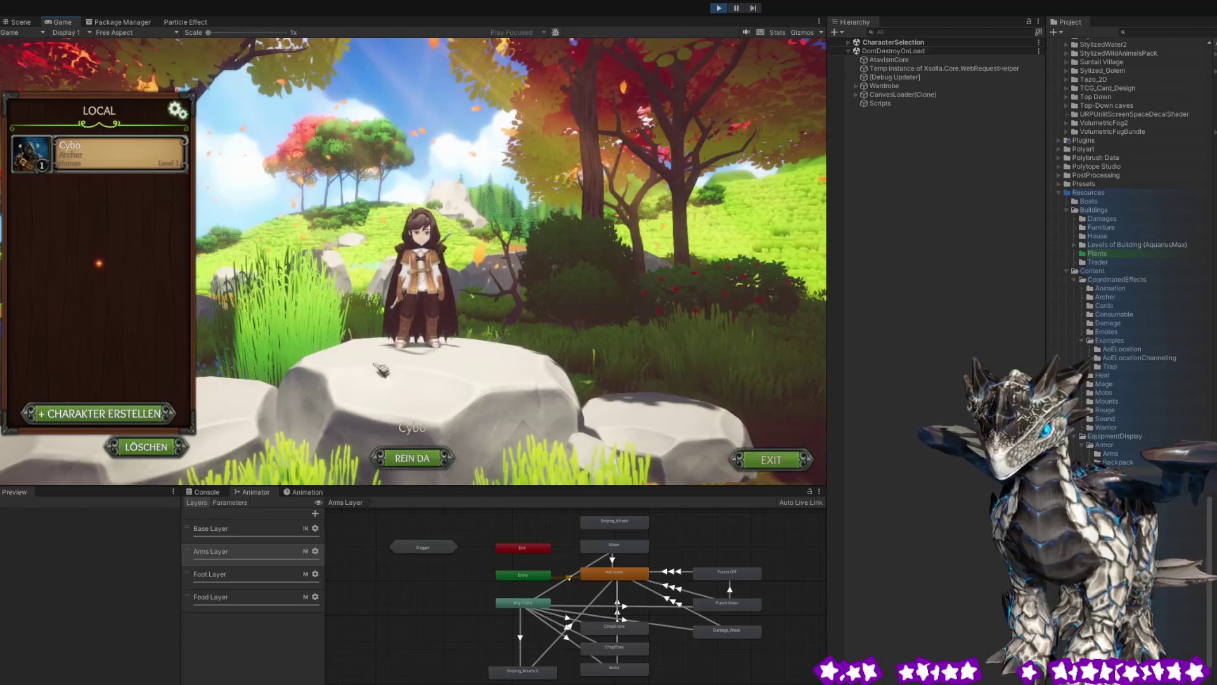
Enter the world as the archer from character selection so the Grasland forest loads.
left_click(412, 458)
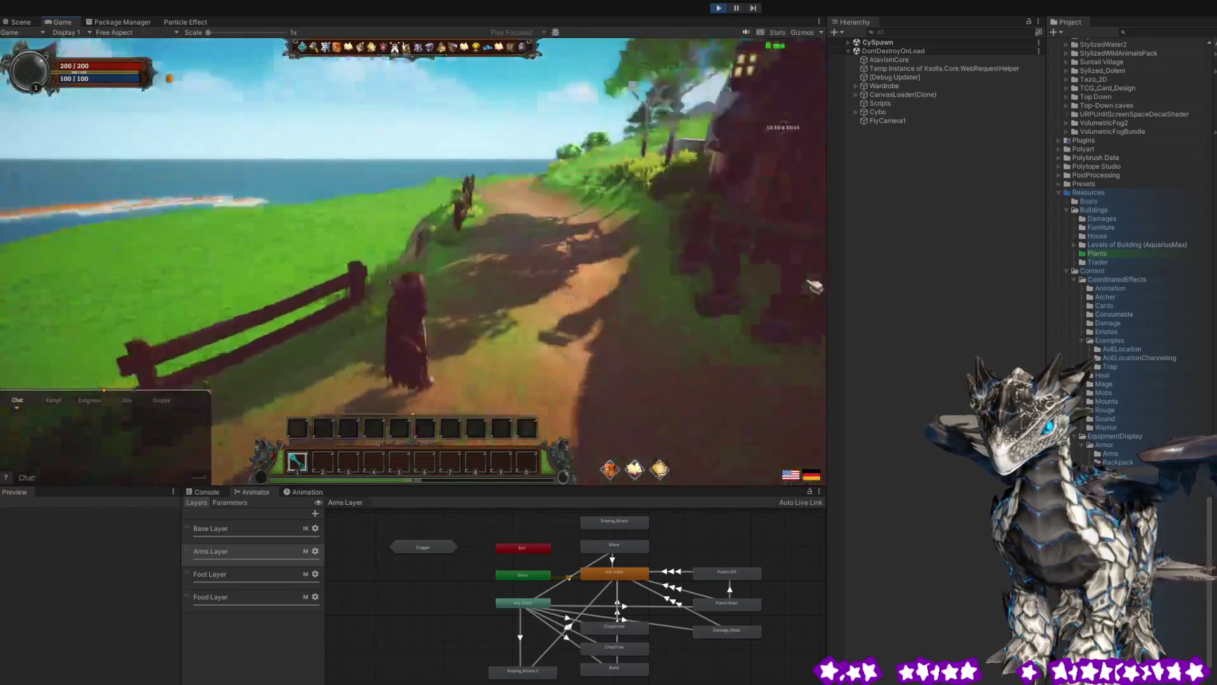
Run the archer along the path, swinging the camera toward the sea and house, then pause.
key("w")
left_click_drag(618, 289, 353, 296)
mouse_move(527, 310)
left_mouse_down()
mouse_move(589, 288)
mouse_move(535, 264)
mouse_move(552, 303)
mouse_move(682, 263)
left_mouse_up()
left_click_drag(524, 262, 652, 247)
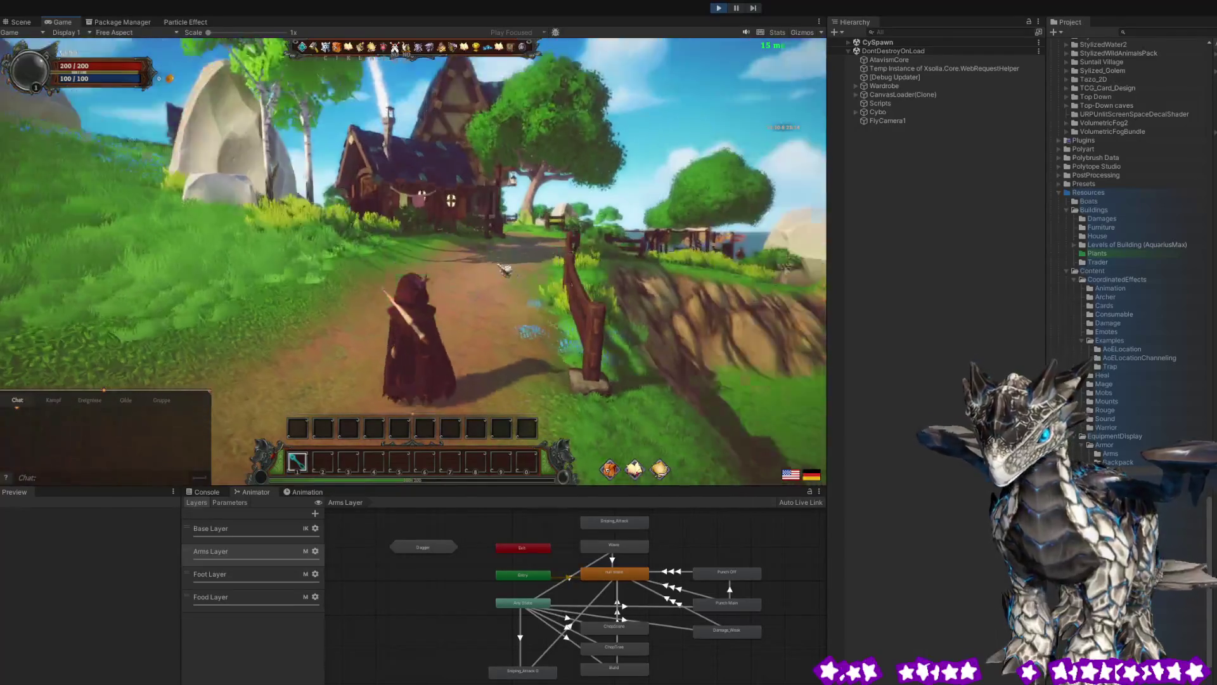
mouse_move(505, 271)
left_mouse_down()
mouse_move(554, 265)
mouse_move(146, 272)
mouse_move(607, 336)
left_mouse_up()
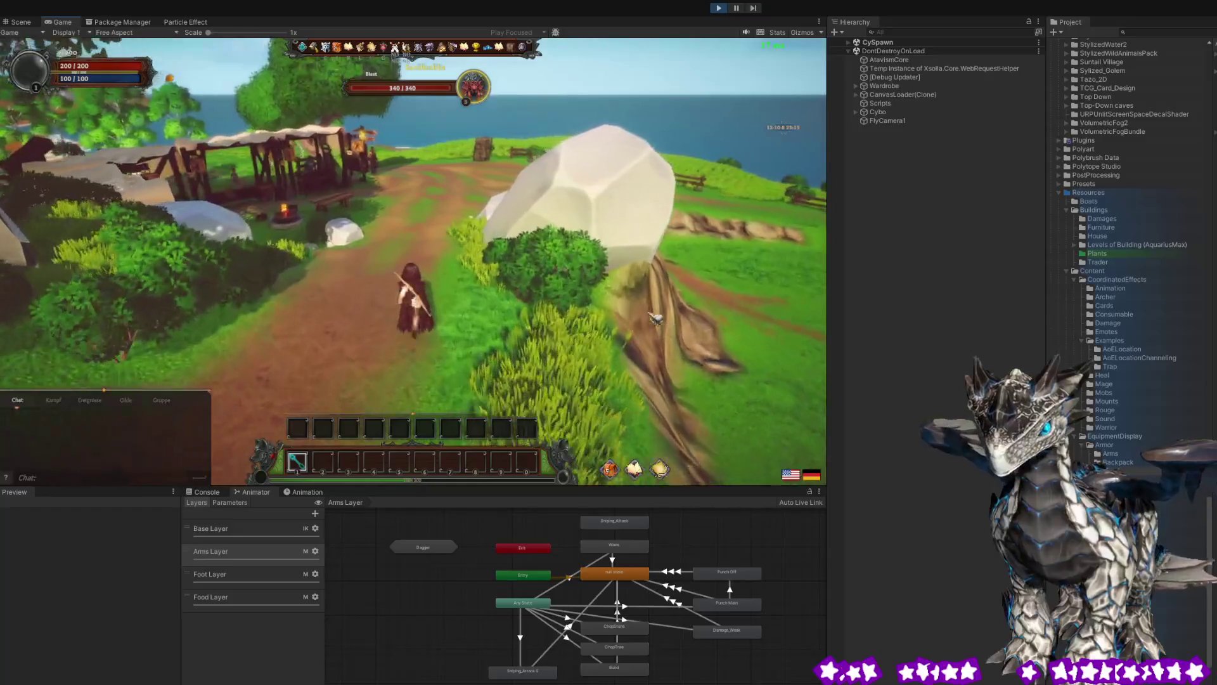
key("Escape")
key("Escape")
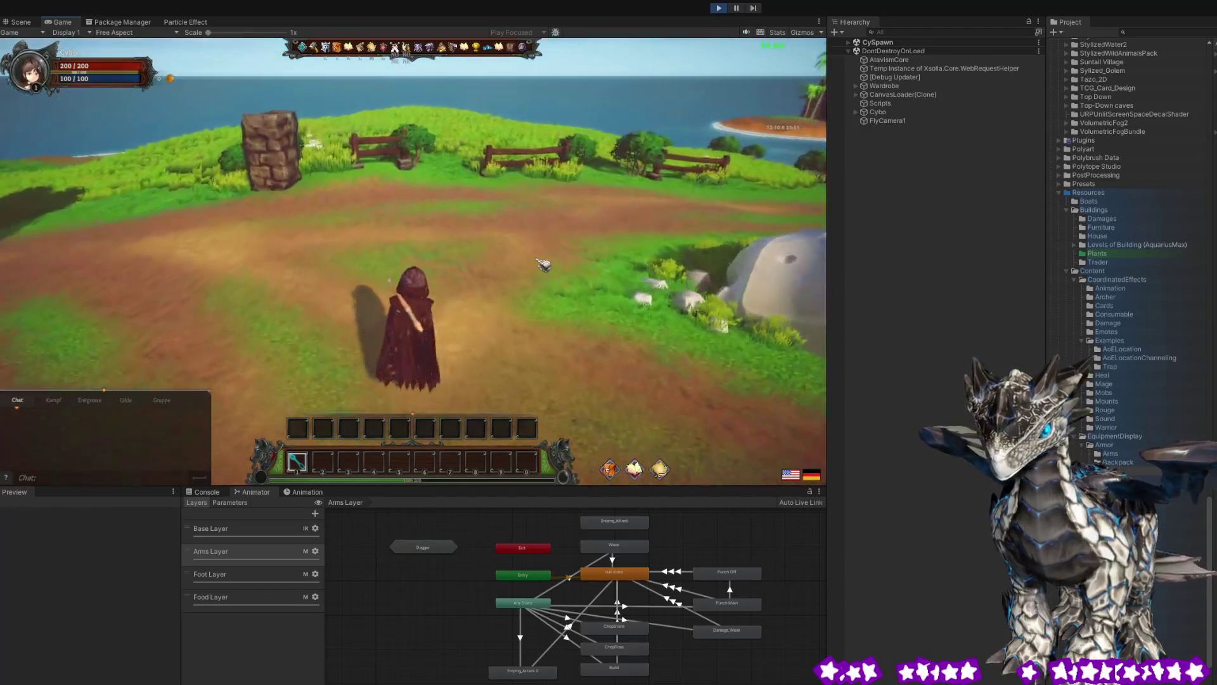
key("Escape")
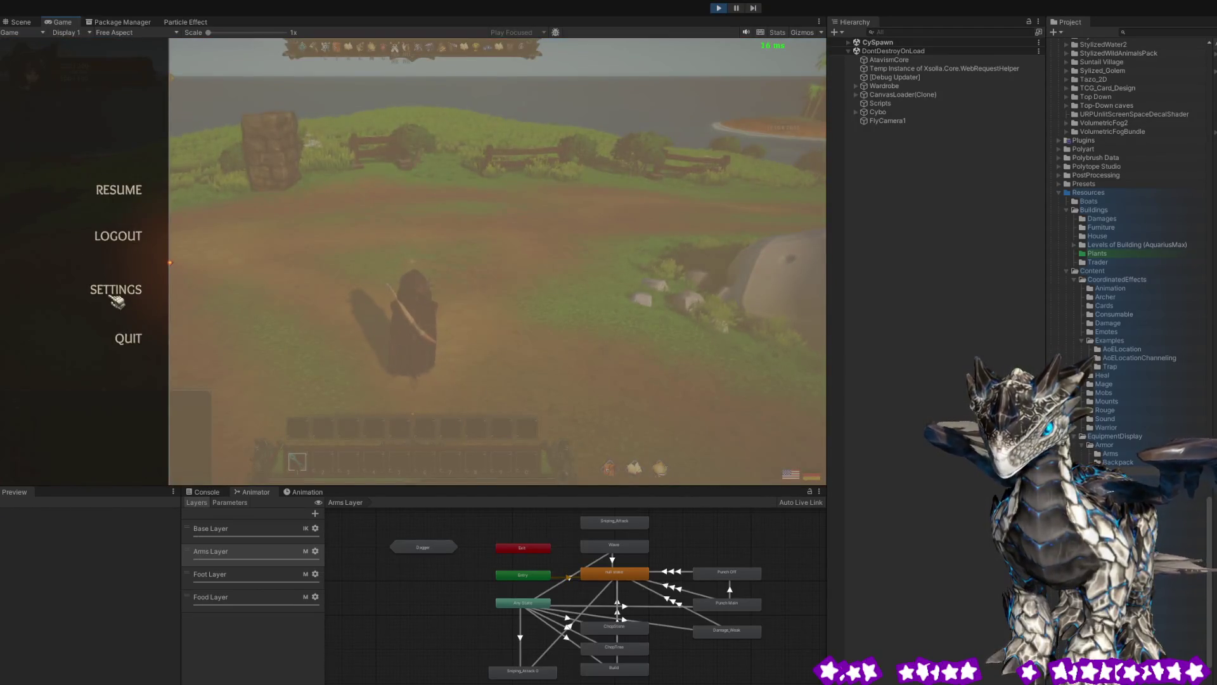
Browse the game's settings to the Controls key bindings, then close them and resume.
left_click(128, 292)
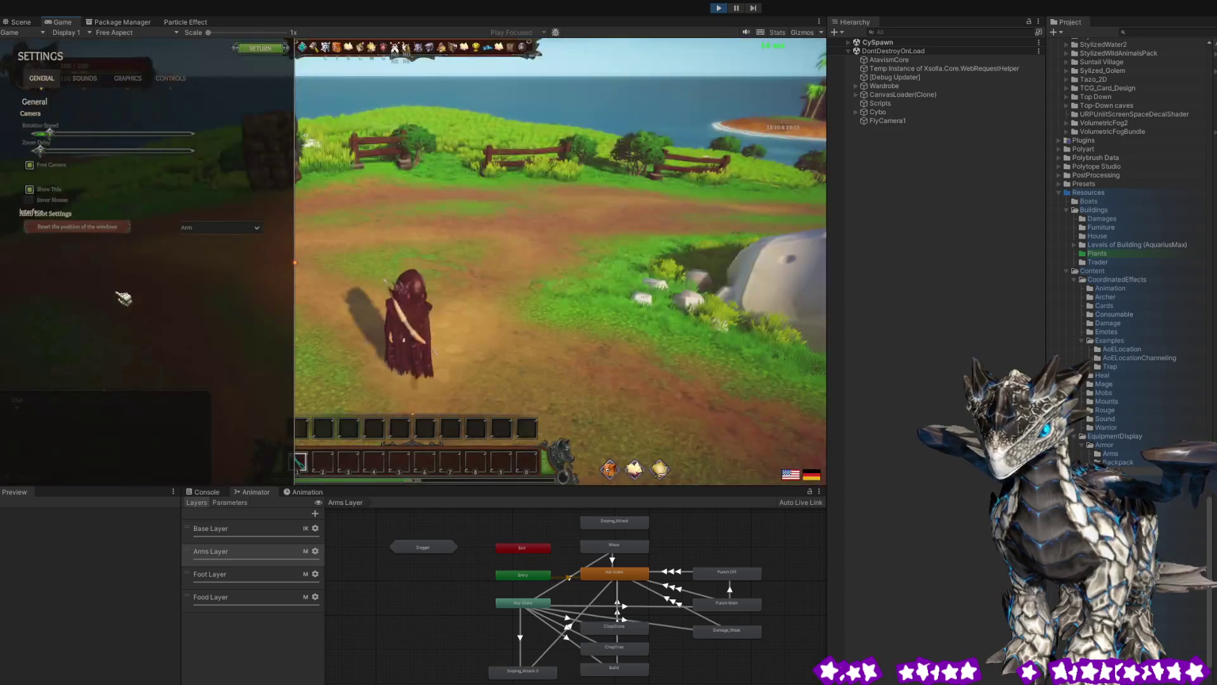
left_click(140, 79)
left_click(180, 84)
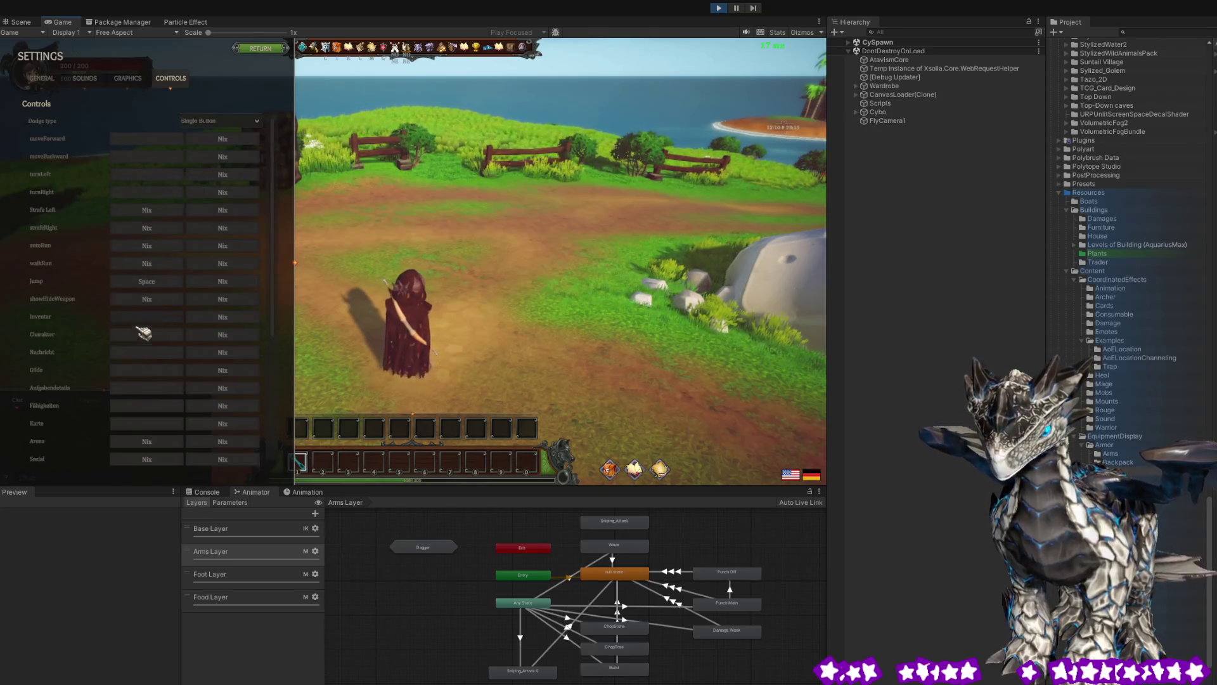
scroll(124, 406, "down", 3)
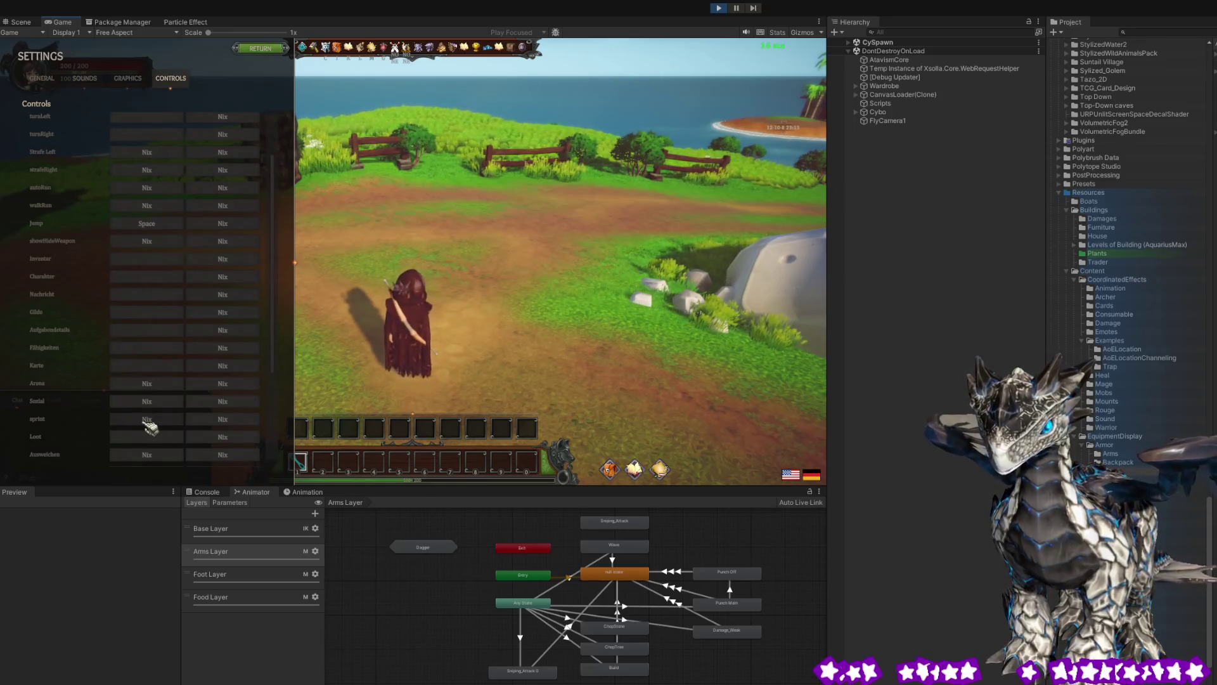
left_click(146, 421)
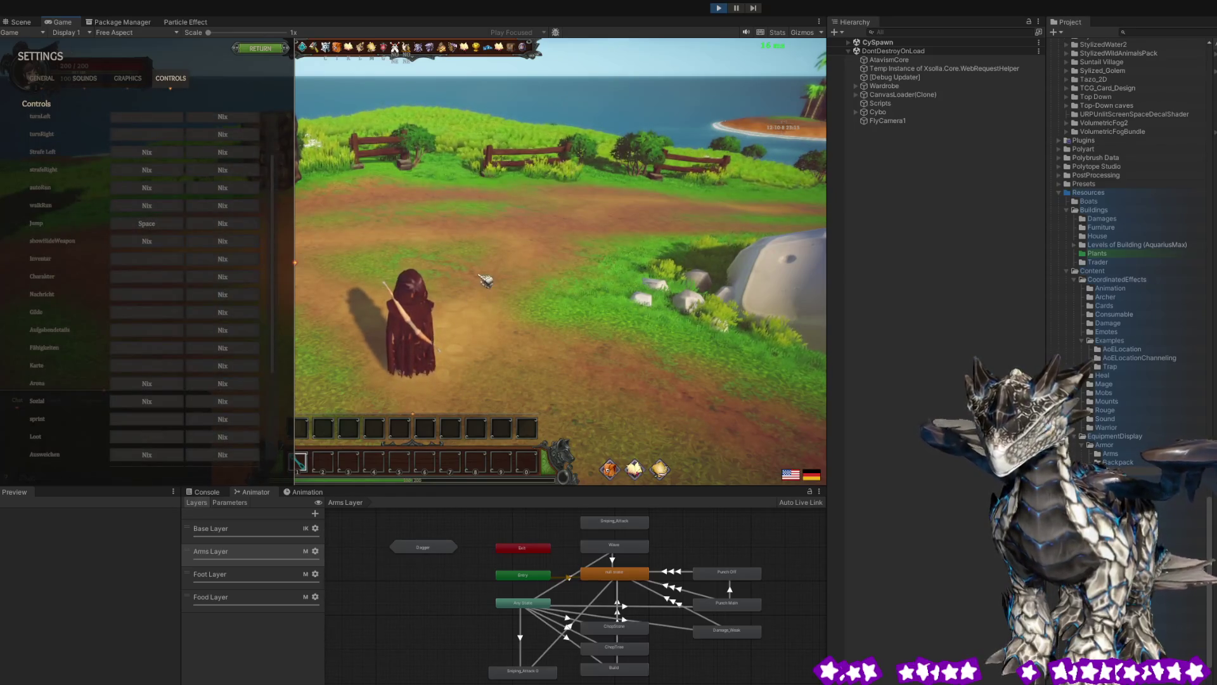
key("Escape")
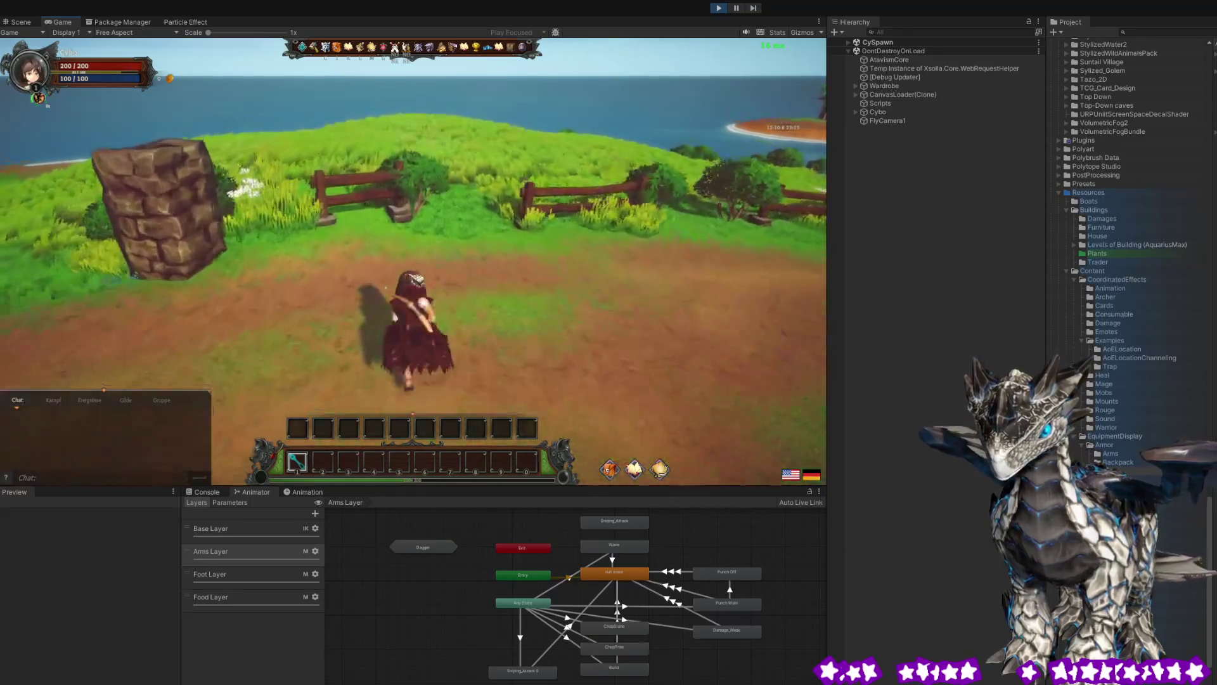
Run the archer past the rocks and up the path by the houses and fences.
key("w")
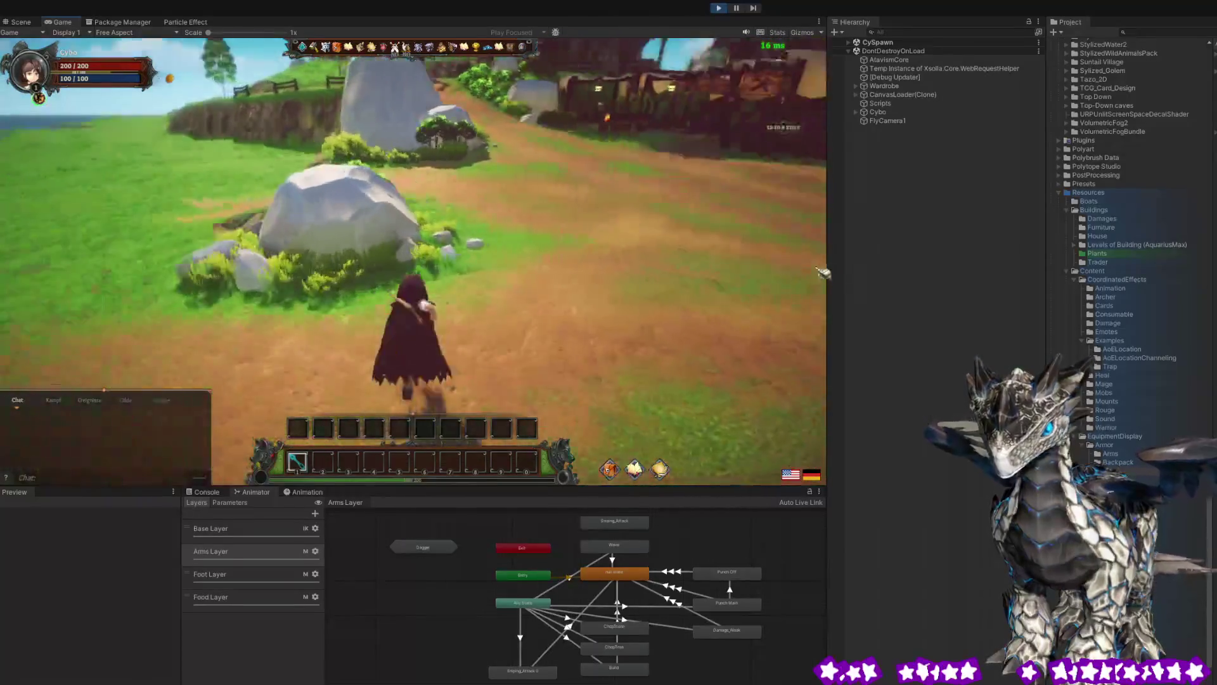
key("w")
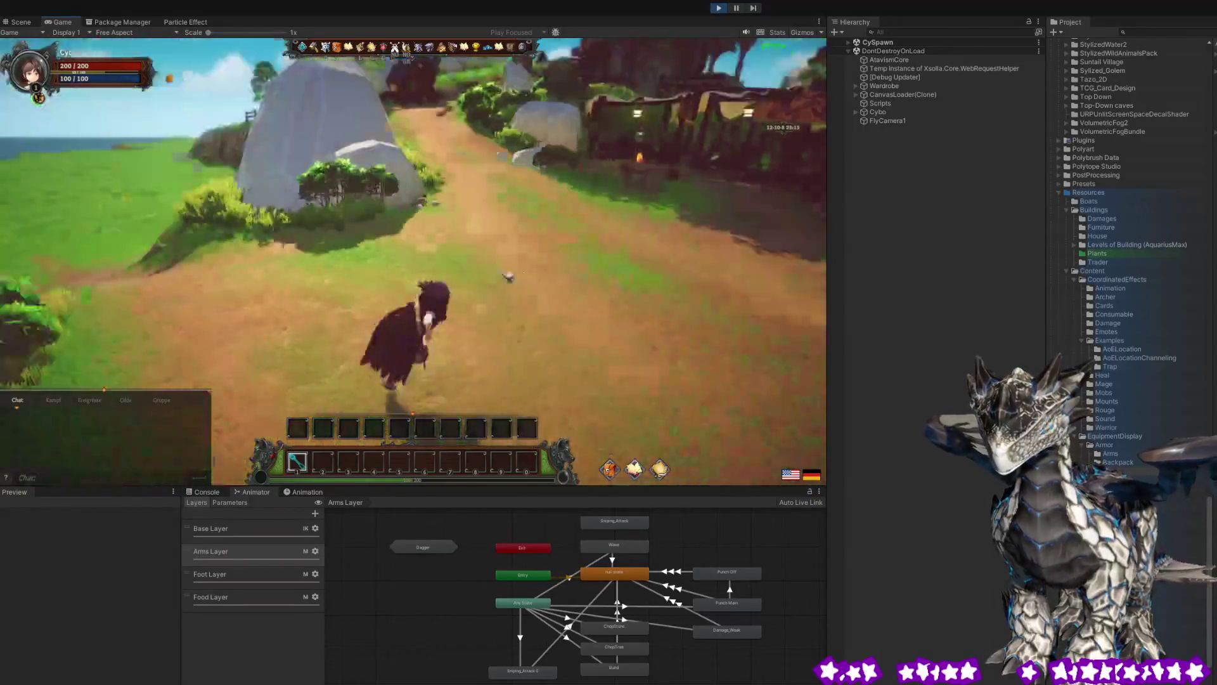
key("w")
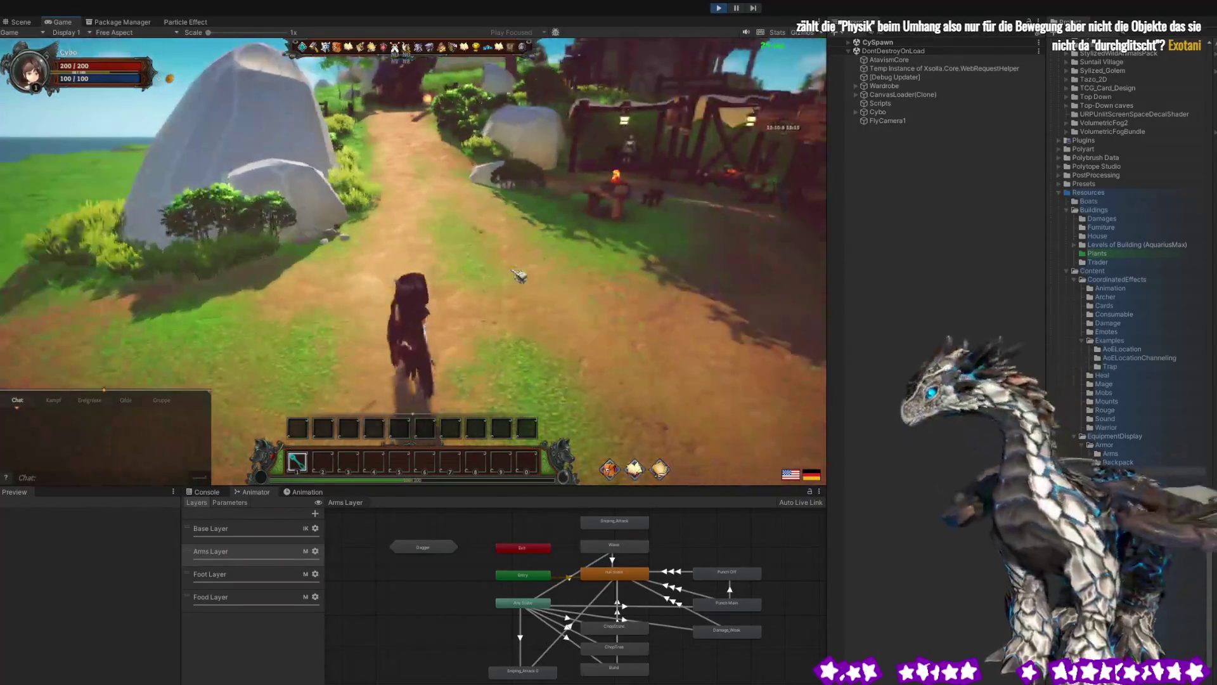
key("w")
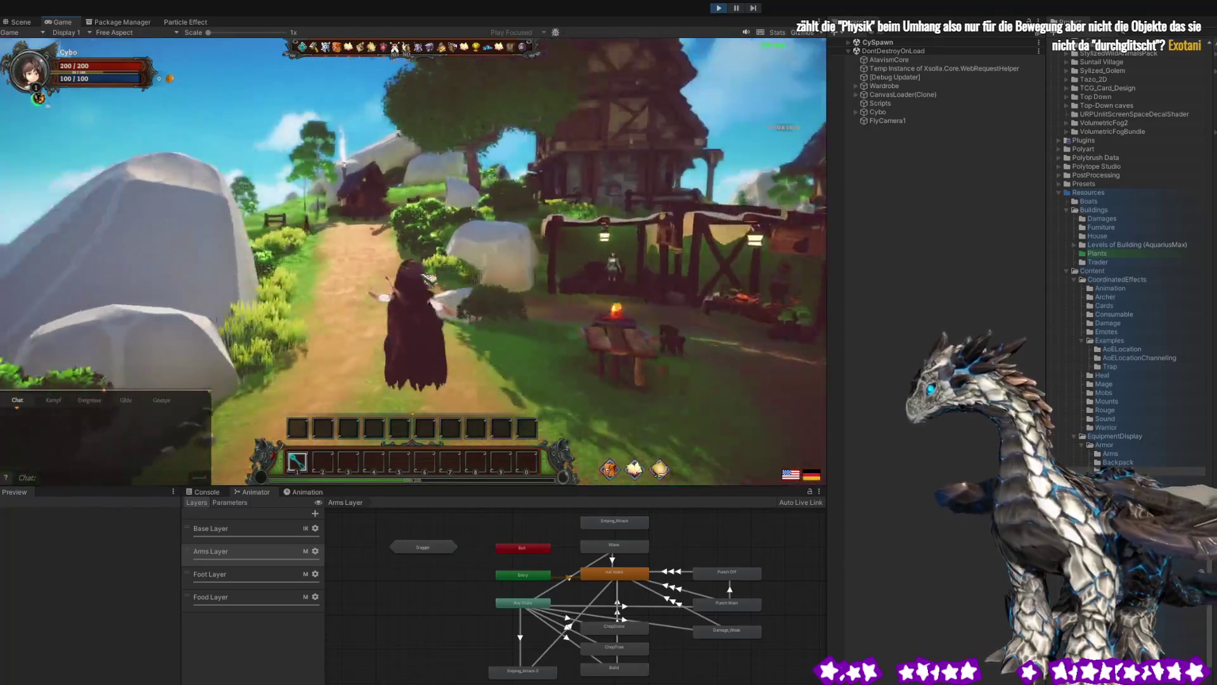
key("w")
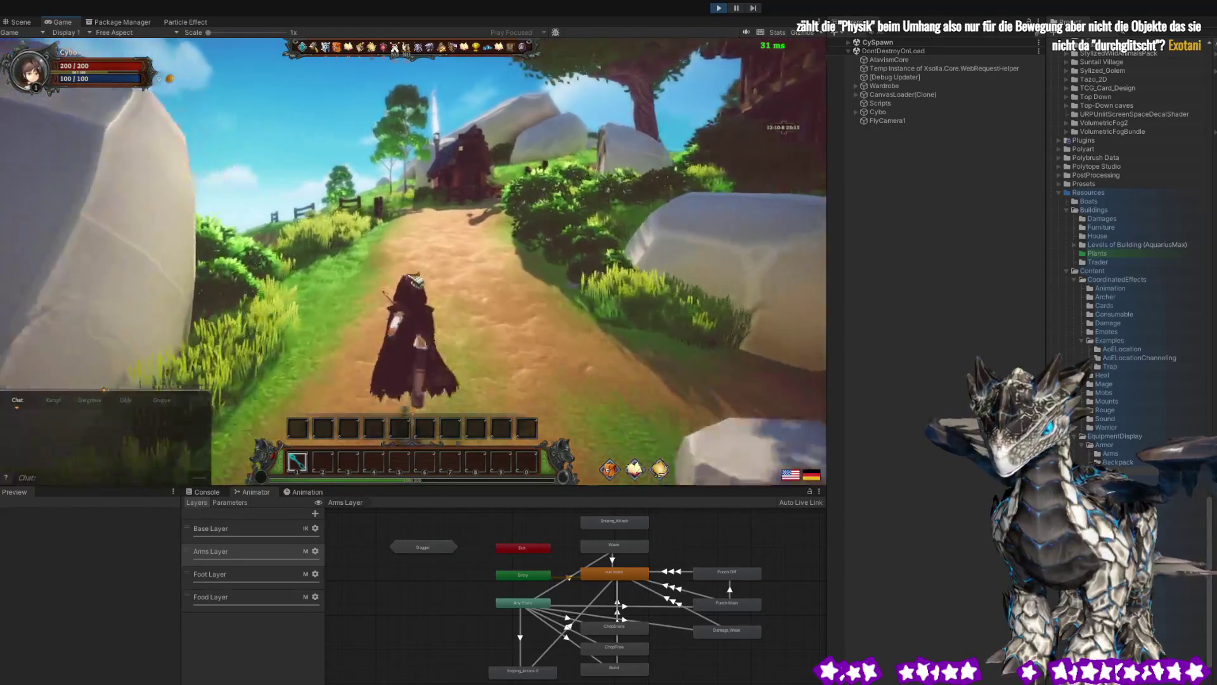
key("w")
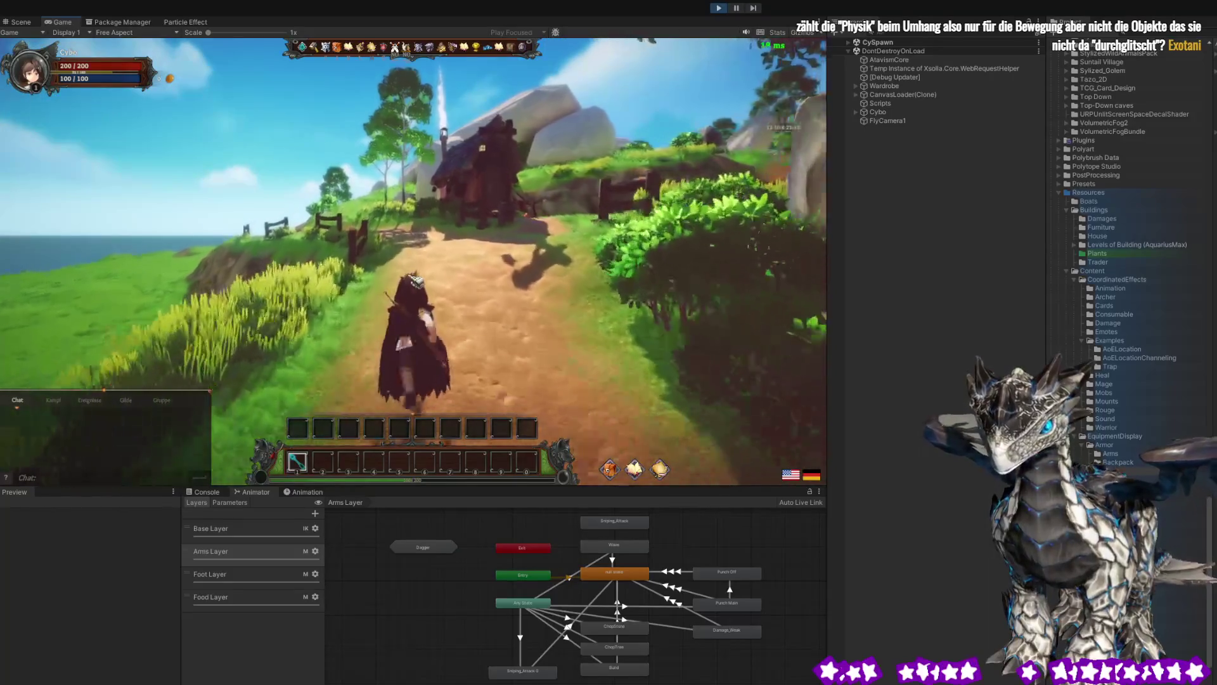
key("w")
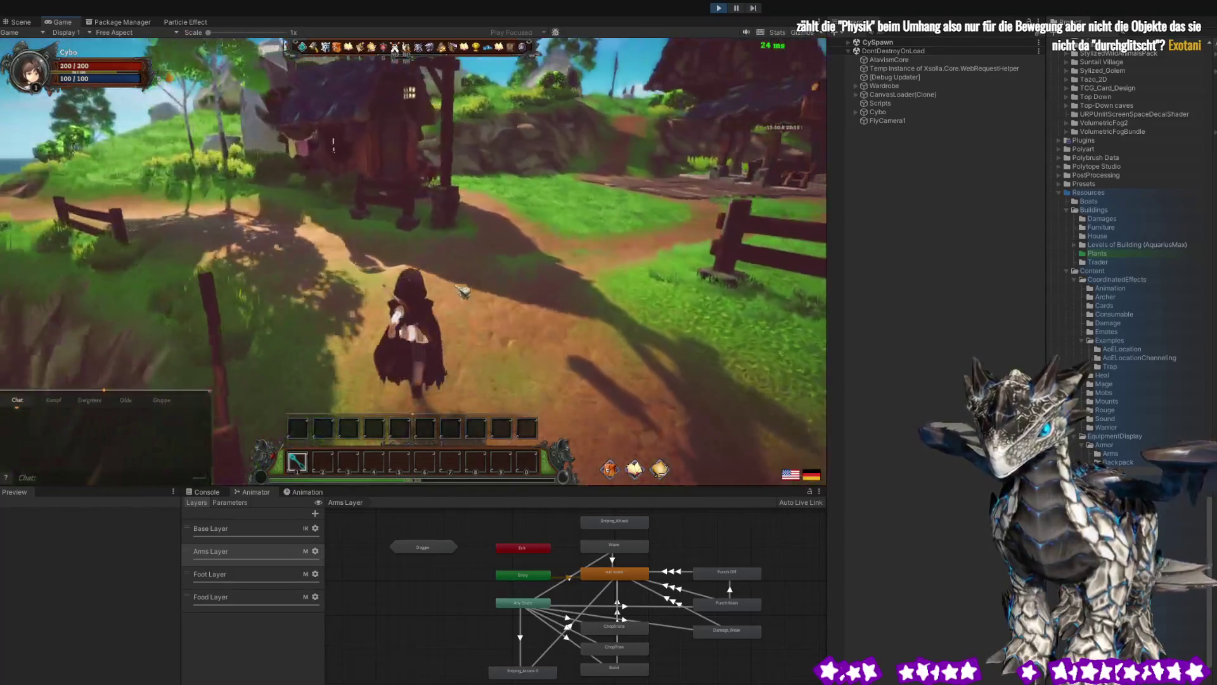
key("w")
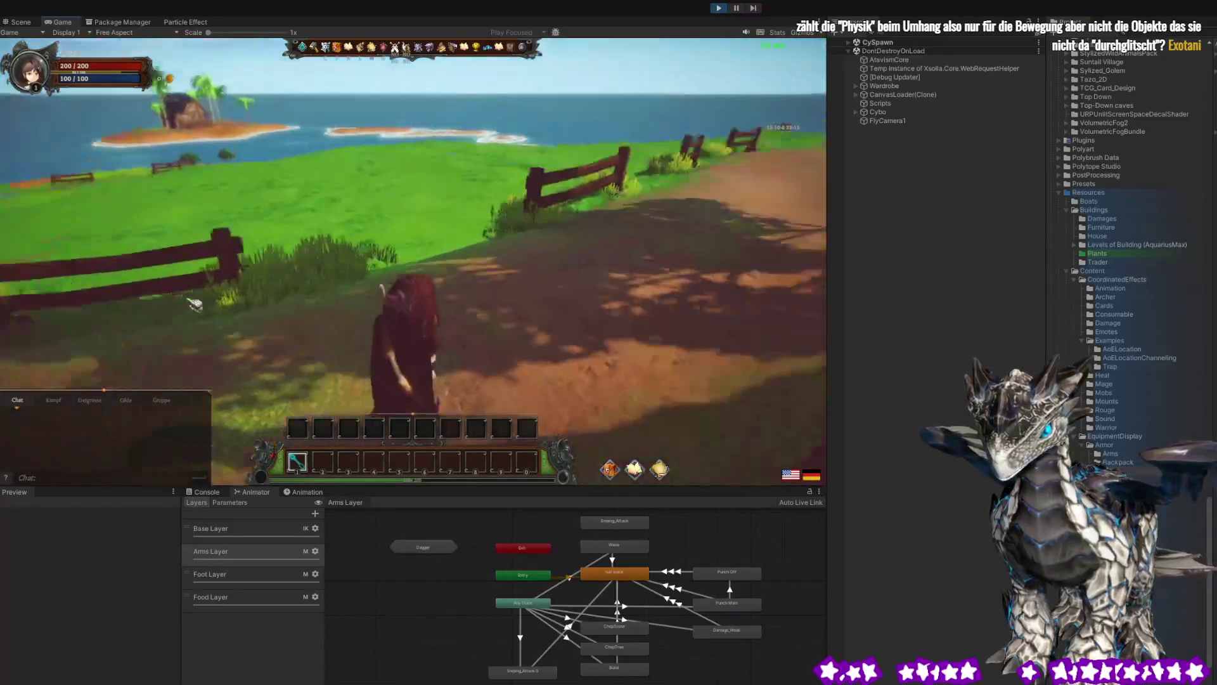
key("w")
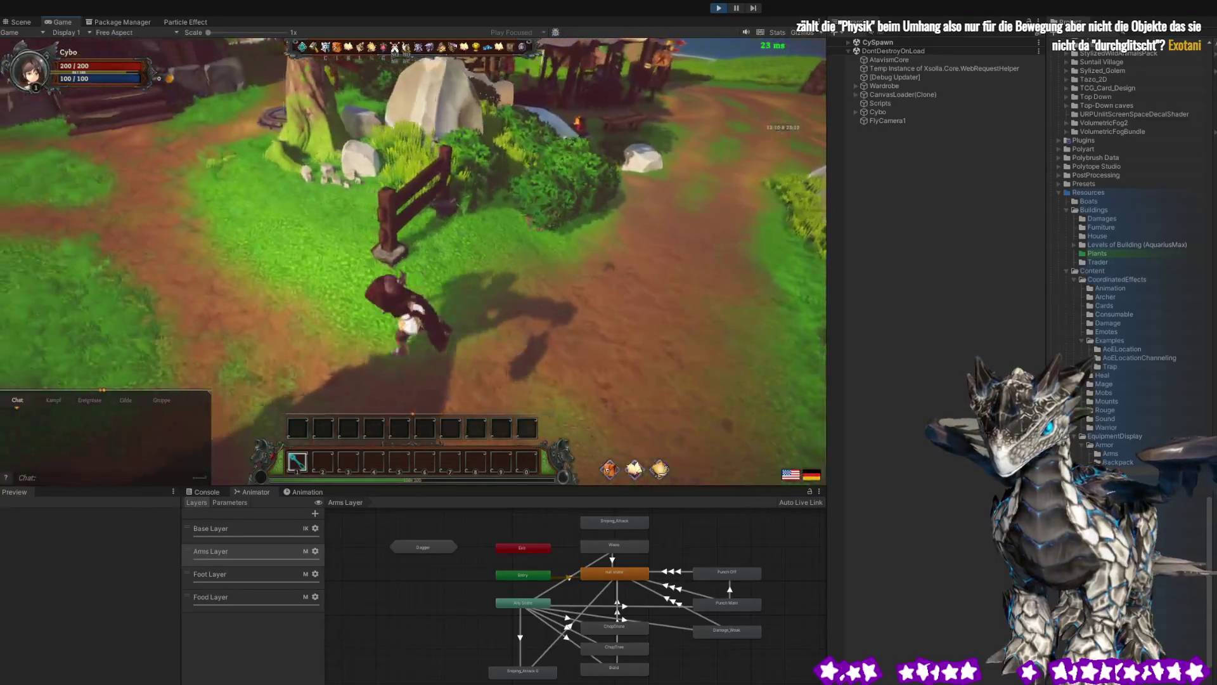
key("w")
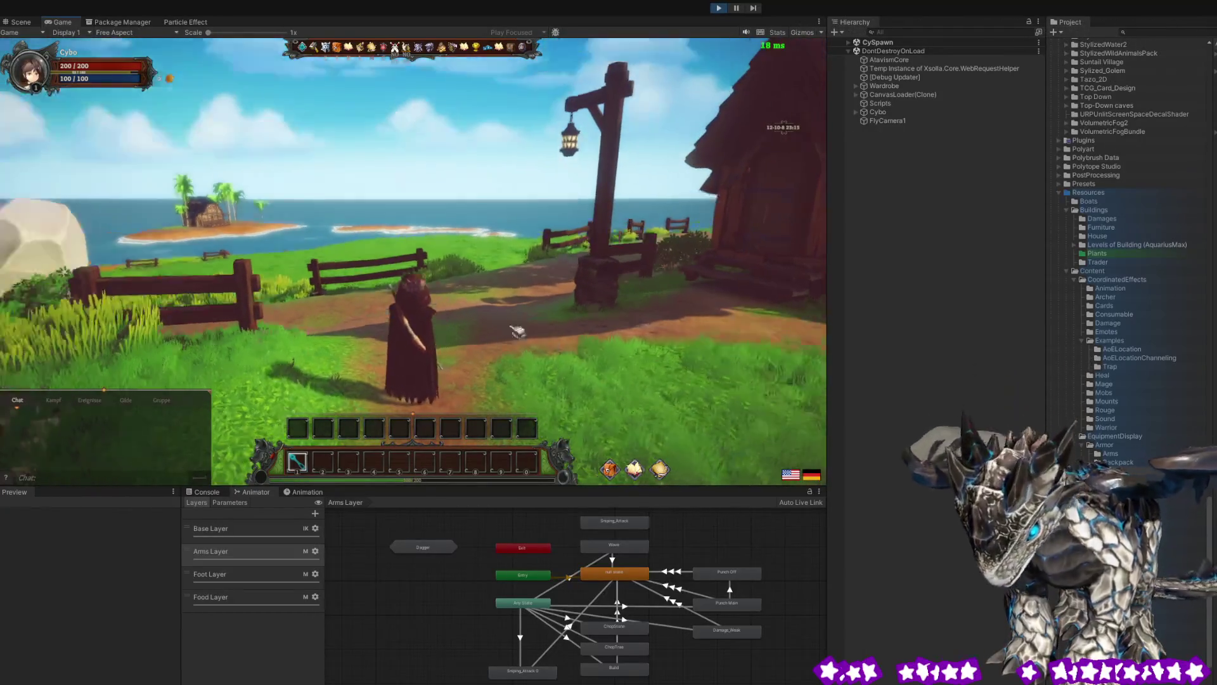
Run the archer through the village and out toward the tree, turning to the lamp post.
key("w")
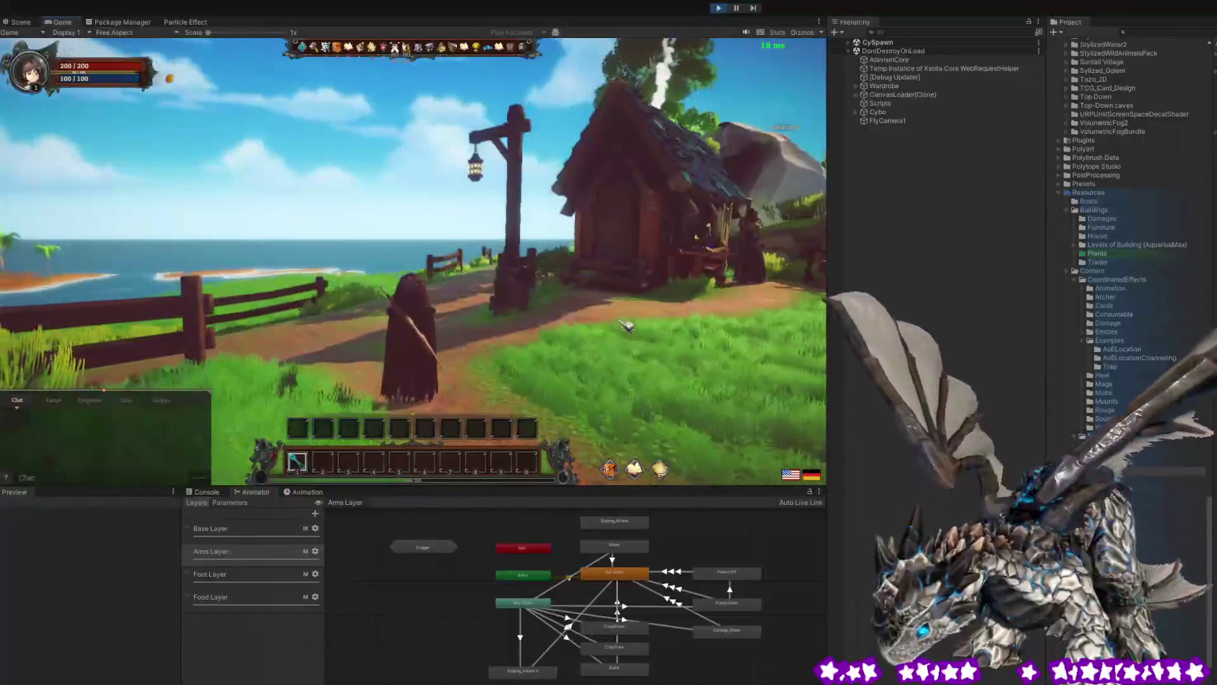
key("w")
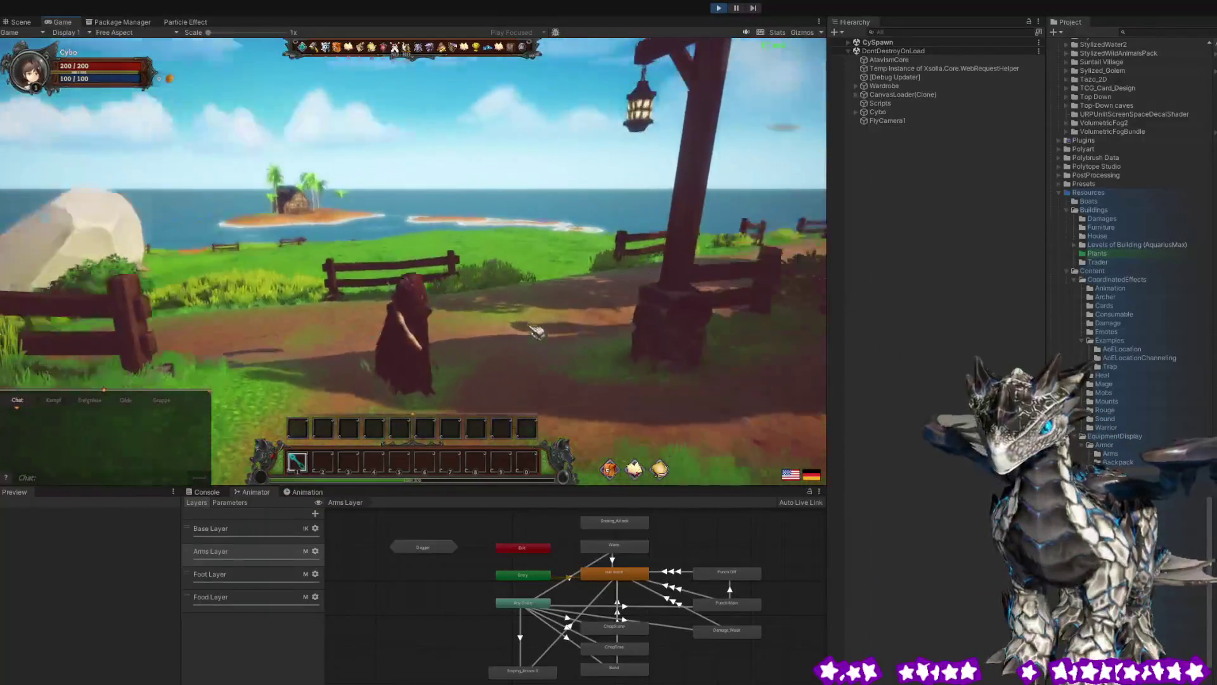
key("w")
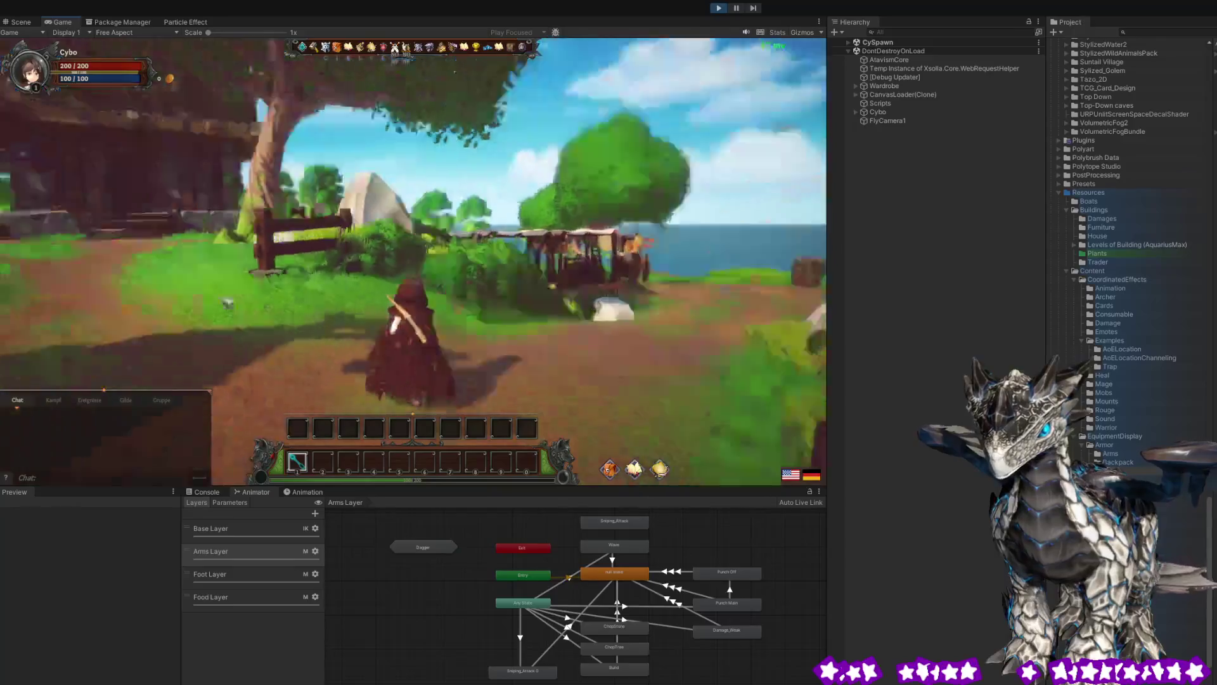
key("w")
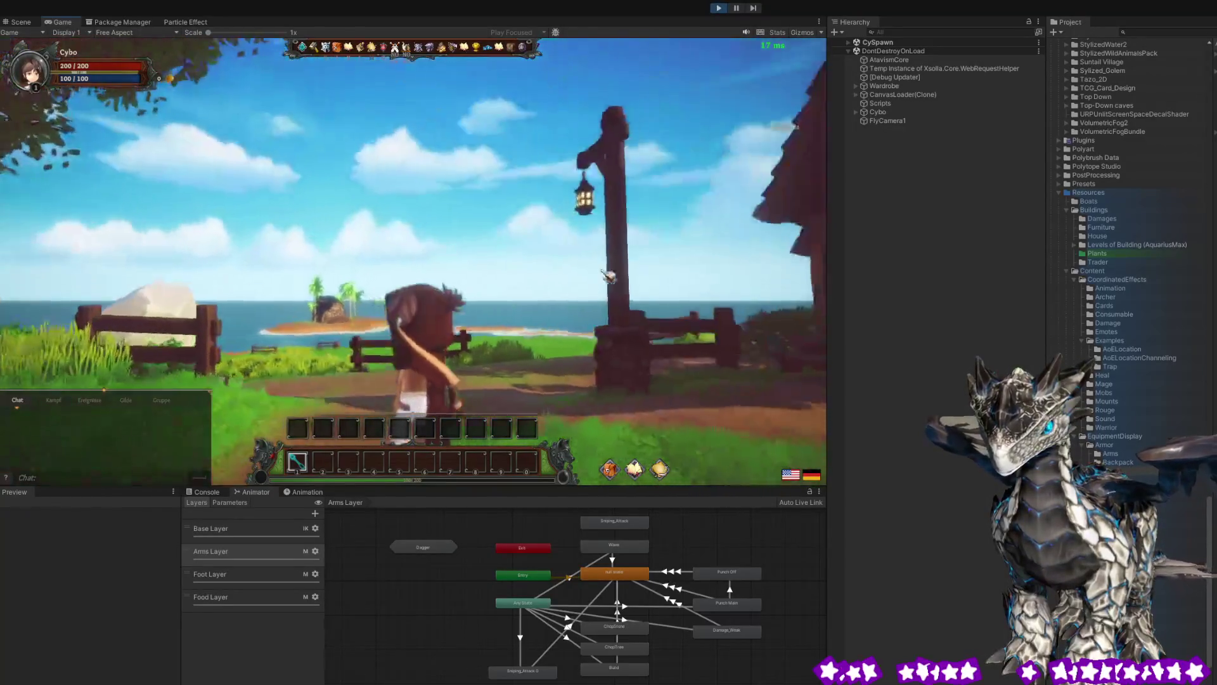
key("w")
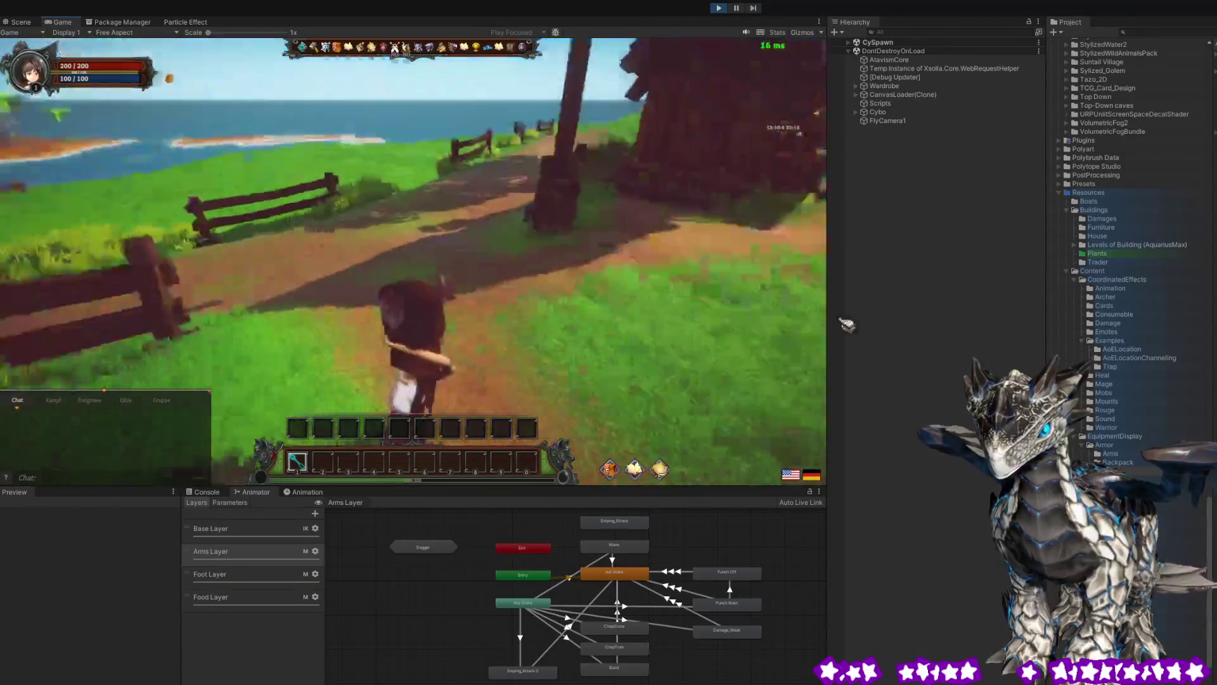
key("w")
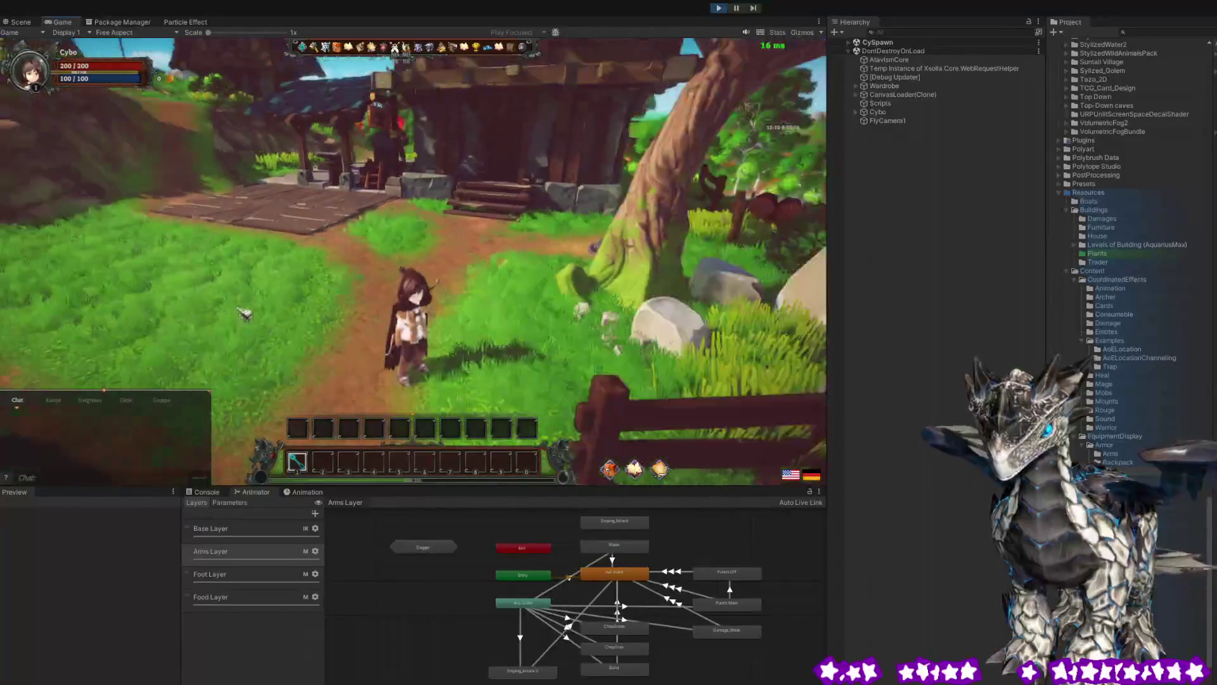
key("w")
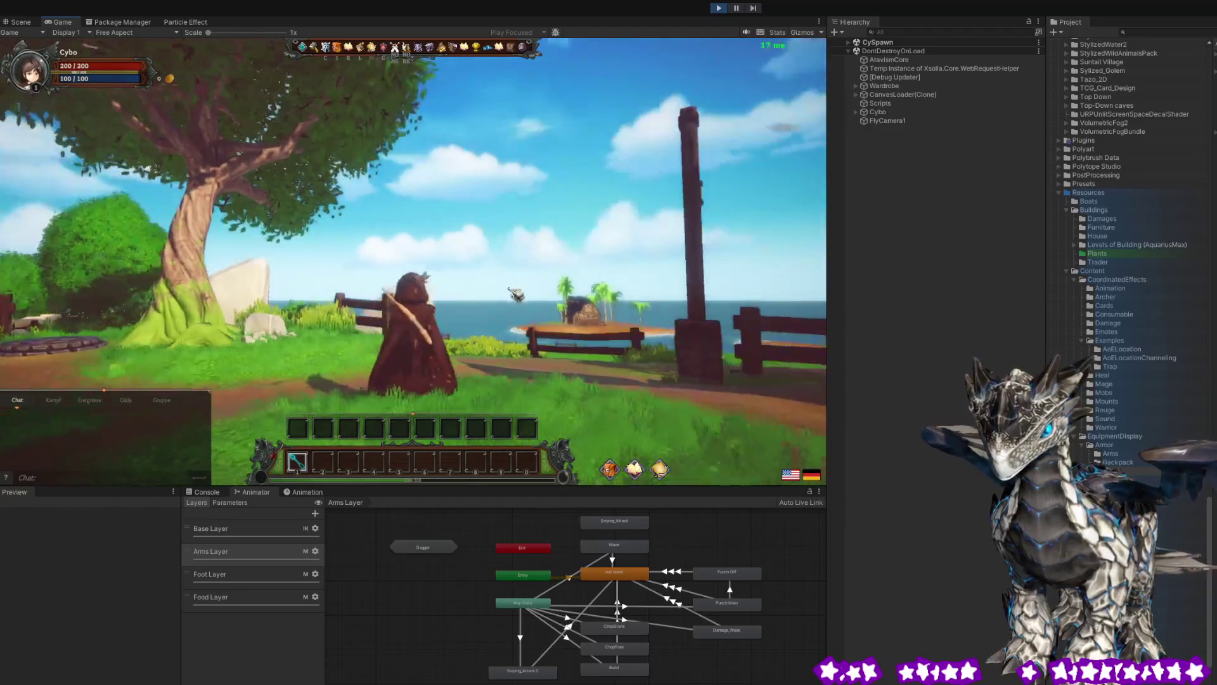
key("a")
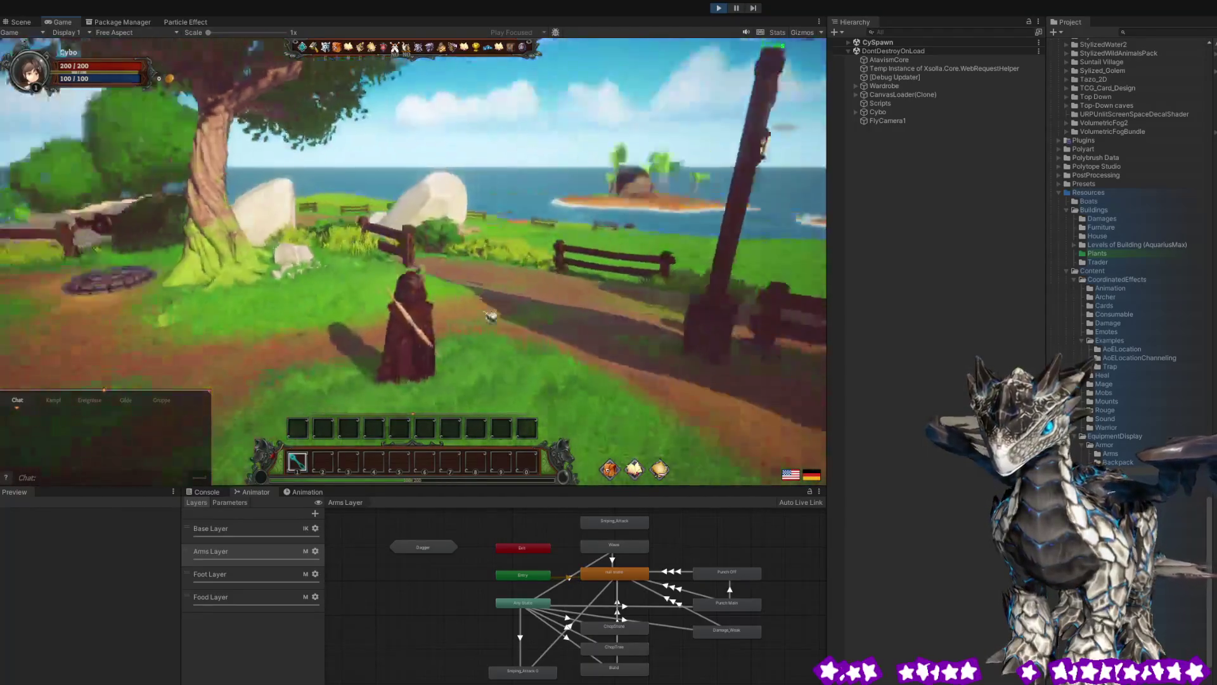
Run toward the house, face the sea, open the inventory, then dismiss the pause menu.
key("w")
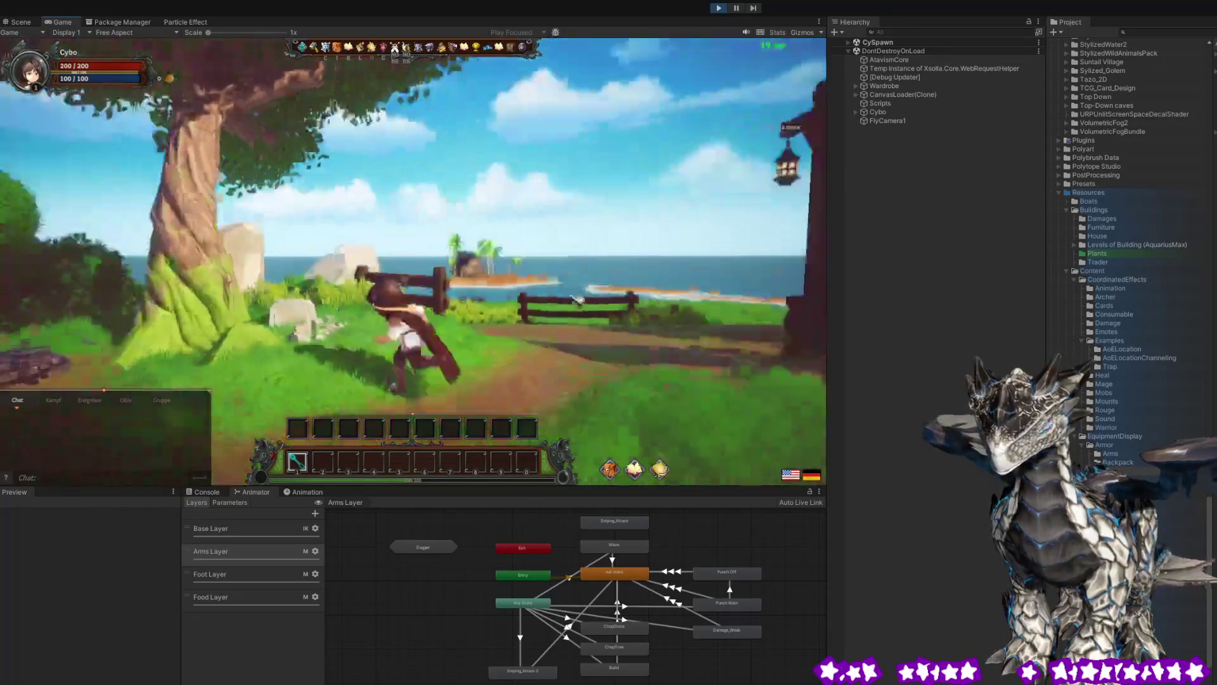
key("w")
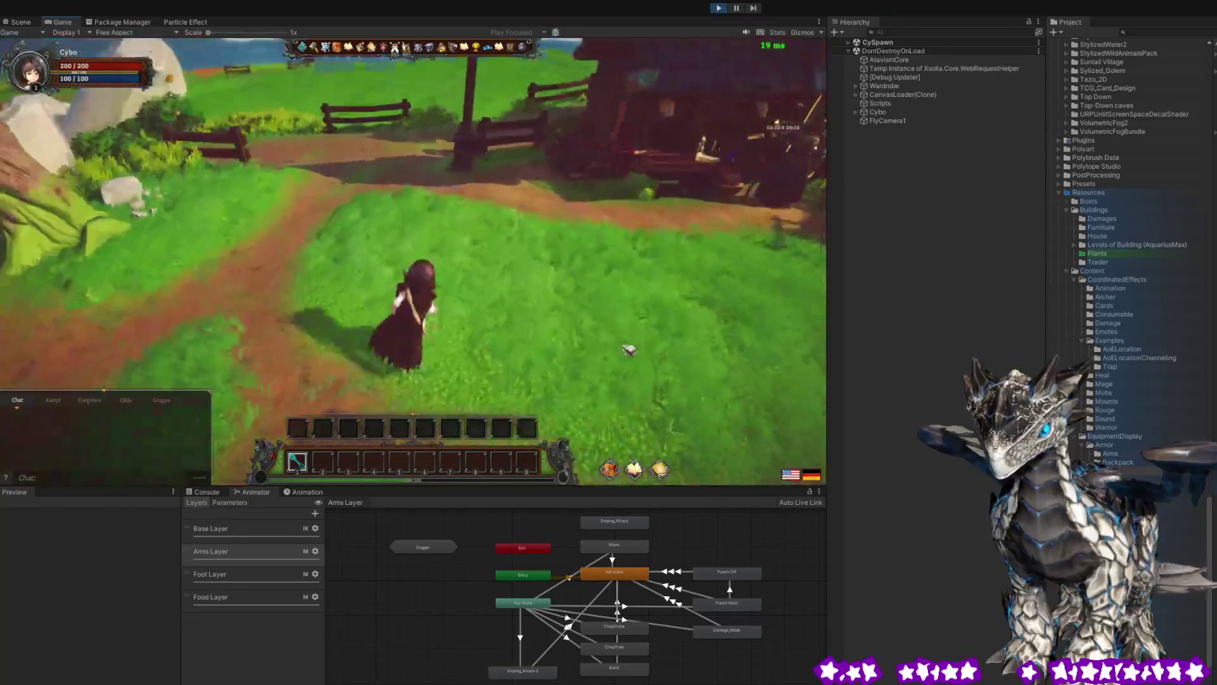
key("d")
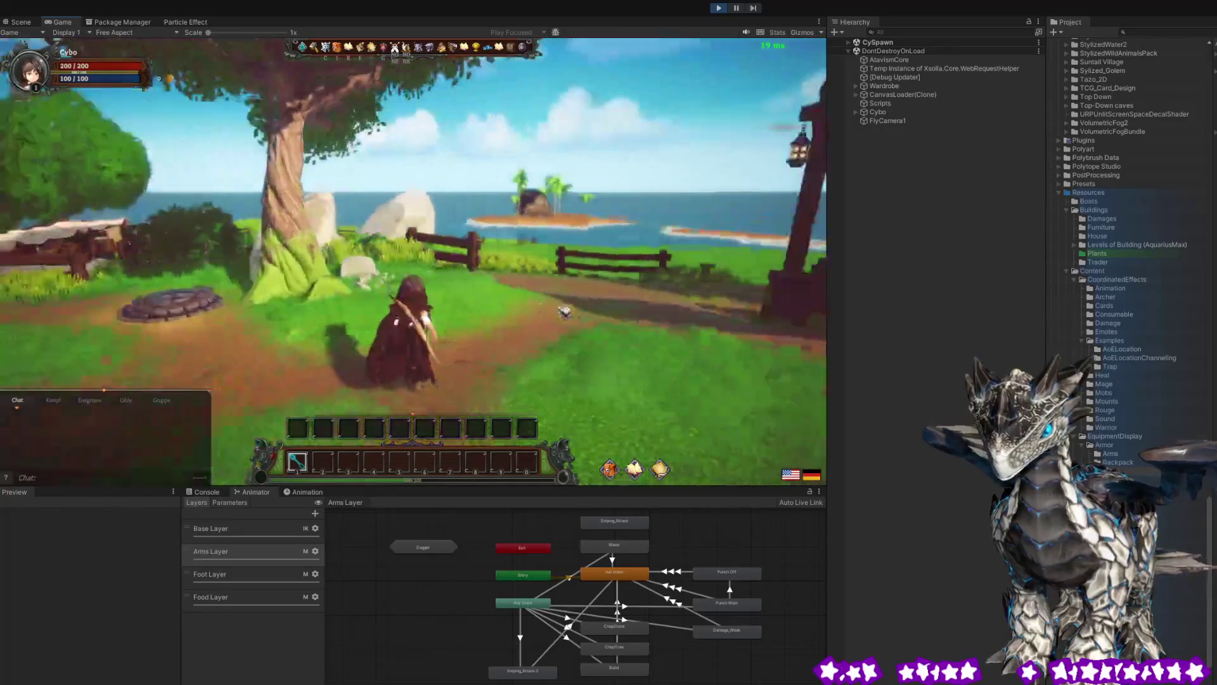
key("i")
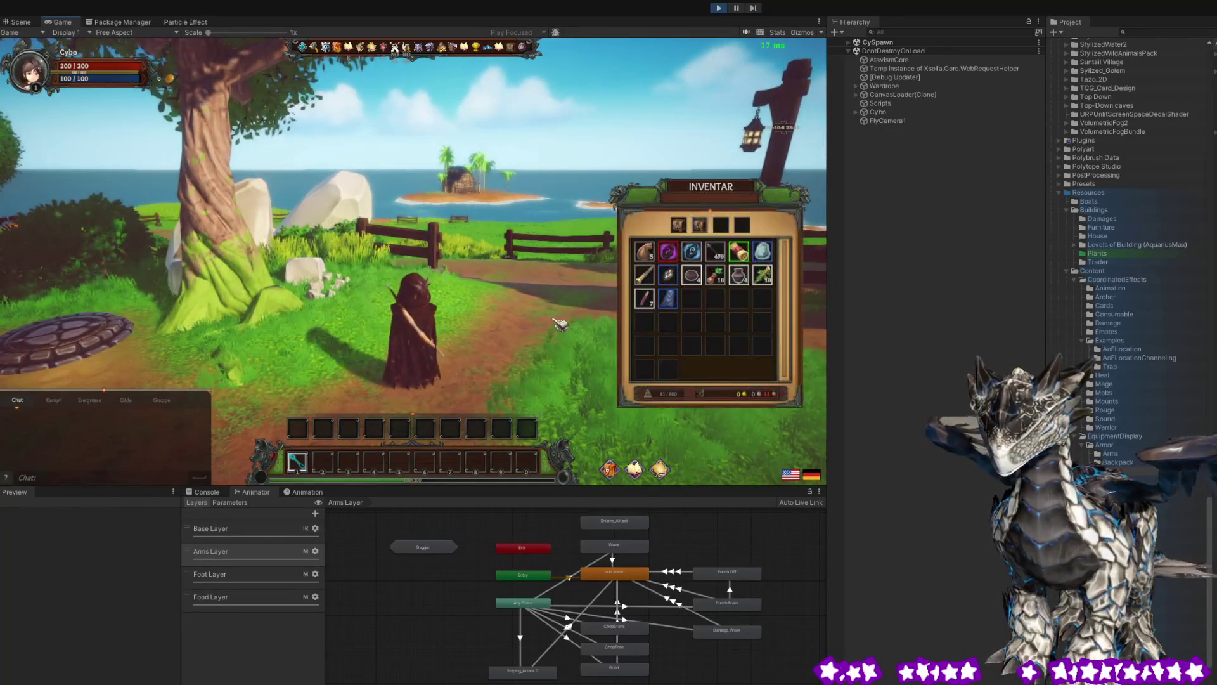
key("Escape")
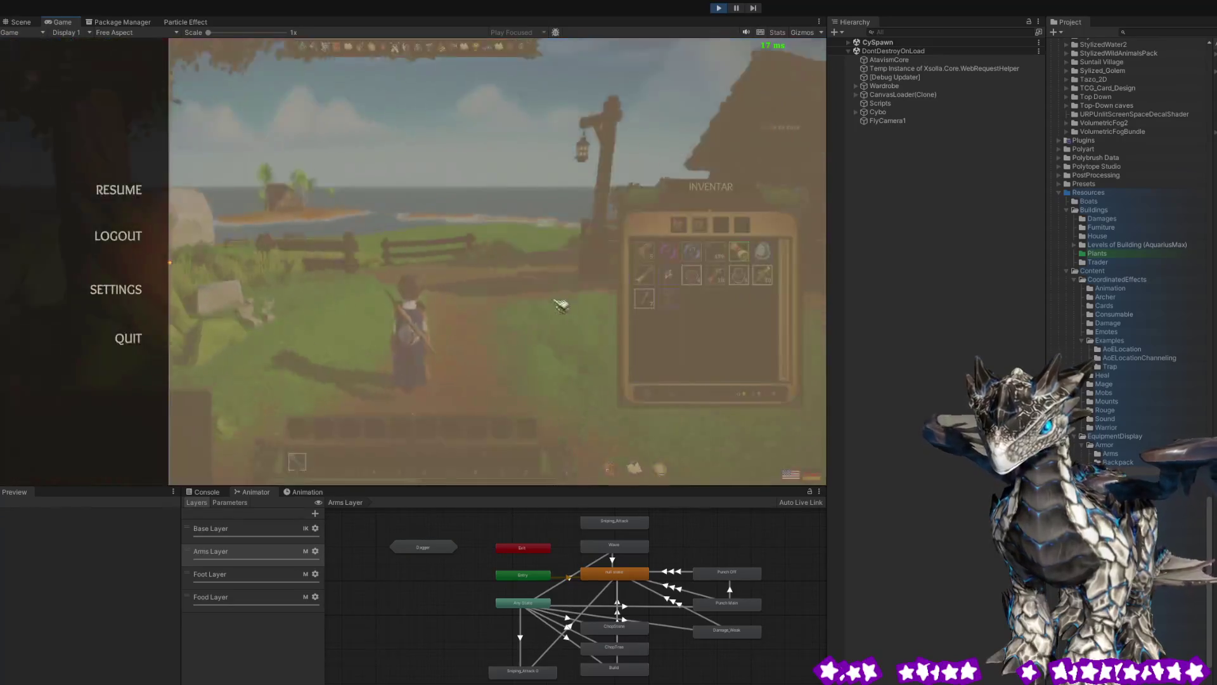
key("Escape")
Run past the rocks and market stalls, jump onto the white rock, and close the inventory.
key("w")
key("a")
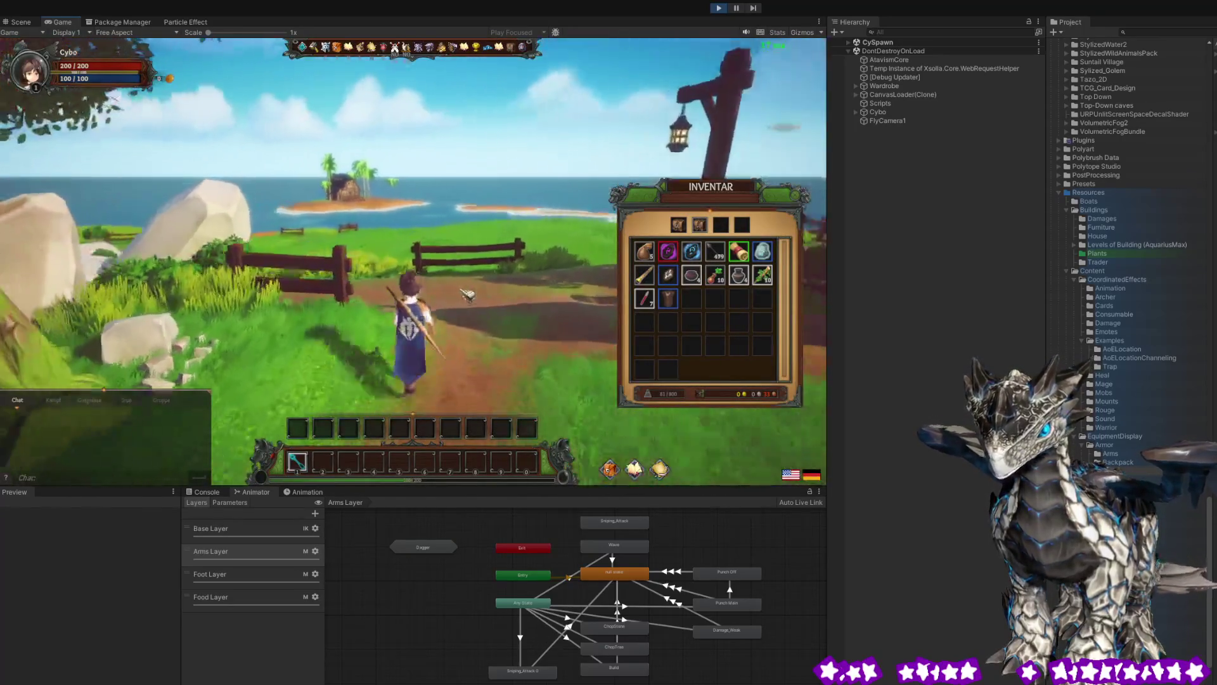
key("a")
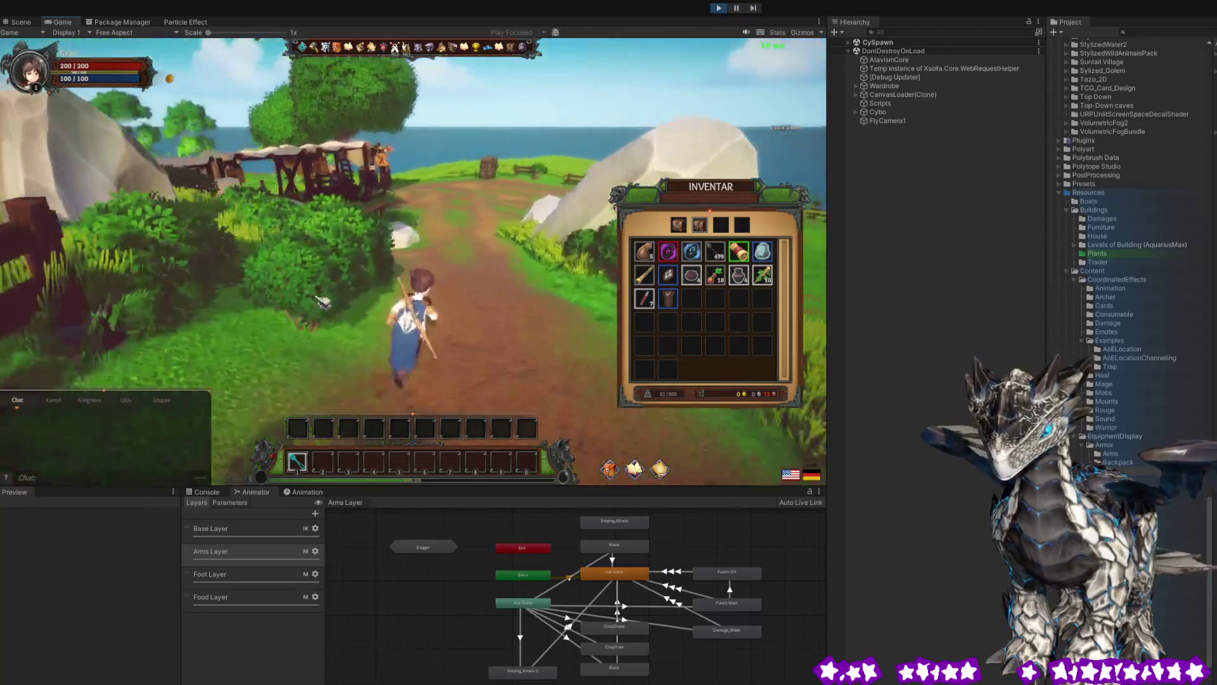
key("d")
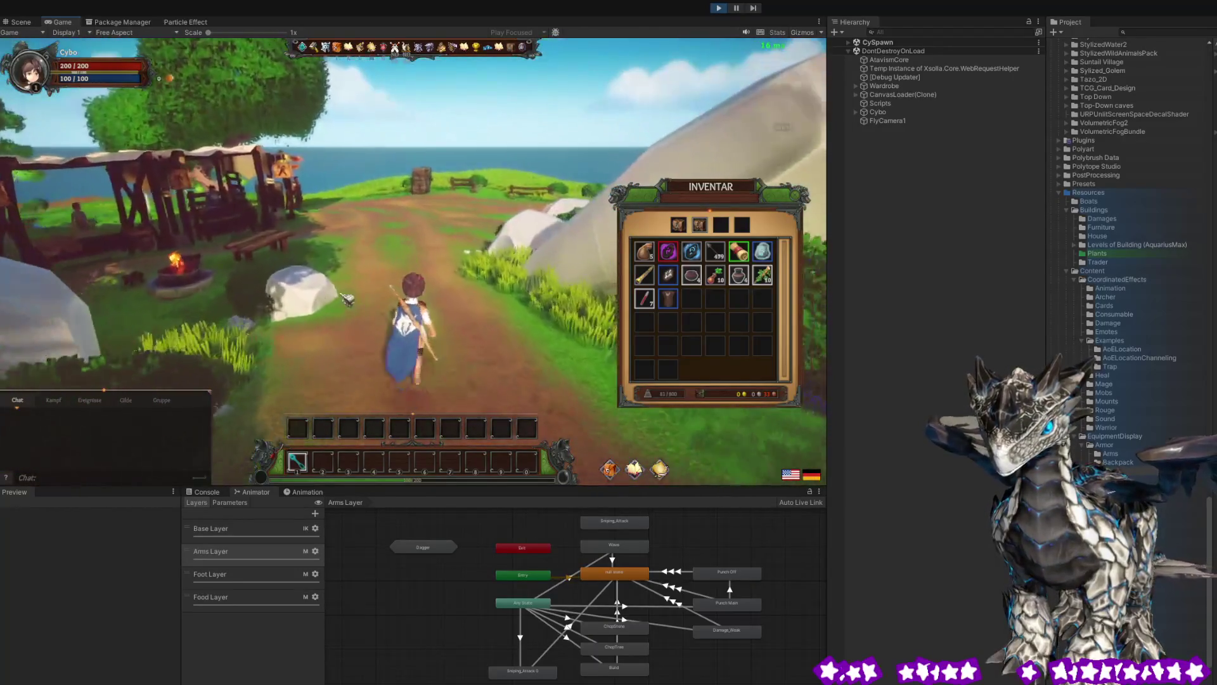
mouse_move(716, 284)
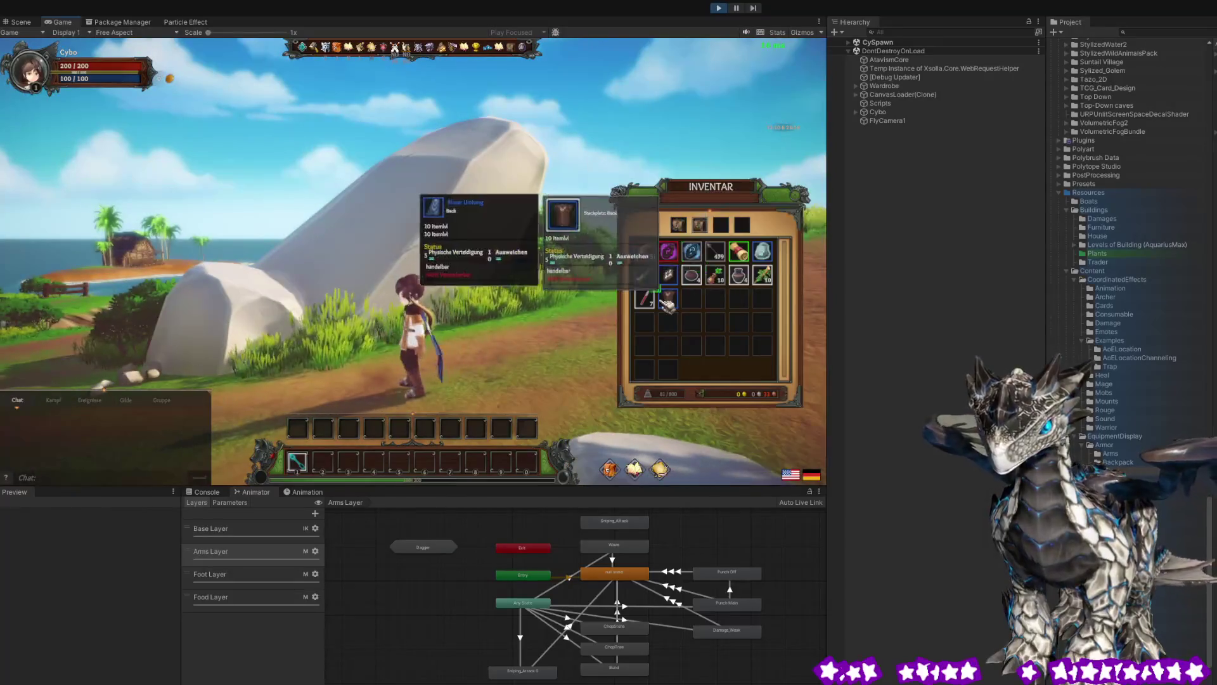
key("a")
key("w")
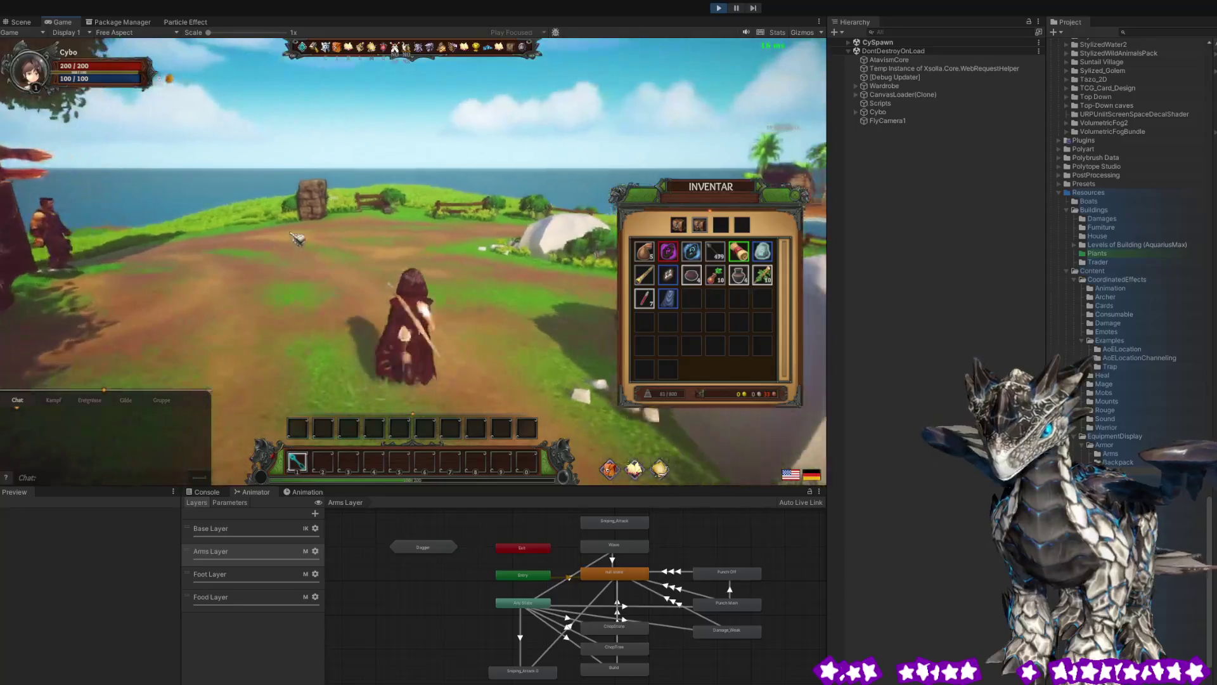
key("d")
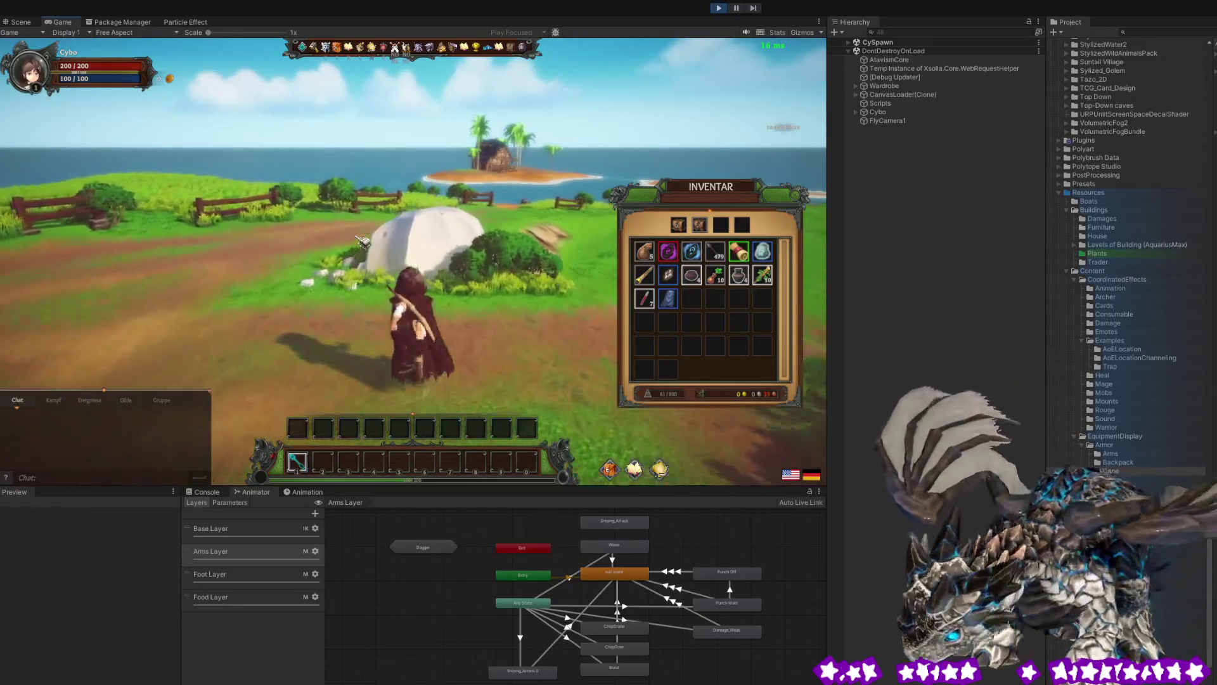
key("w")
key("space")
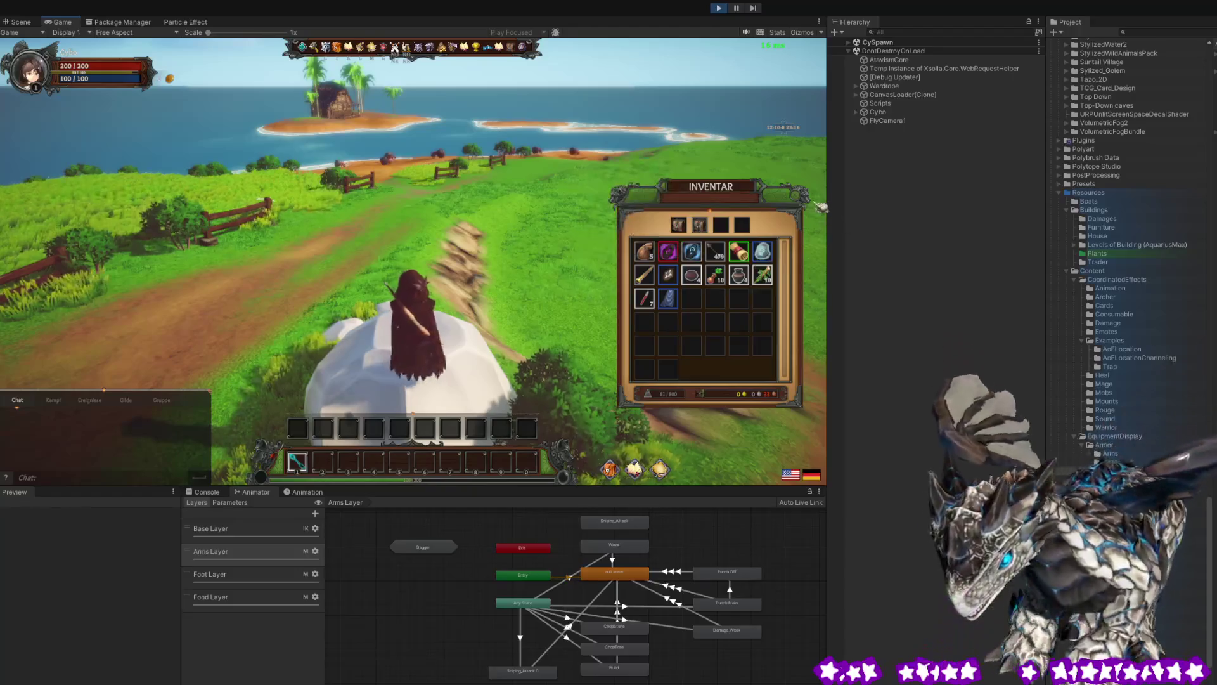
left_click(803, 200)
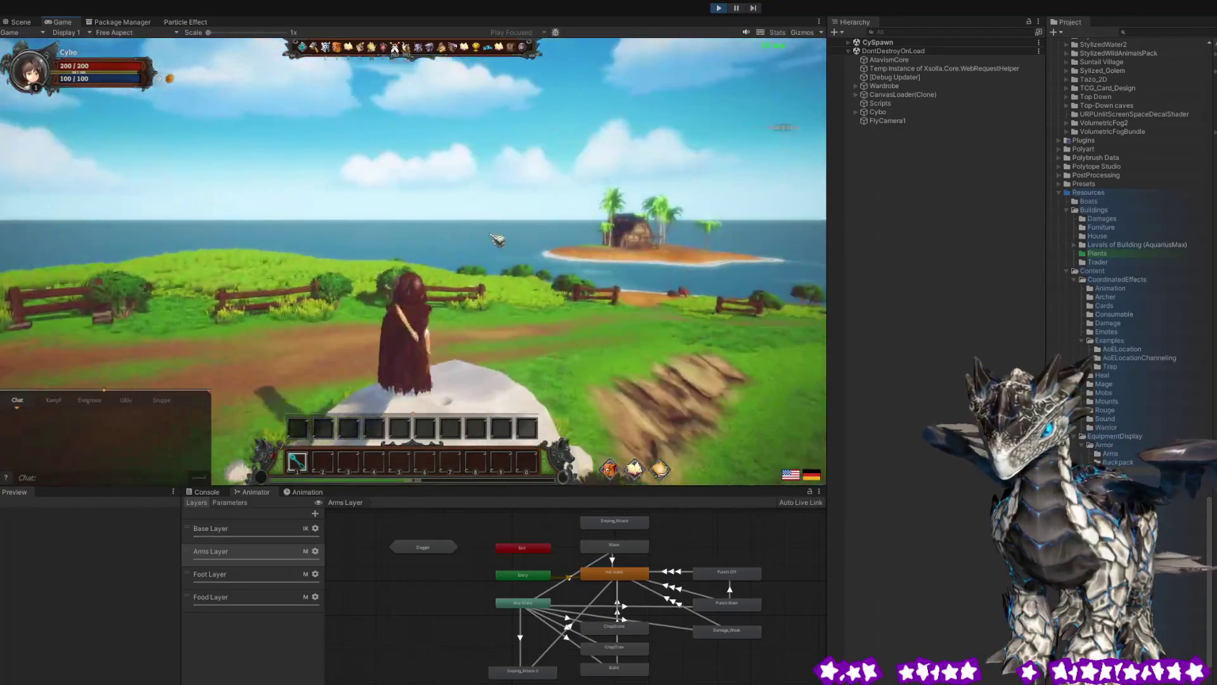
Run the archer along the coast path and over the white rock toward the fence.
key("w")
key("d")
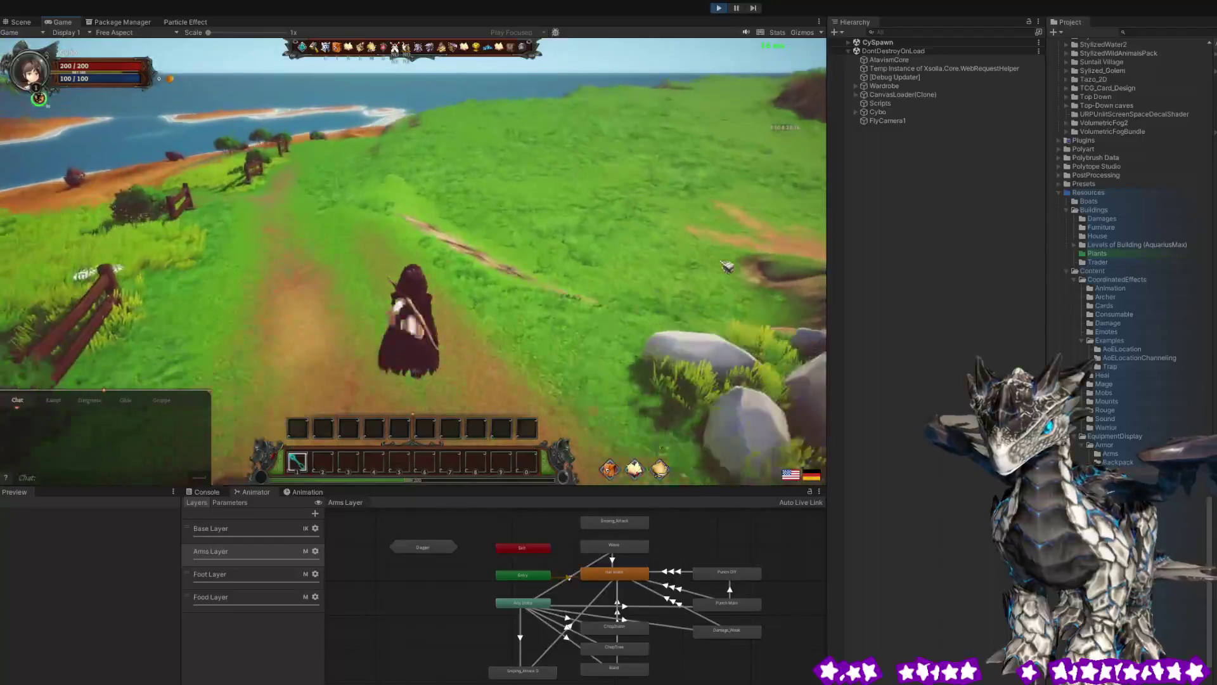
key("w")
key("a")
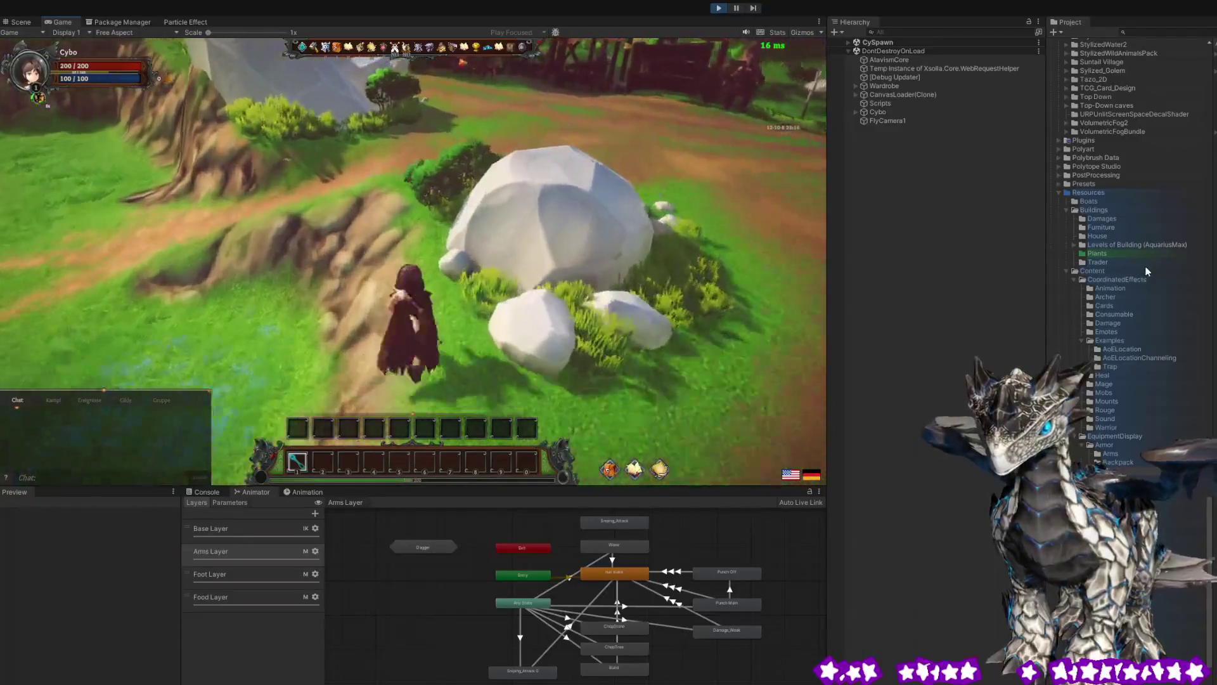
key("w")
key("d")
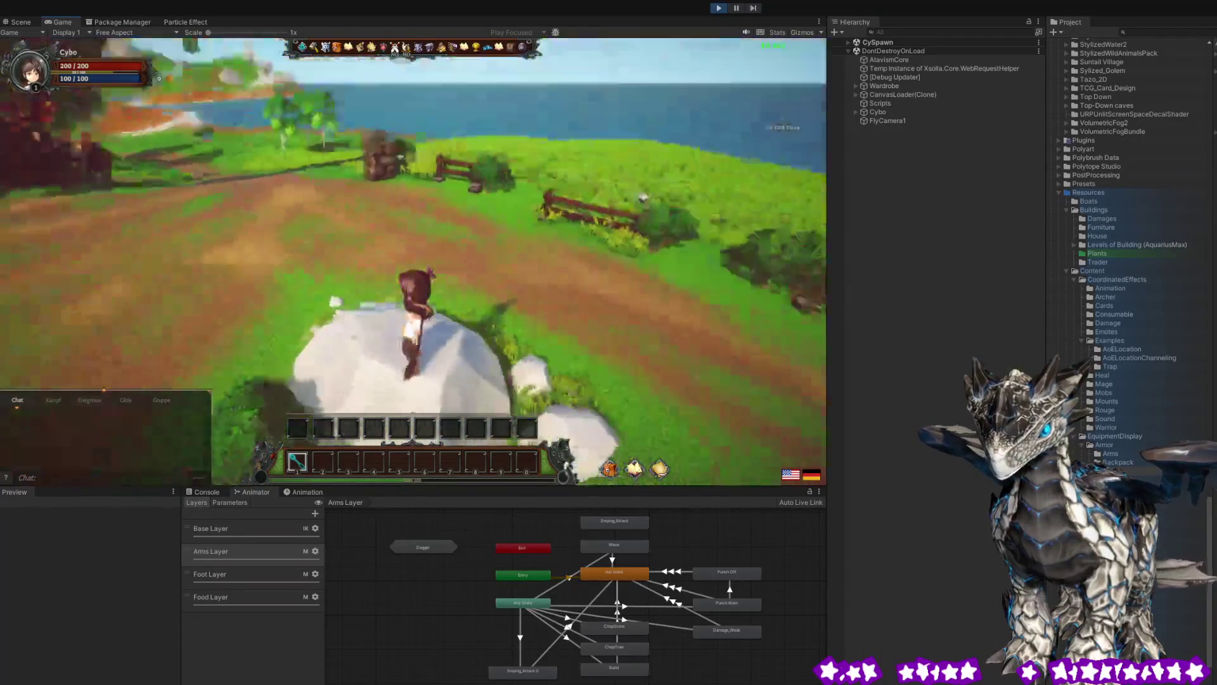
key("w")
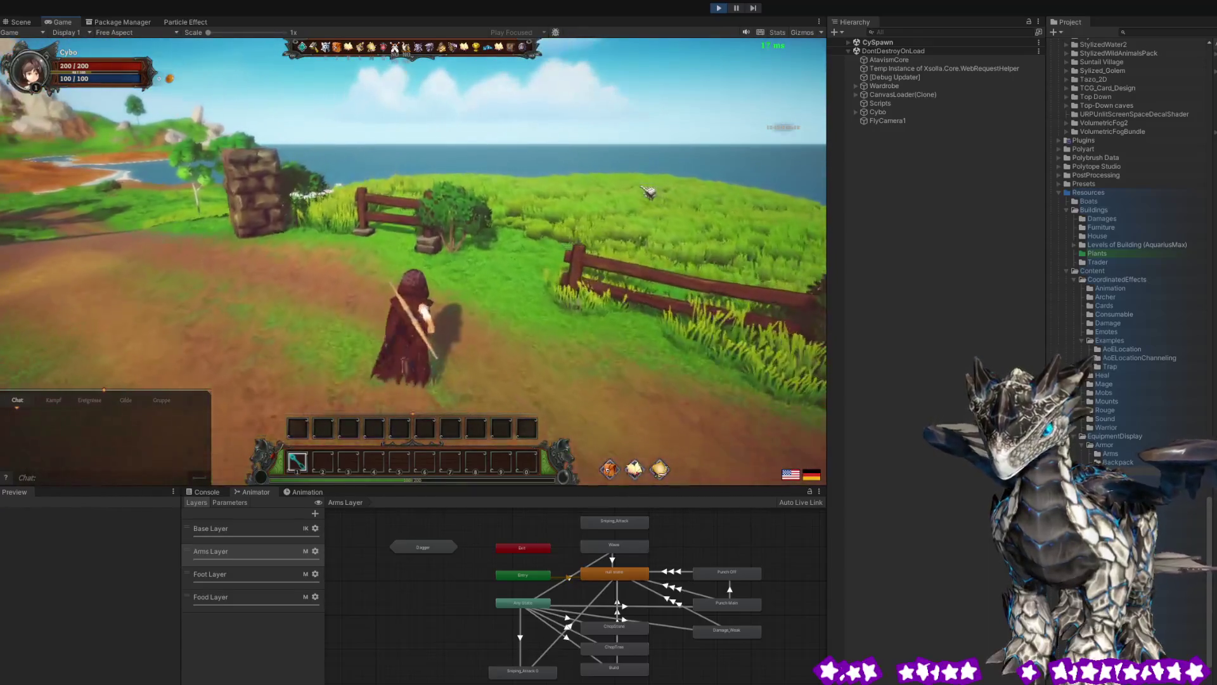
key("w")
key("a")
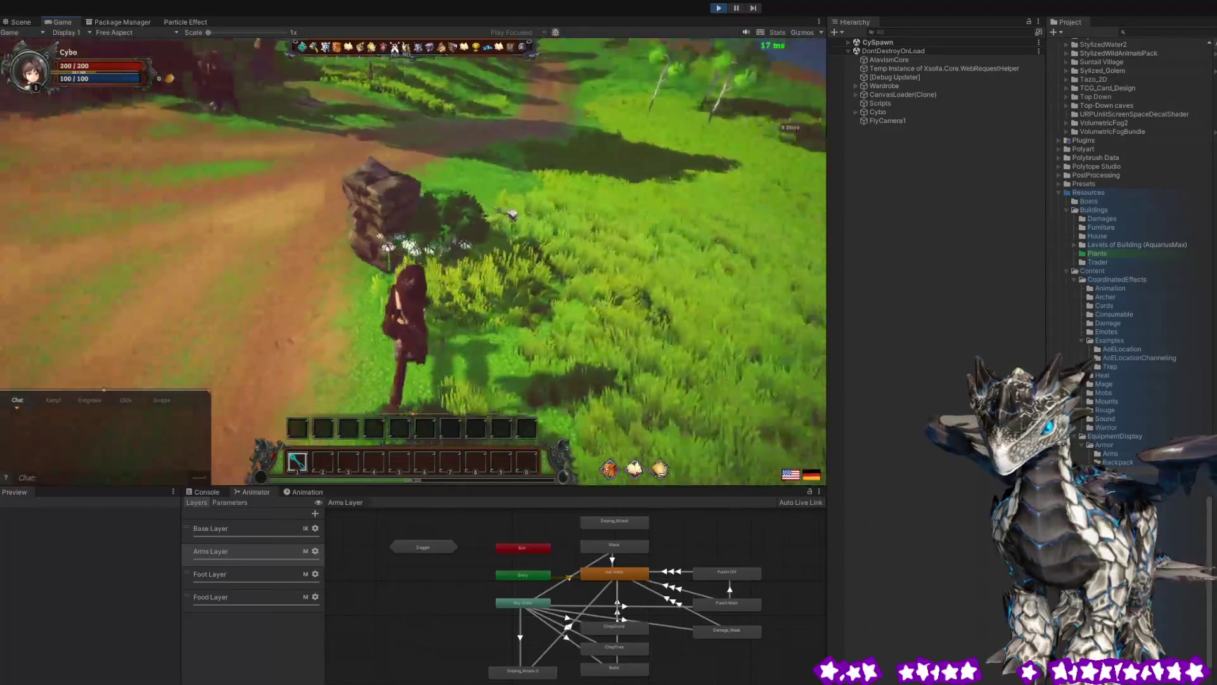
Keep running while swinging the archer between the sea, the fields and the village.
key("w")
key("a")
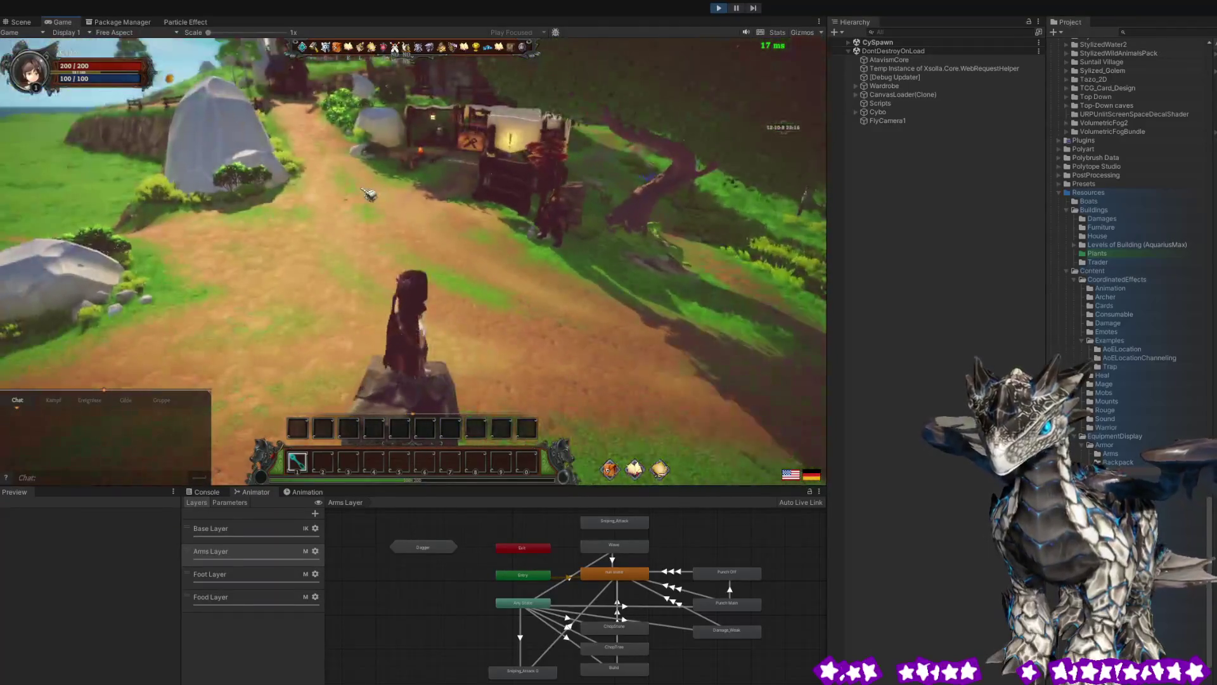
key("d")
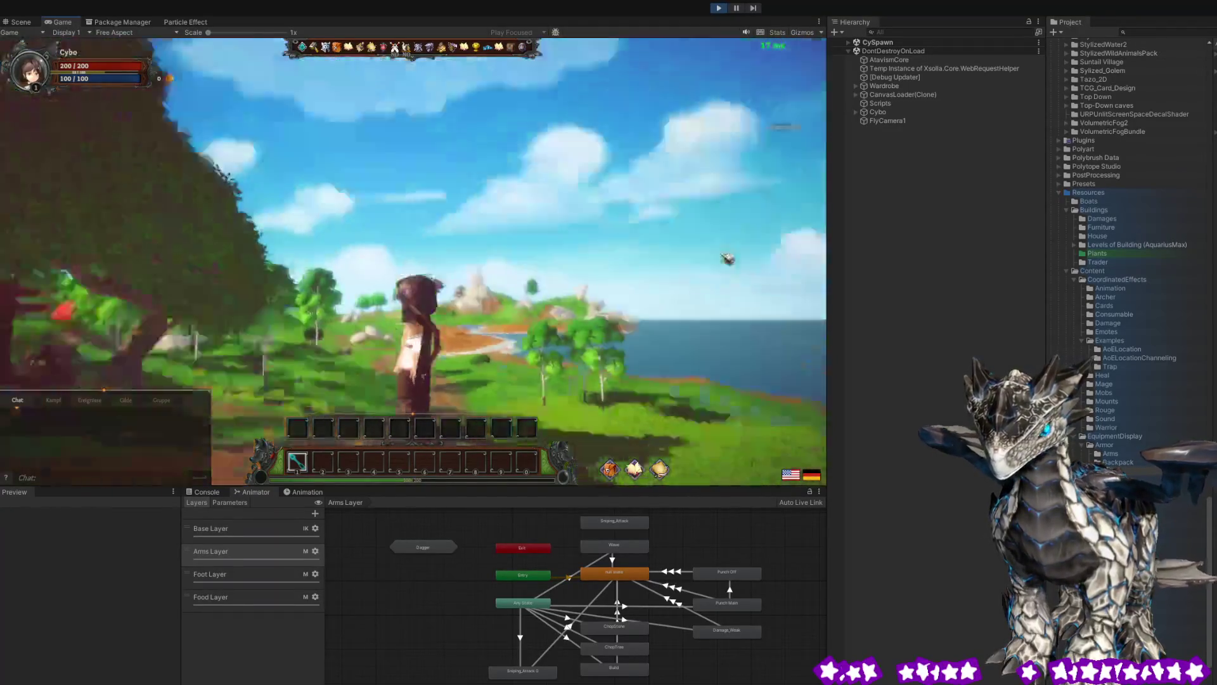
key("a")
key("d")
key("a")
key("a")
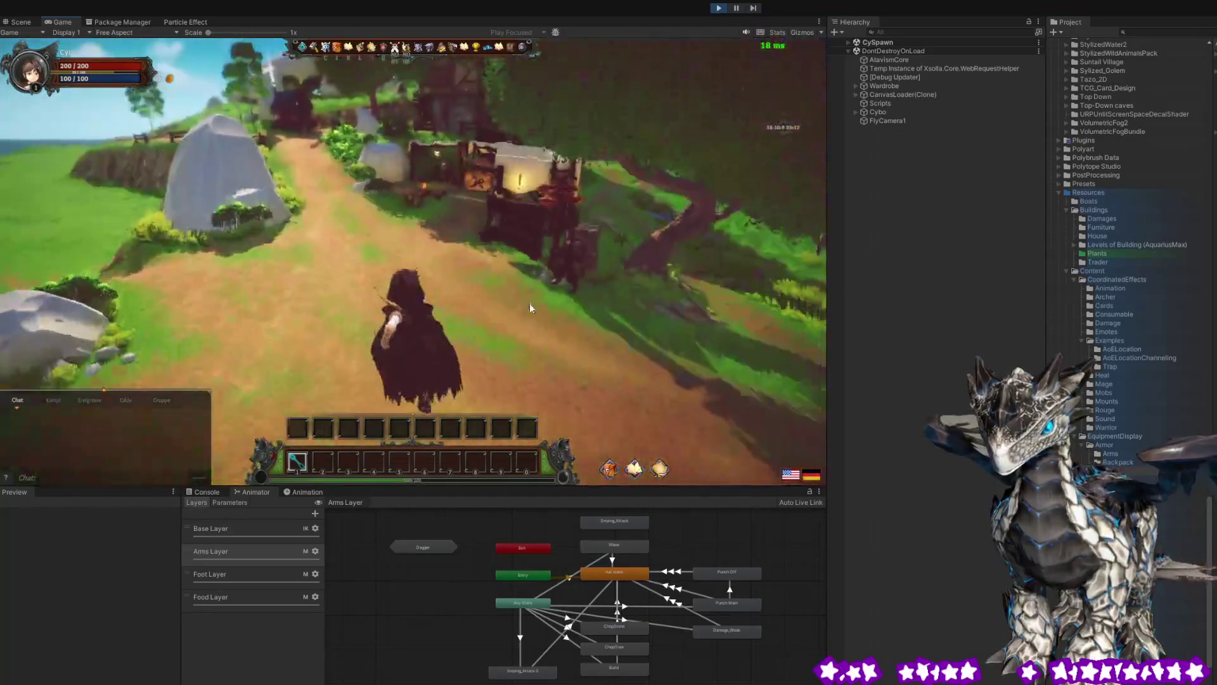
key("d")
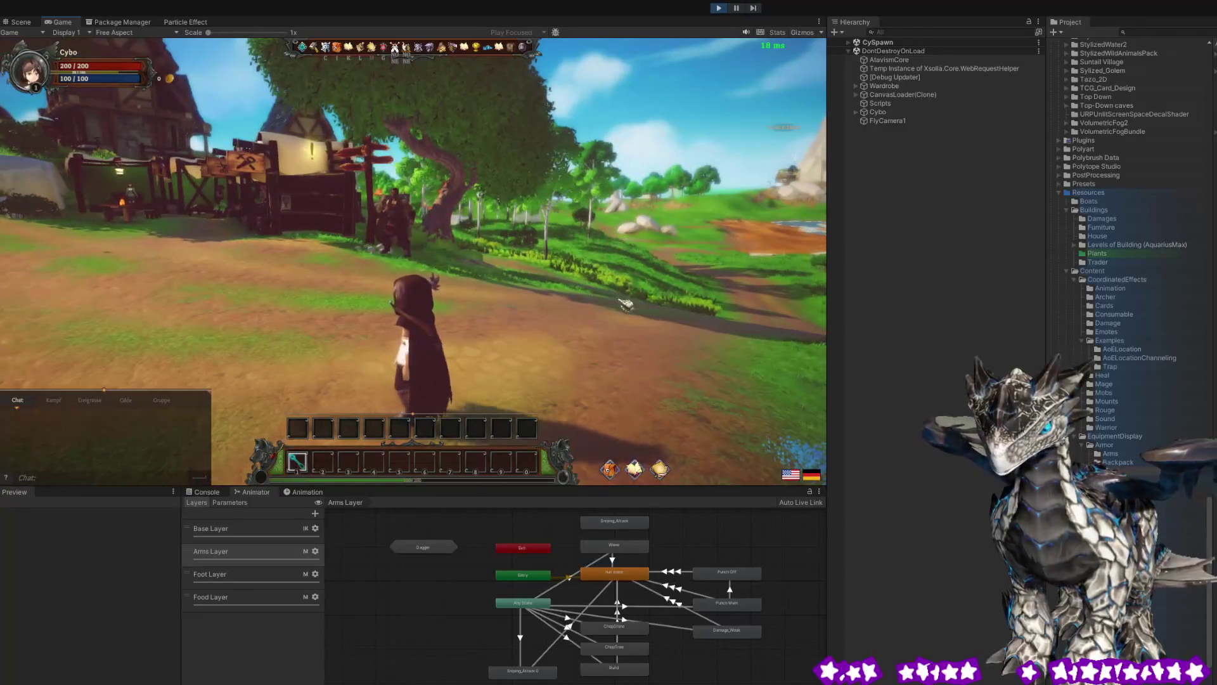
key("a")
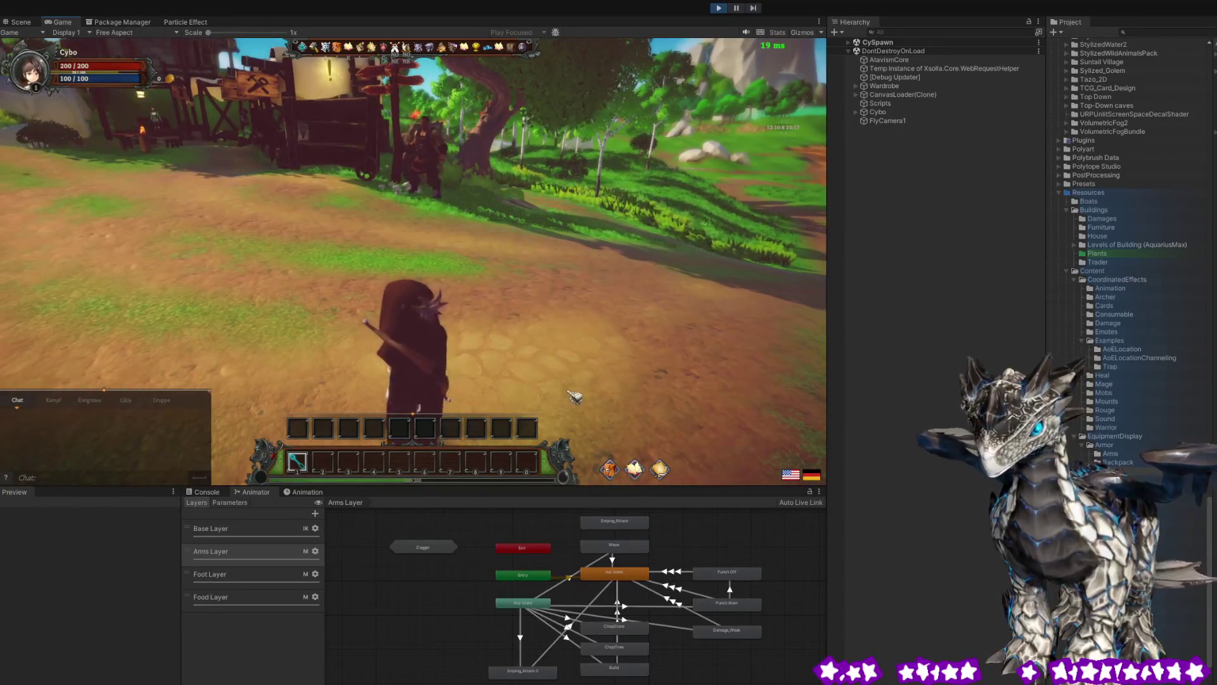
Run to the stone wall, then expand Cybo in the Hierarchy and switch to the Scene view.
left_click_drag(573, 396, 610, 342)
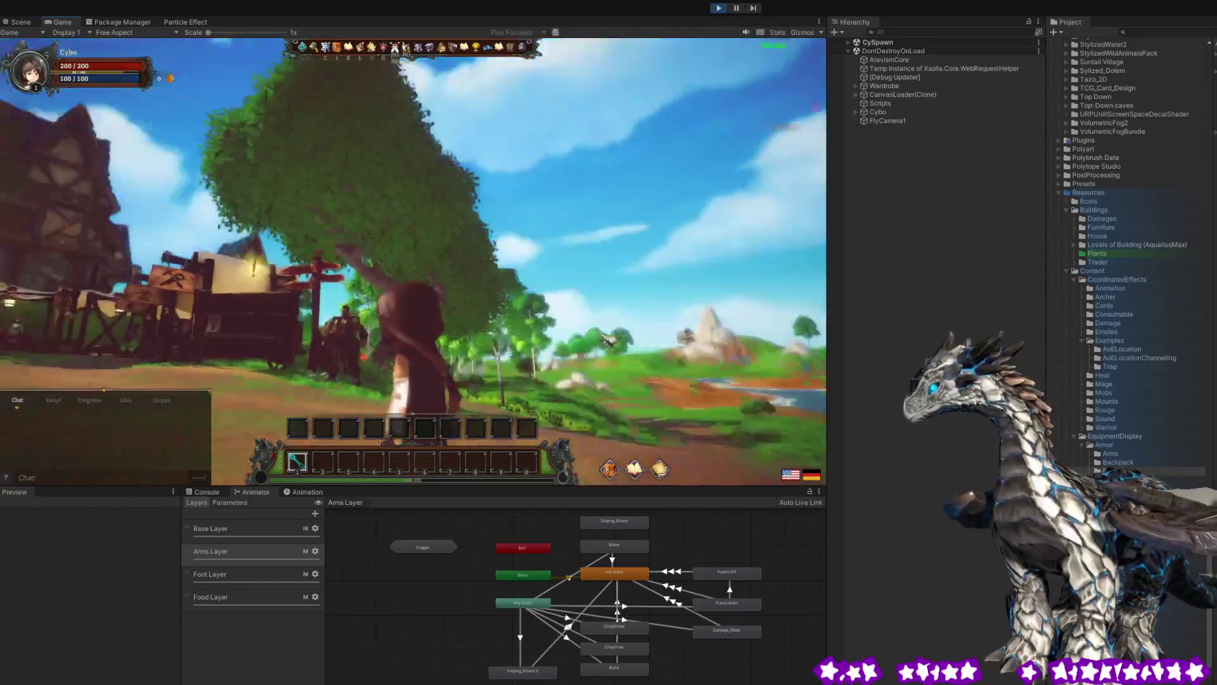
key("w")
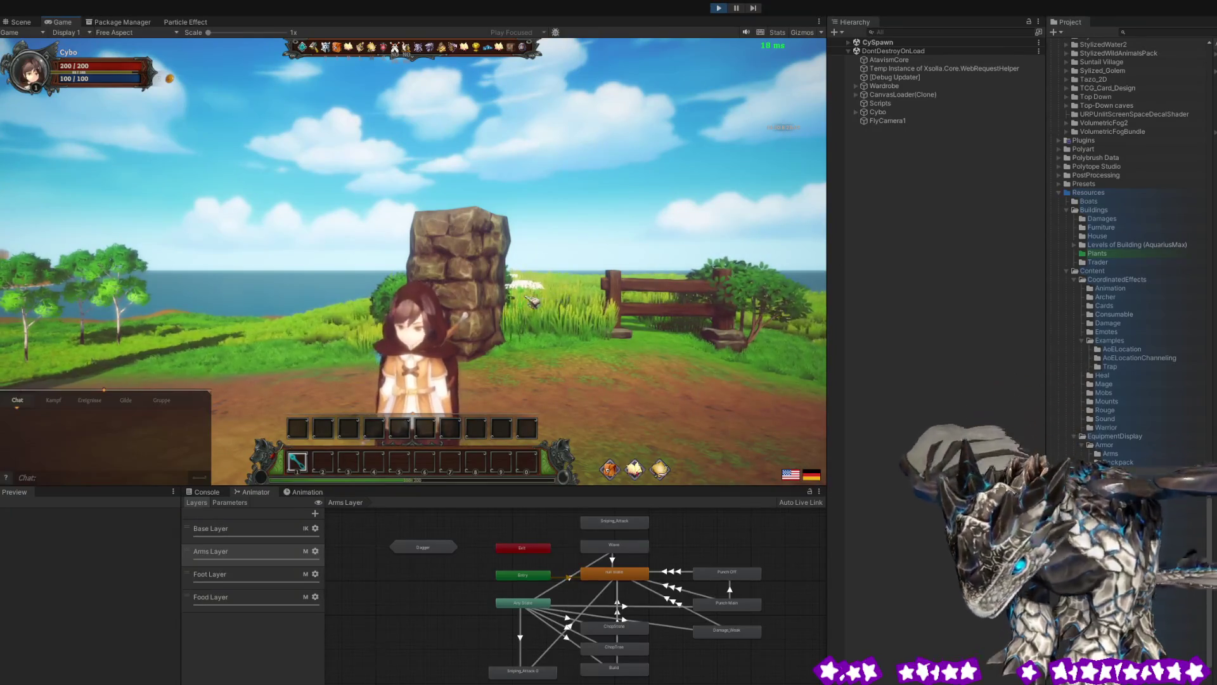
left_click_drag(540, 300, 678, 313)
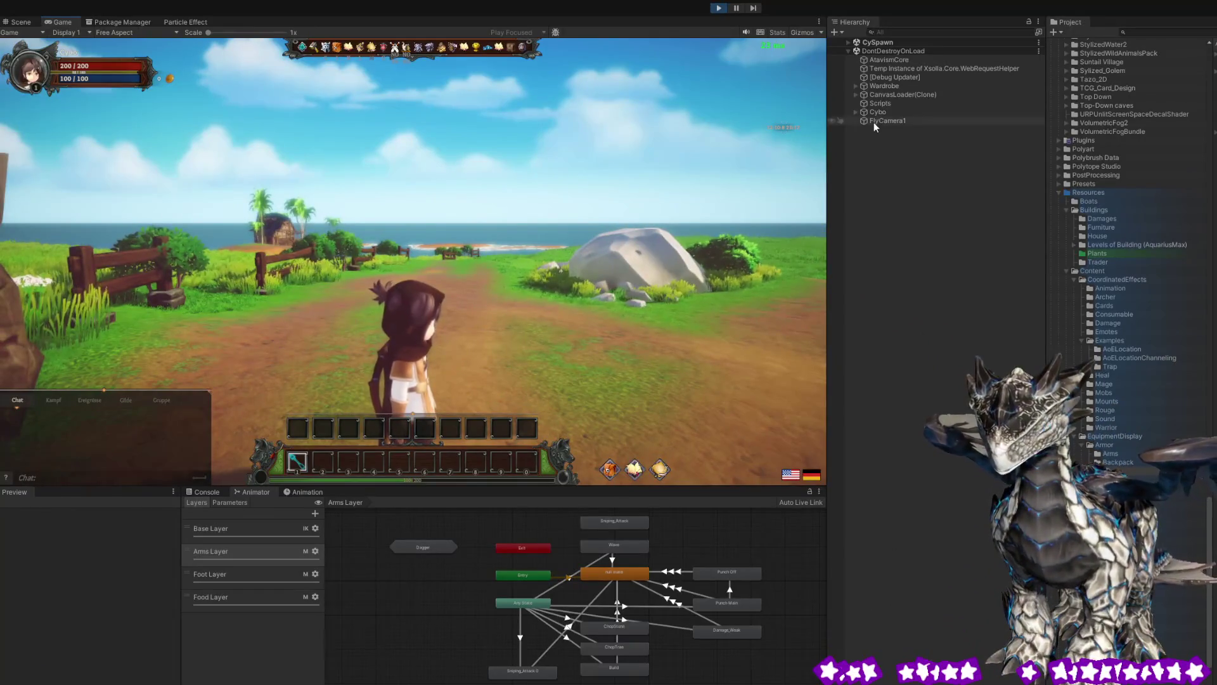
left_click(856, 112)
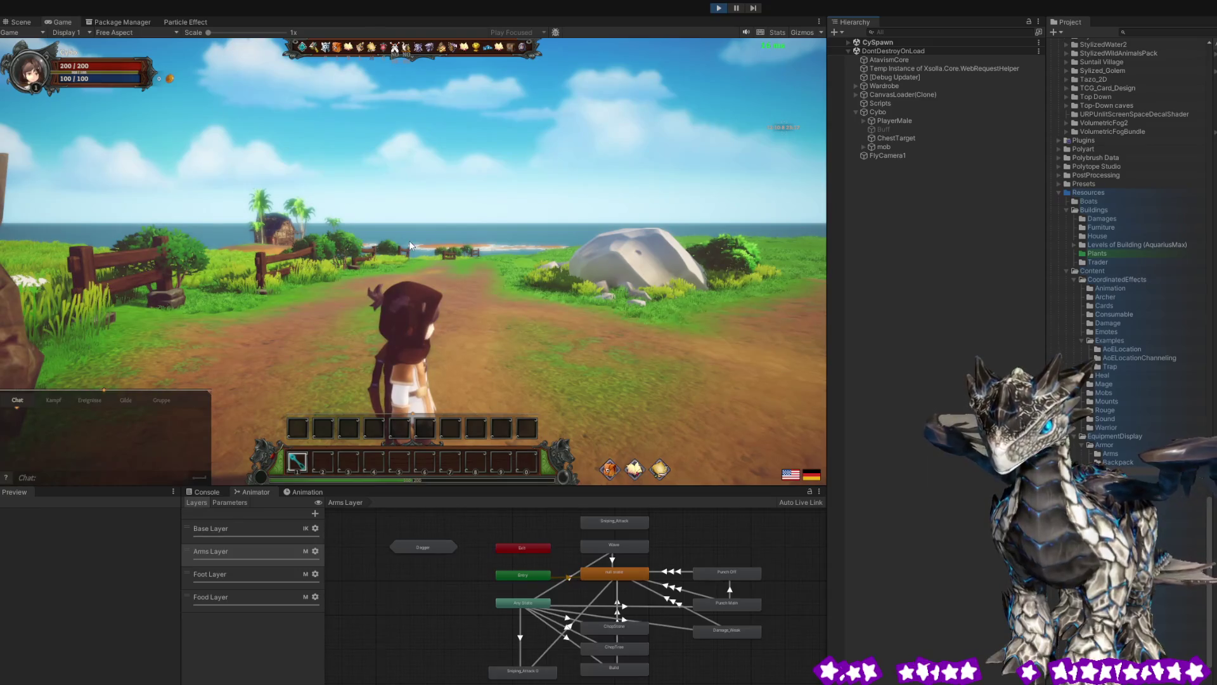
key("ctrl+1")
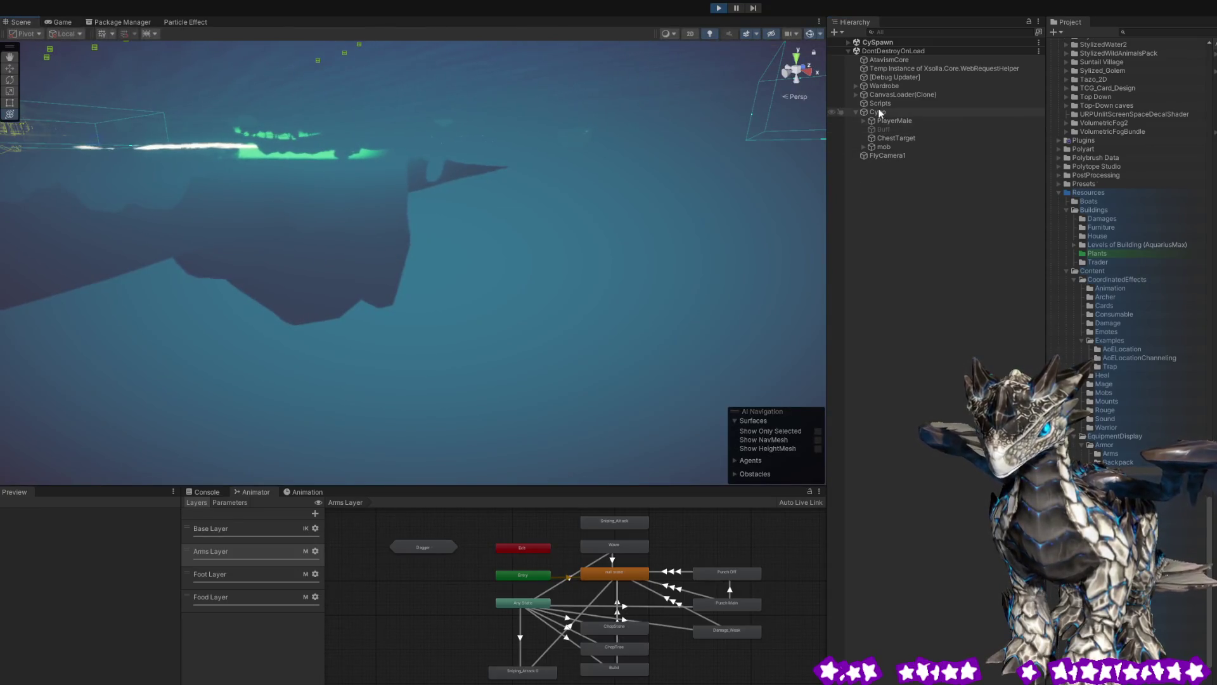
Frame Cybo, select the leathercape01 cape, and show its cloth particles for self-collision editing.
key("f")
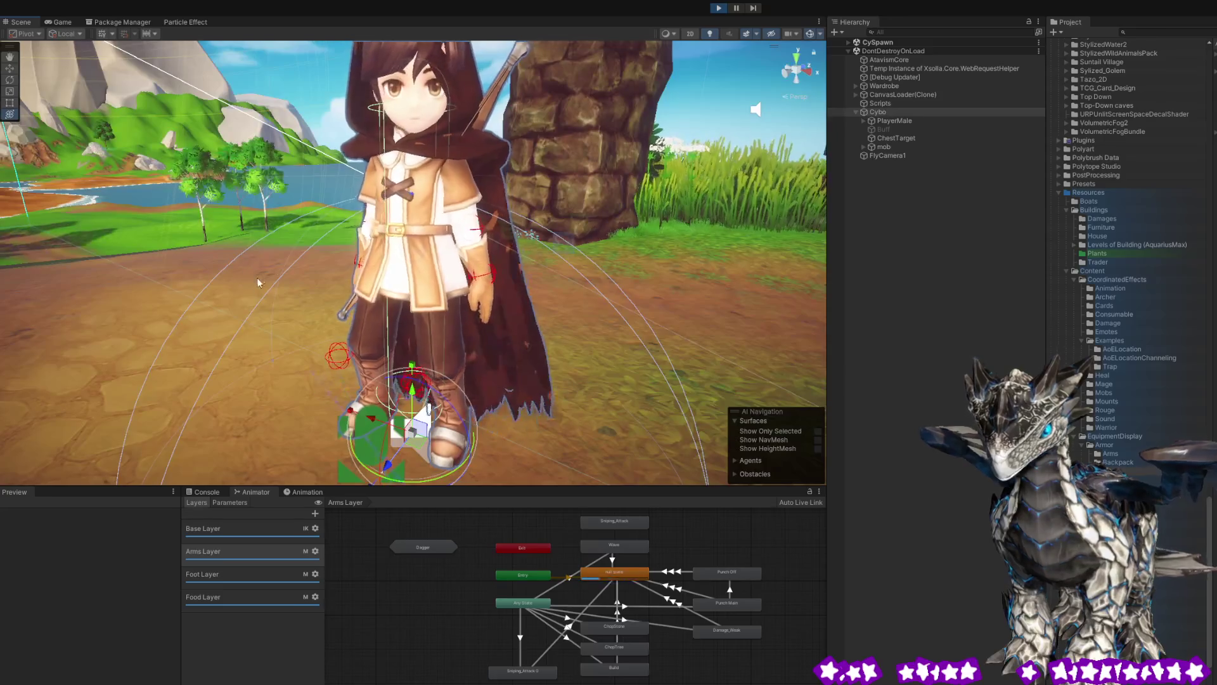
mouse_move(254, 279)
left_mouse_down()
mouse_move(101, 219)
mouse_move(261, 225)
left_mouse_up()
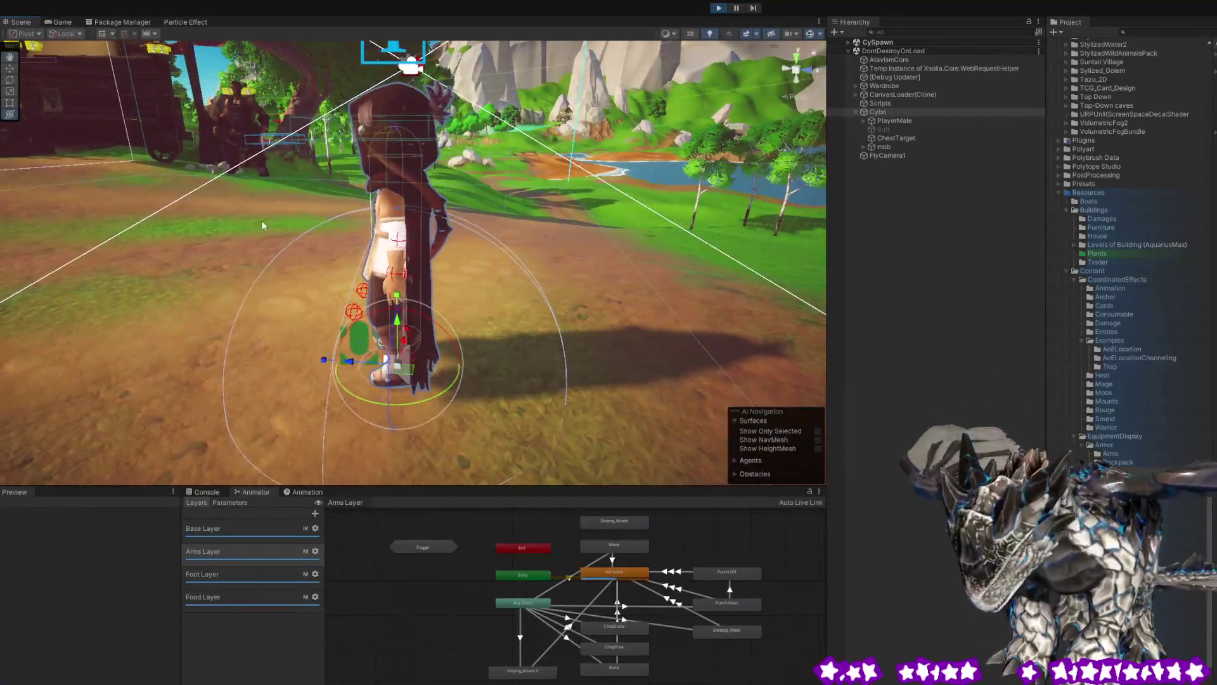
left_click(413, 203)
left_click_drag(570, 226, 253, 323)
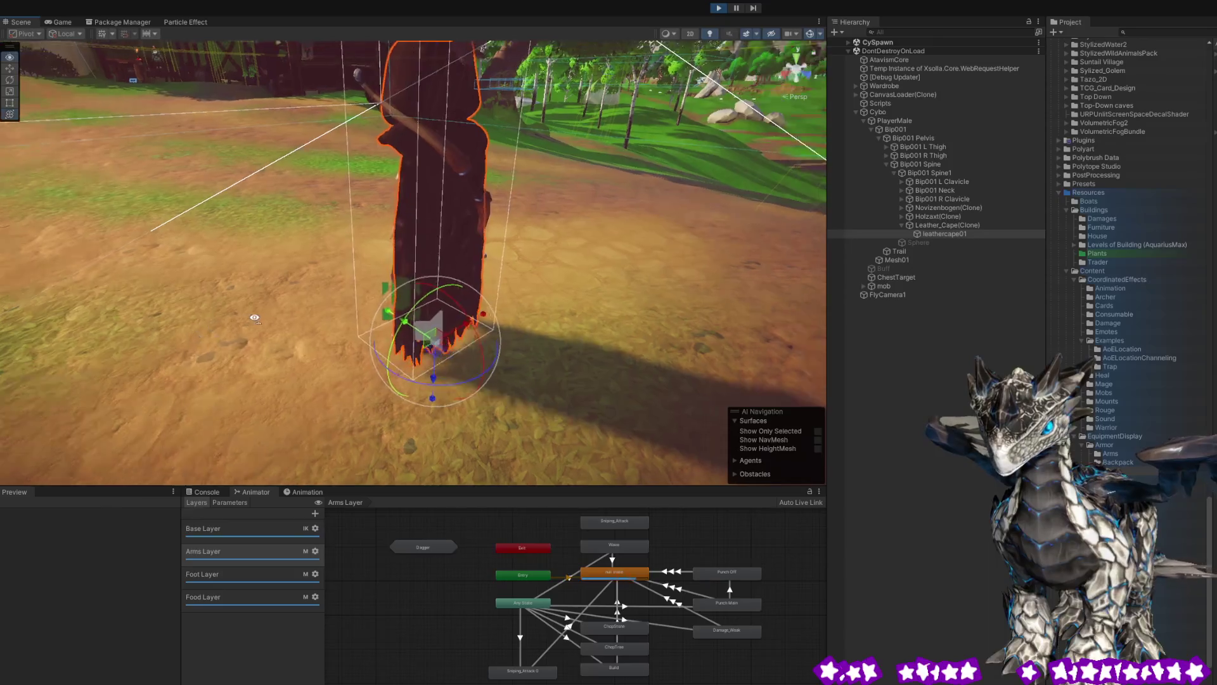
key("f")
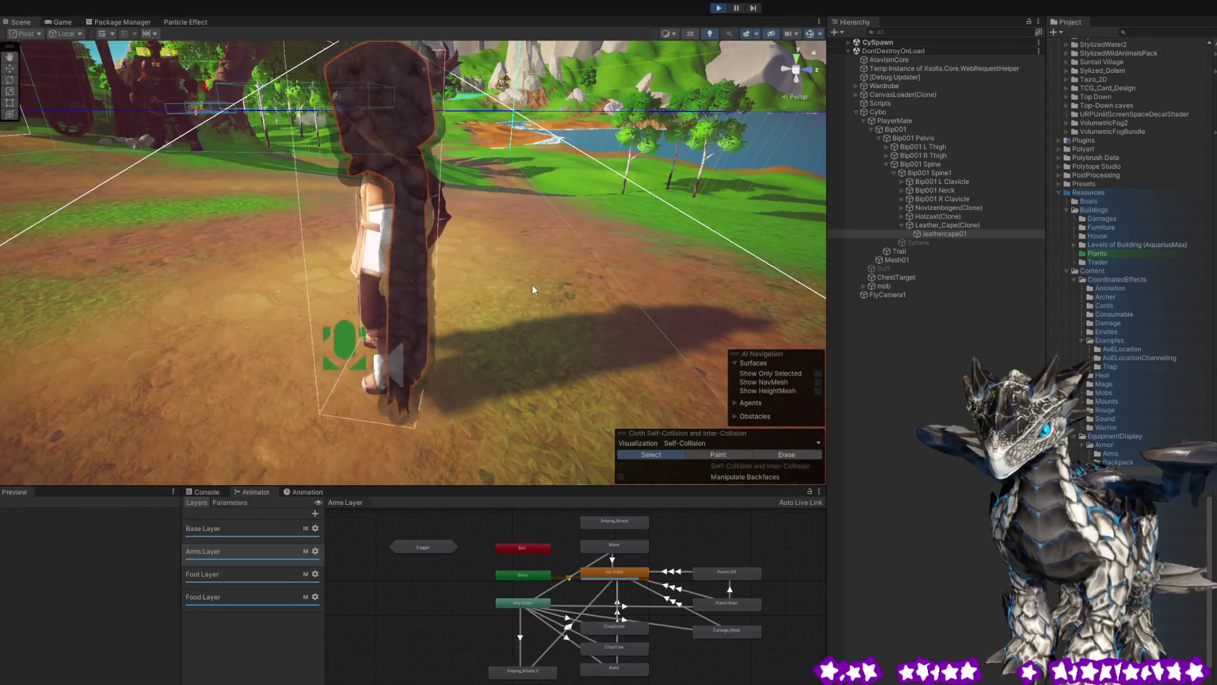
mouse_move(553, 289)
left_mouse_down()
mouse_move(389, 292)
mouse_move(595, 256)
mouse_move(571, 251)
left_mouse_up()
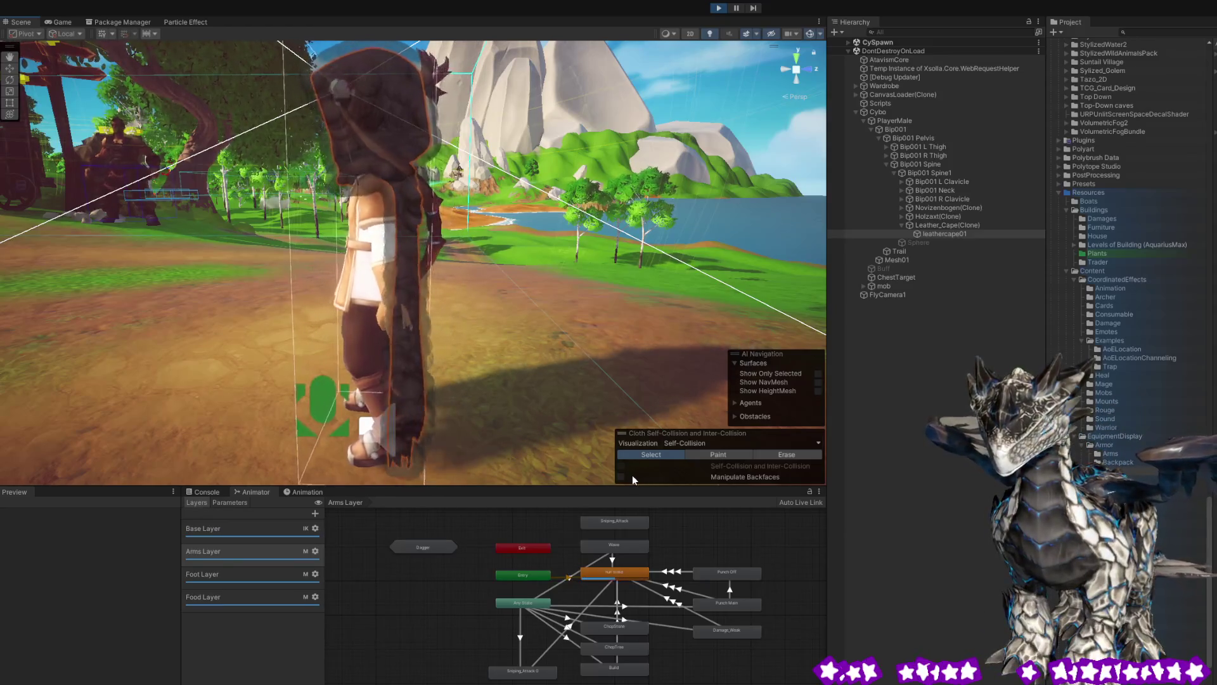
left_click(664, 454)
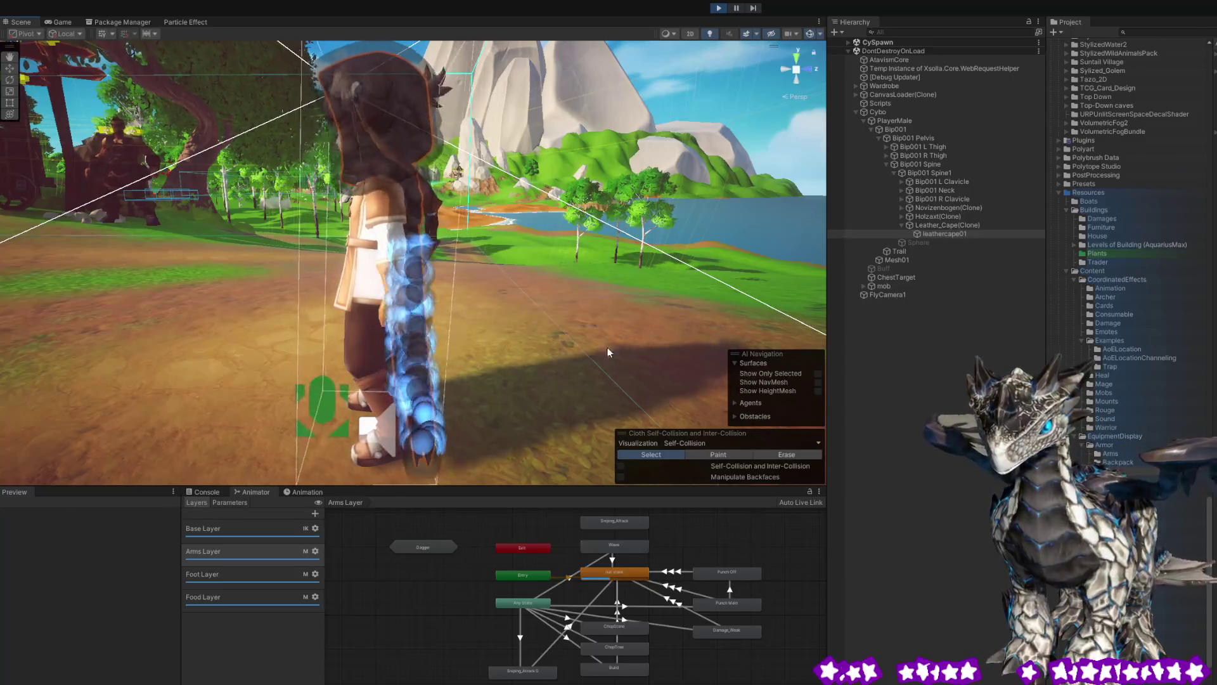
Frame the caped archer and box-select all of the cape's cloth particles.
key("f")
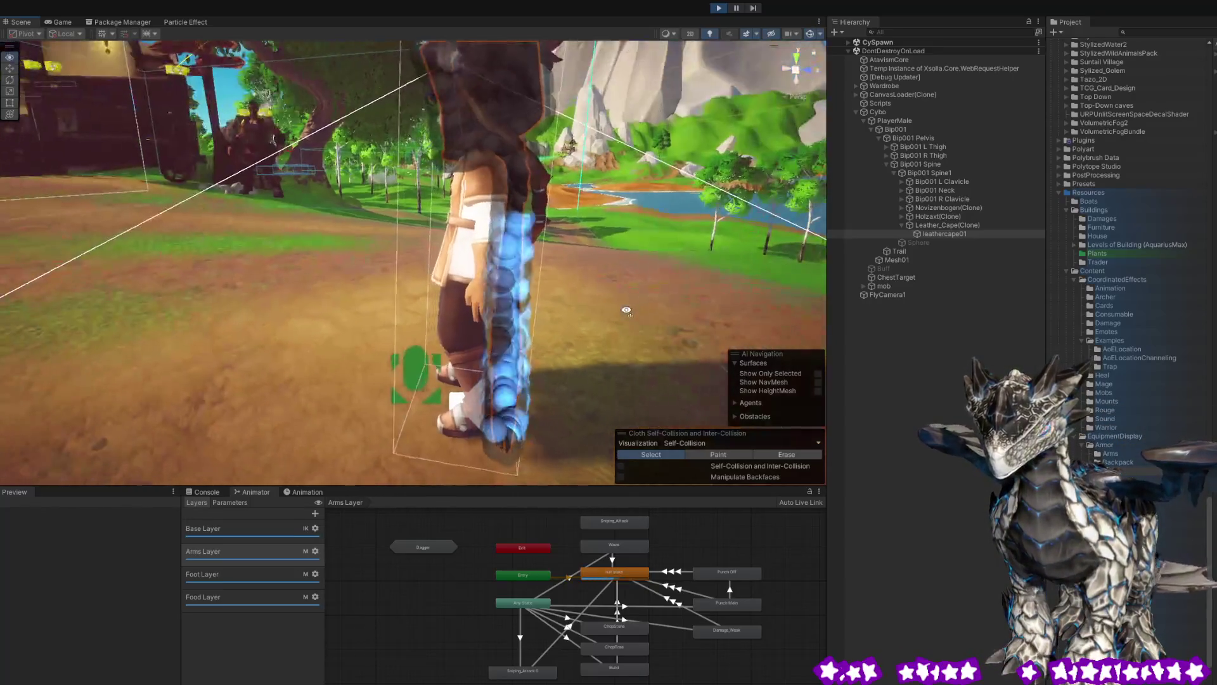
left_click_drag(668, 326, 548, 326)
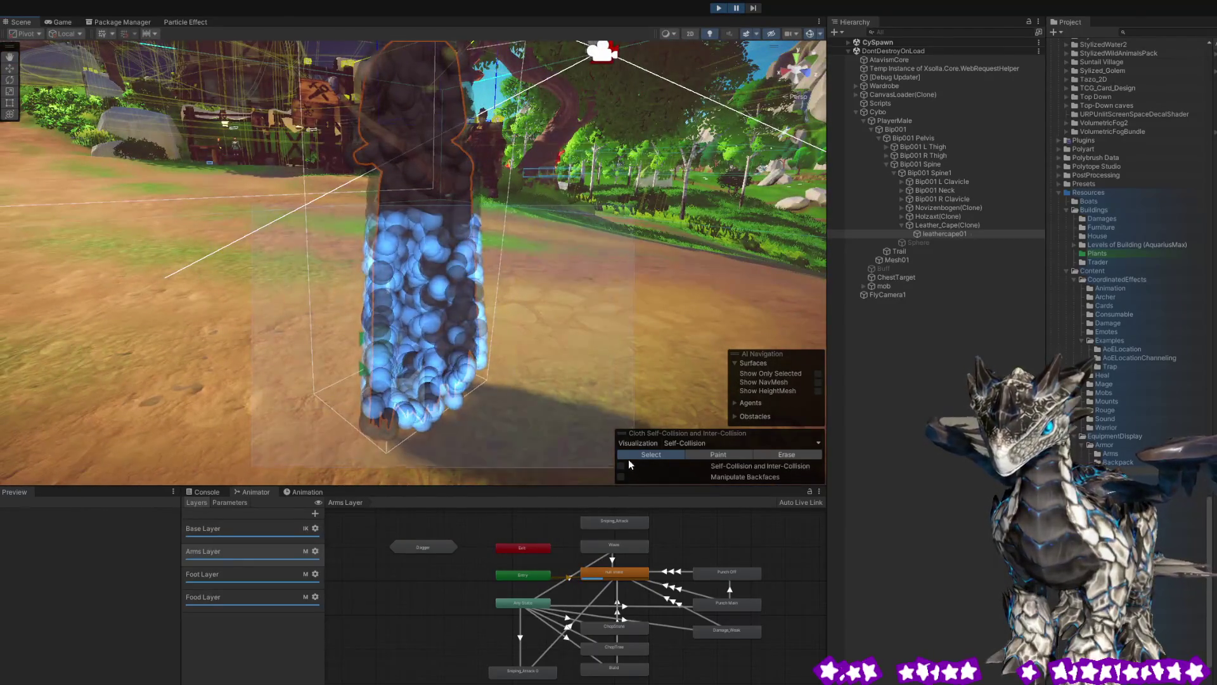
mouse_move(406, 267)
left_mouse_down()
mouse_move(561, 317)
mouse_move(545, 311)
mouse_move(574, 303)
left_mouse_up()
mouse_move(262, 202)
left_mouse_down()
mouse_move(496, 303)
mouse_move(602, 325)
mouse_move(809, 324)
mouse_move(571, 330)
mouse_move(666, 412)
mouse_move(468, 215)
left_mouse_up()
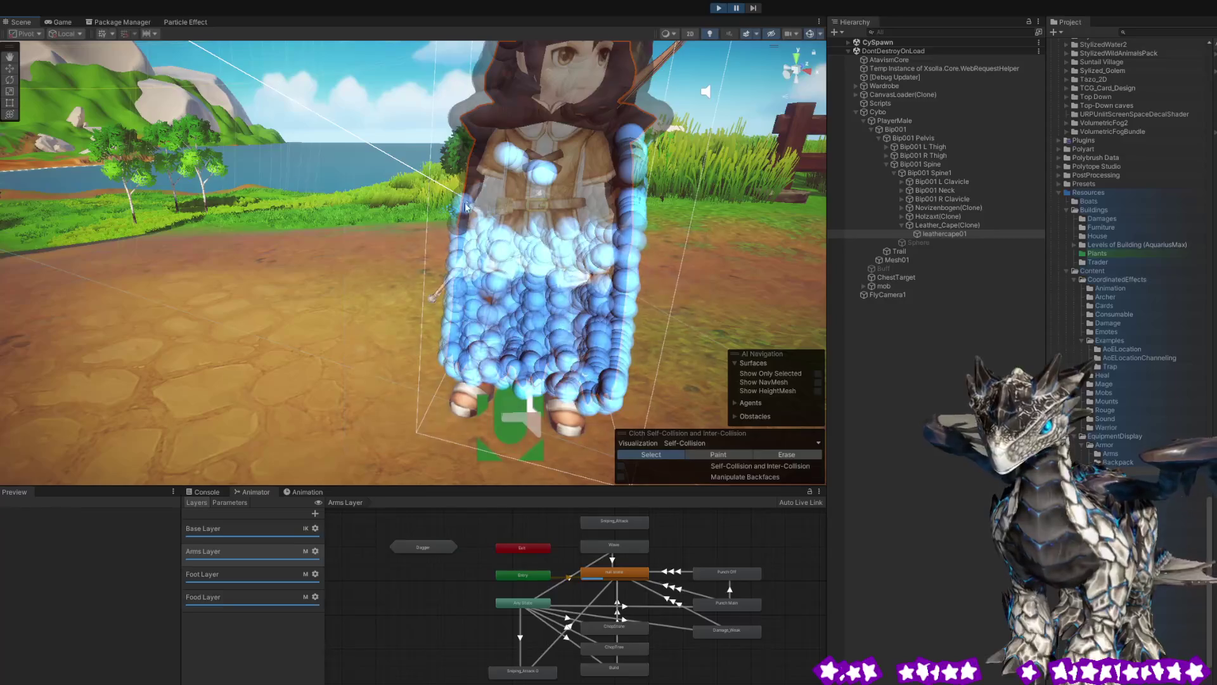
left_click_drag(412, 144, 724, 318)
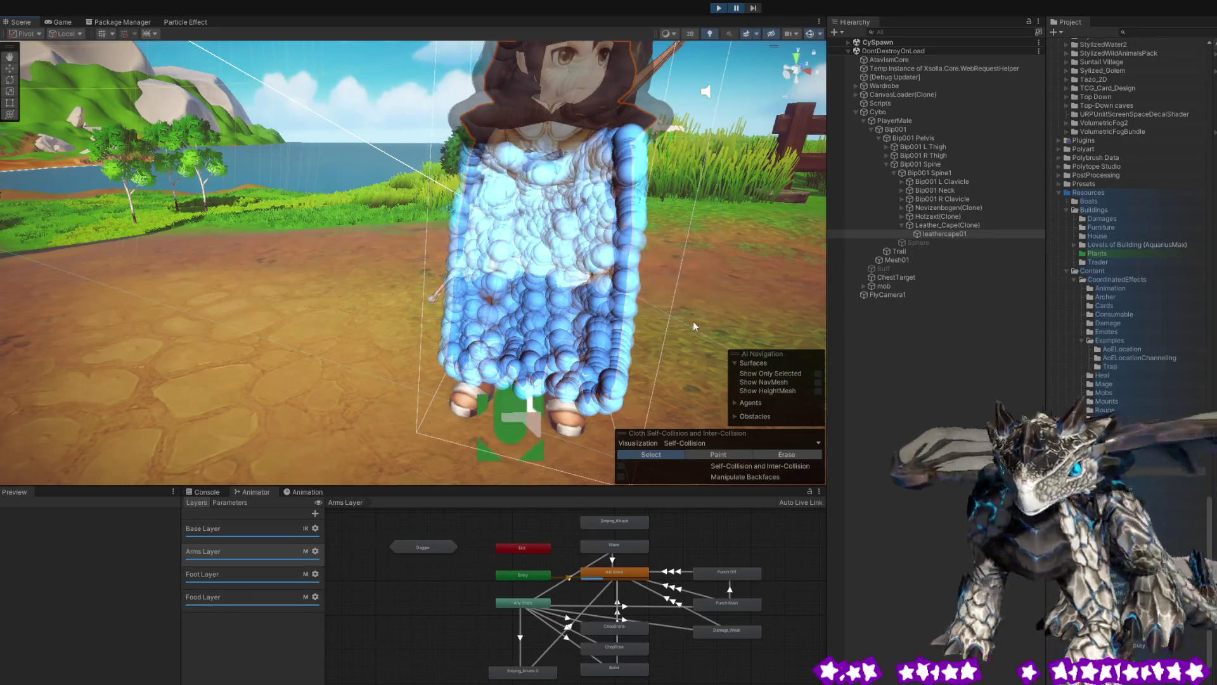
mouse_move(408, 144)
left_mouse_down()
mouse_move(469, 166)
mouse_move(634, 412)
mouse_move(528, 199)
left_mouse_up()
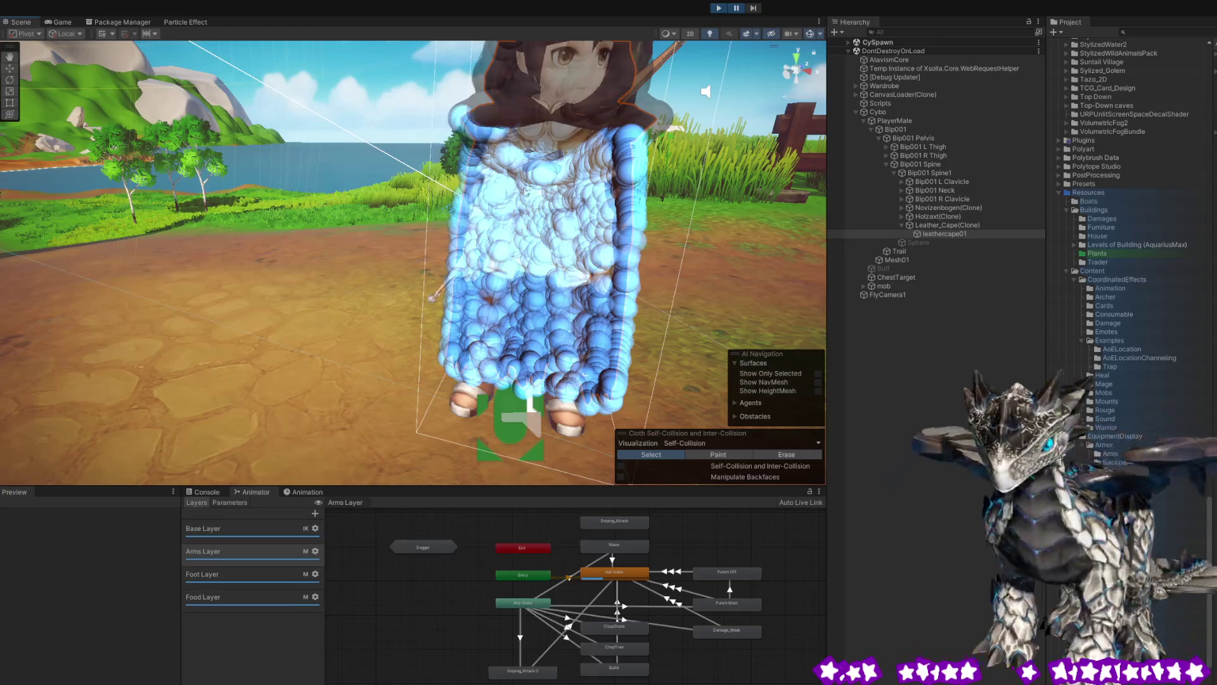
Enable Self-Collision and Inter-Collision for the selected particles and unpause Play mode.
mouse_move(698, 288)
left_mouse_down()
mouse_move(330, 272)
mouse_move(381, 317)
mouse_move(106, 243)
left_mouse_up()
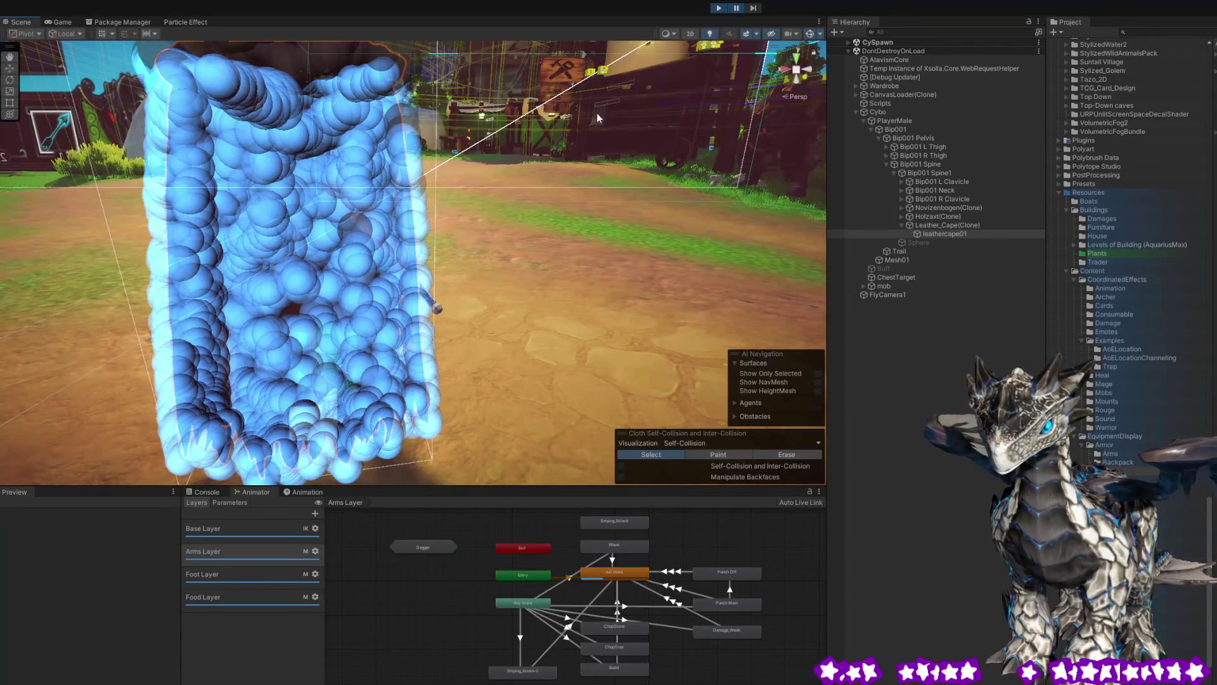
mouse_move(466, 350)
left_mouse_down()
mouse_move(630, 348)
mouse_move(713, 364)
left_mouse_up()
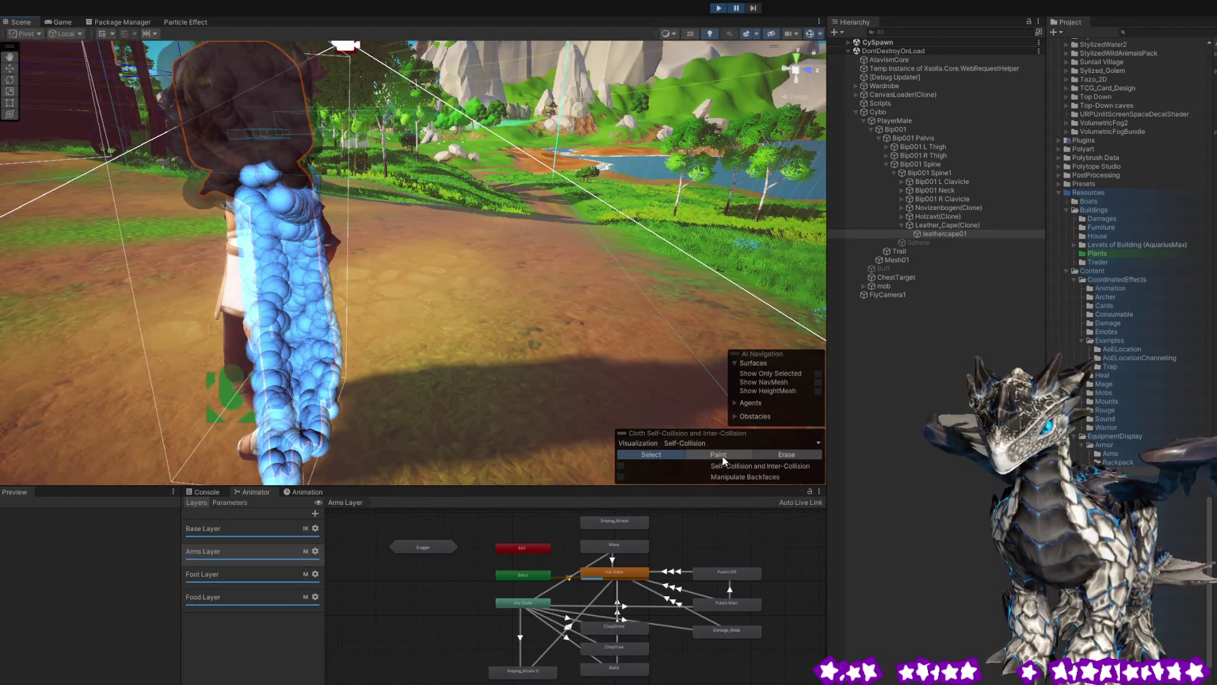
left_click(621, 466)
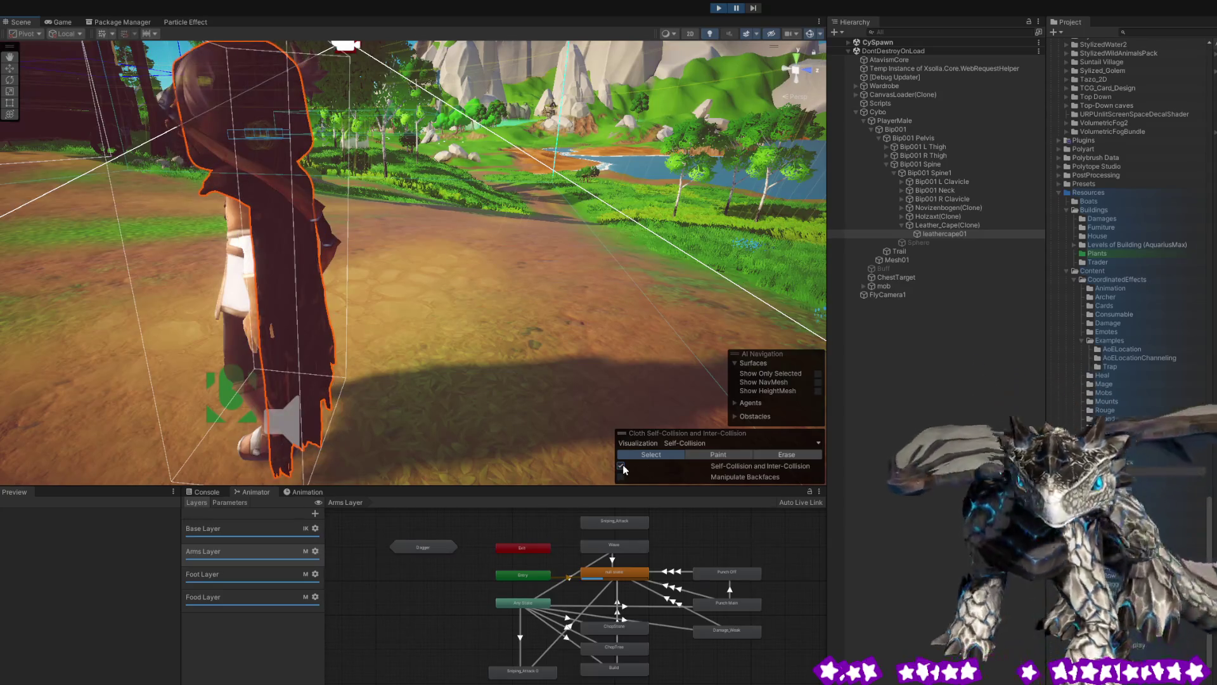
left_click(737, 8)
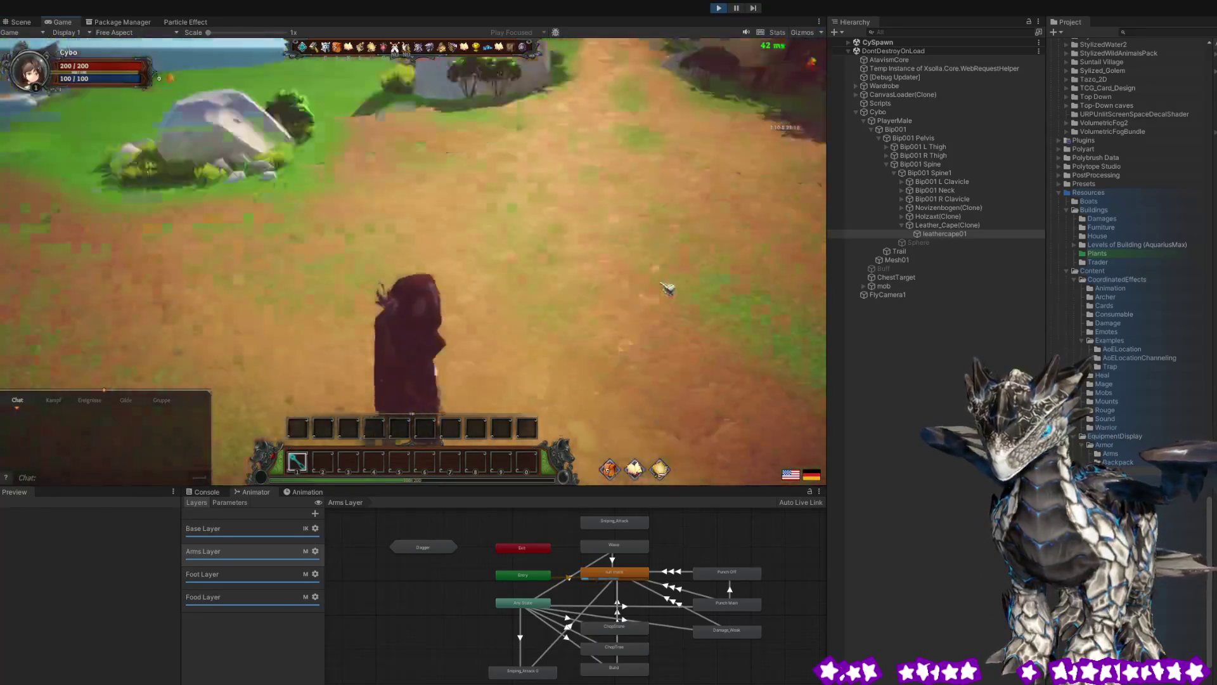
left_click_drag(572, 301, 704, 313)
mouse_move(585, 325)
left_mouse_down()
mouse_move(557, 340)
mouse_move(622, 340)
mouse_move(384, 341)
mouse_move(630, 341)
mouse_move(601, 350)
left_mouse_up()
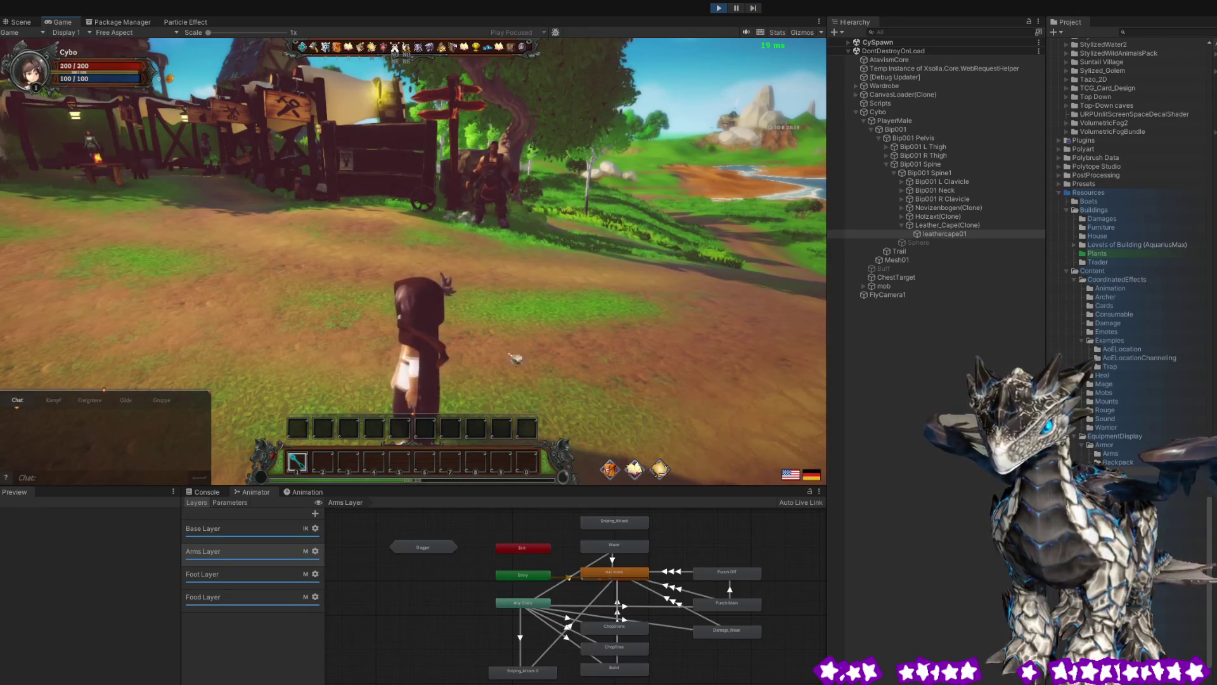
left_click_drag(537, 331, 521, 345)
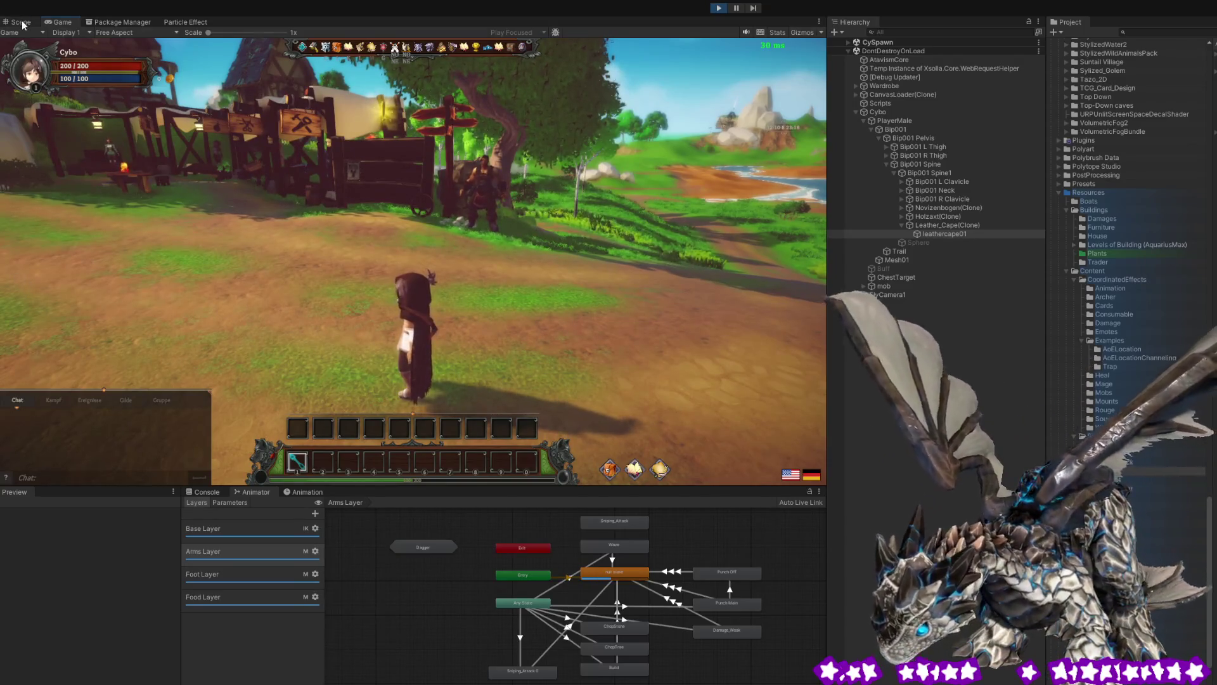
key("ctrl+1")
mouse_move(401, 280)
left_mouse_down()
mouse_move(401, 294)
mouse_move(418, 258)
left_mouse_up()
left_click(945, 224)
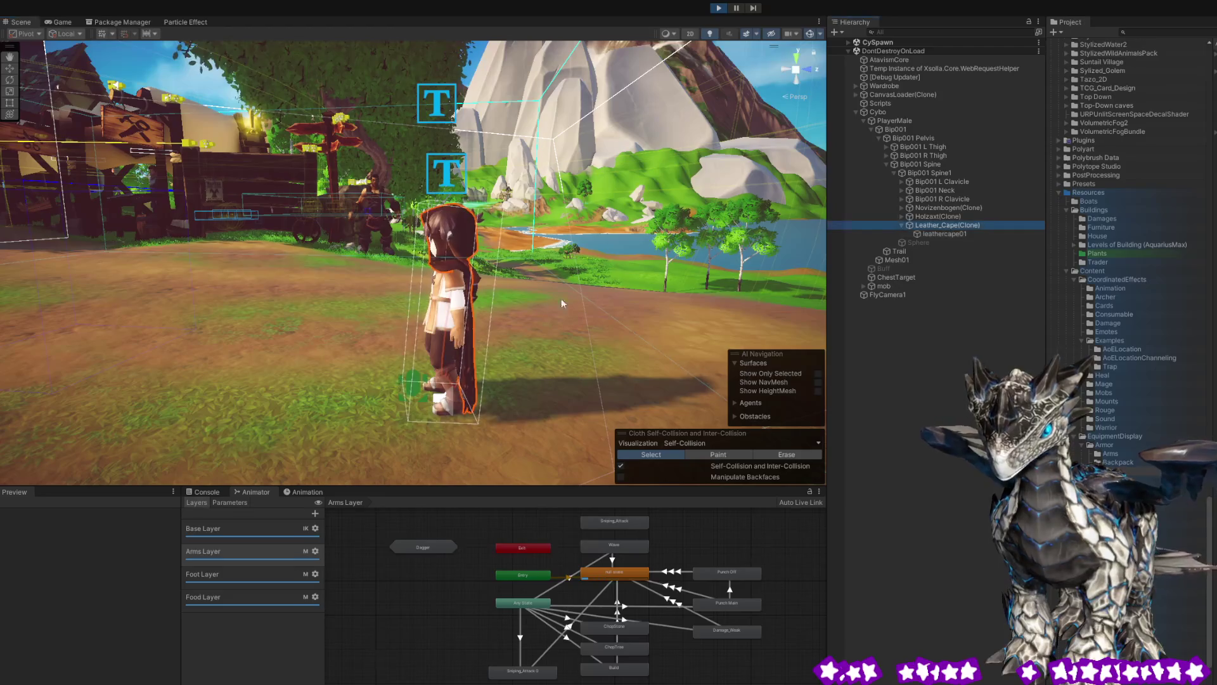
left_click(428, 353)
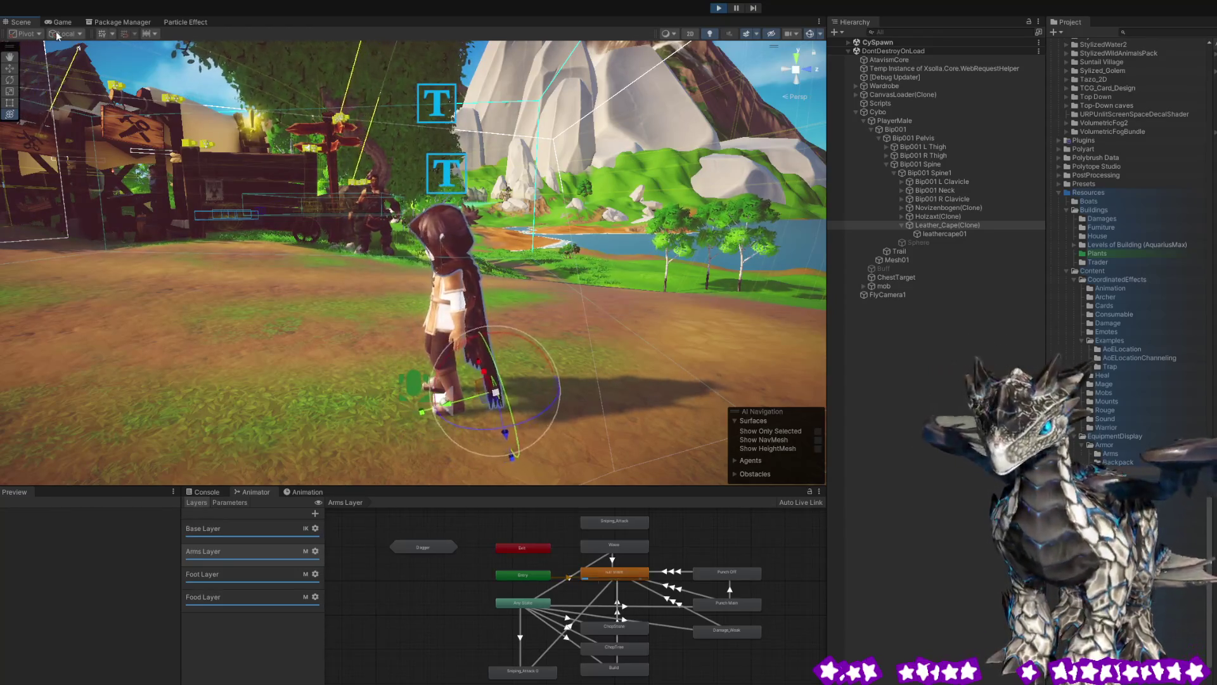
key("ctrl+2")
key("w")
scroll(494, 253, "up", 3)
key("a")
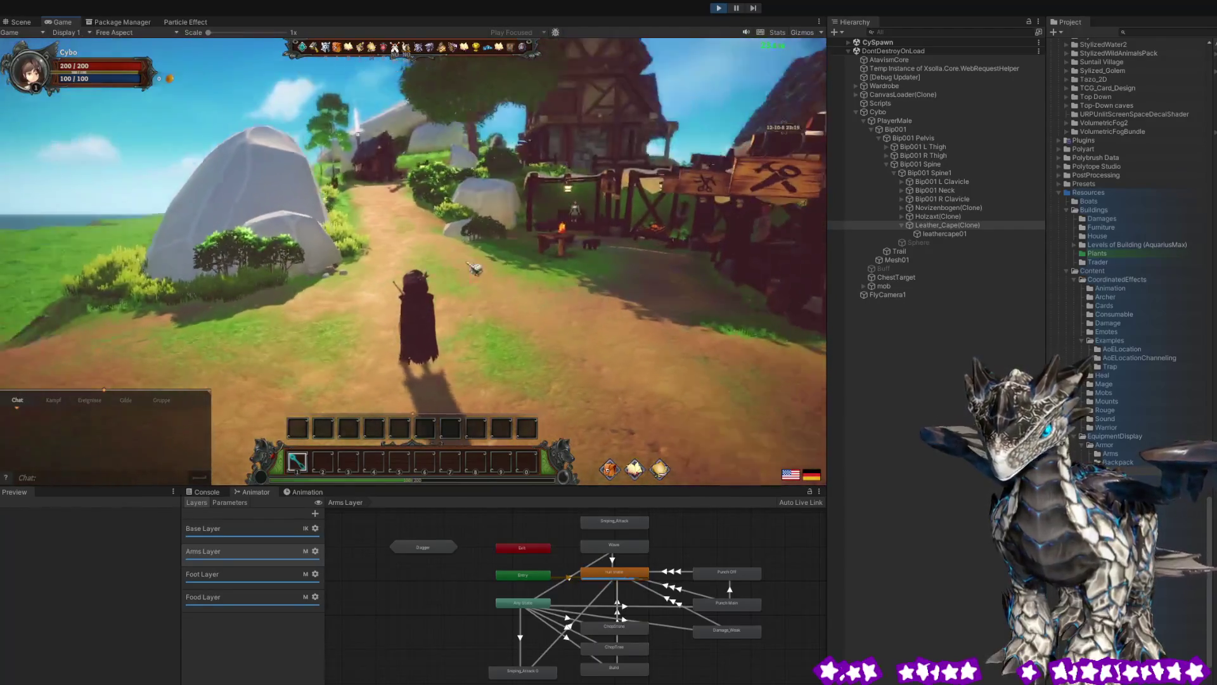
key("space")
left_click_drag(379, 270, 204, 273)
key("a")
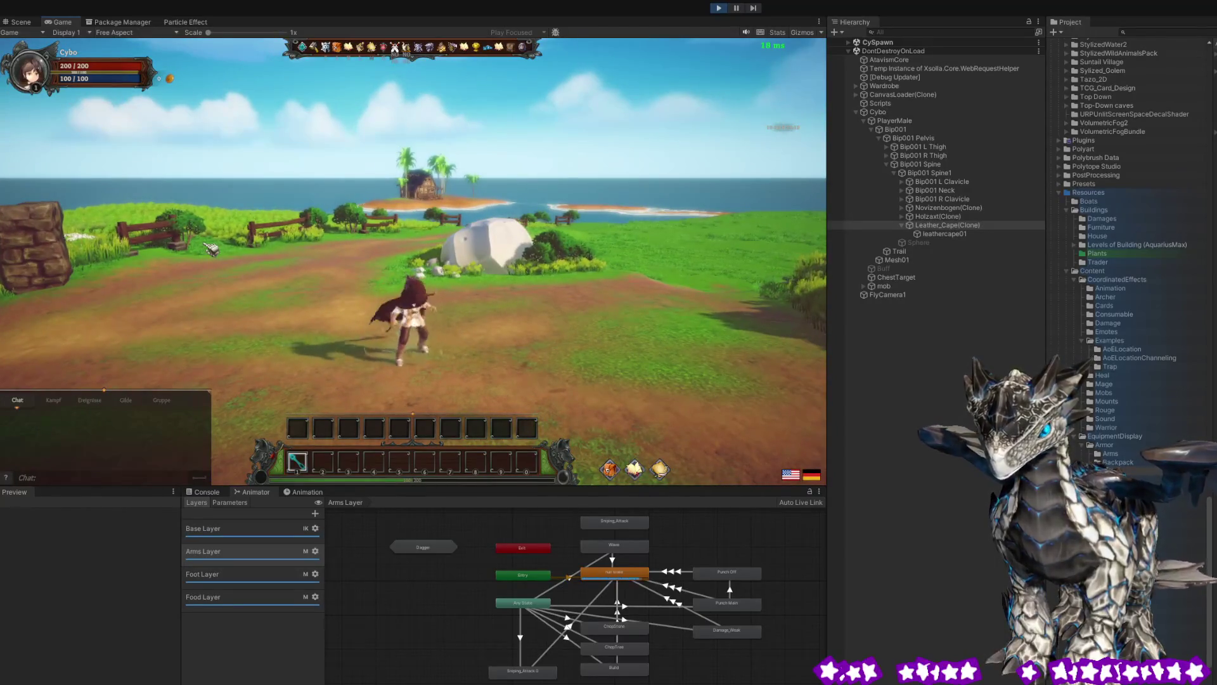
left_click_drag(159, 256, 463, 239)
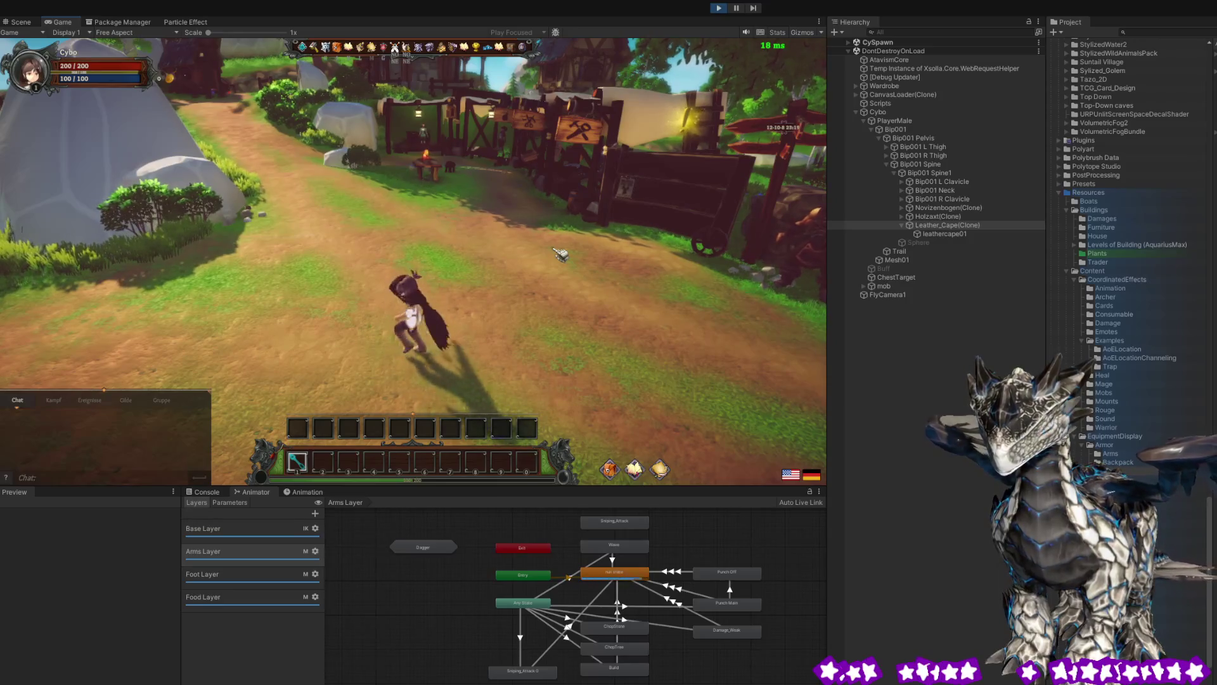
left_click_drag(561, 254, 234, 262)
left_click_drag(315, 256, 301, 239)
mouse_move(222, 244)
left_mouse_down()
mouse_move(577, 216)
mouse_move(645, 230)
left_mouse_up()
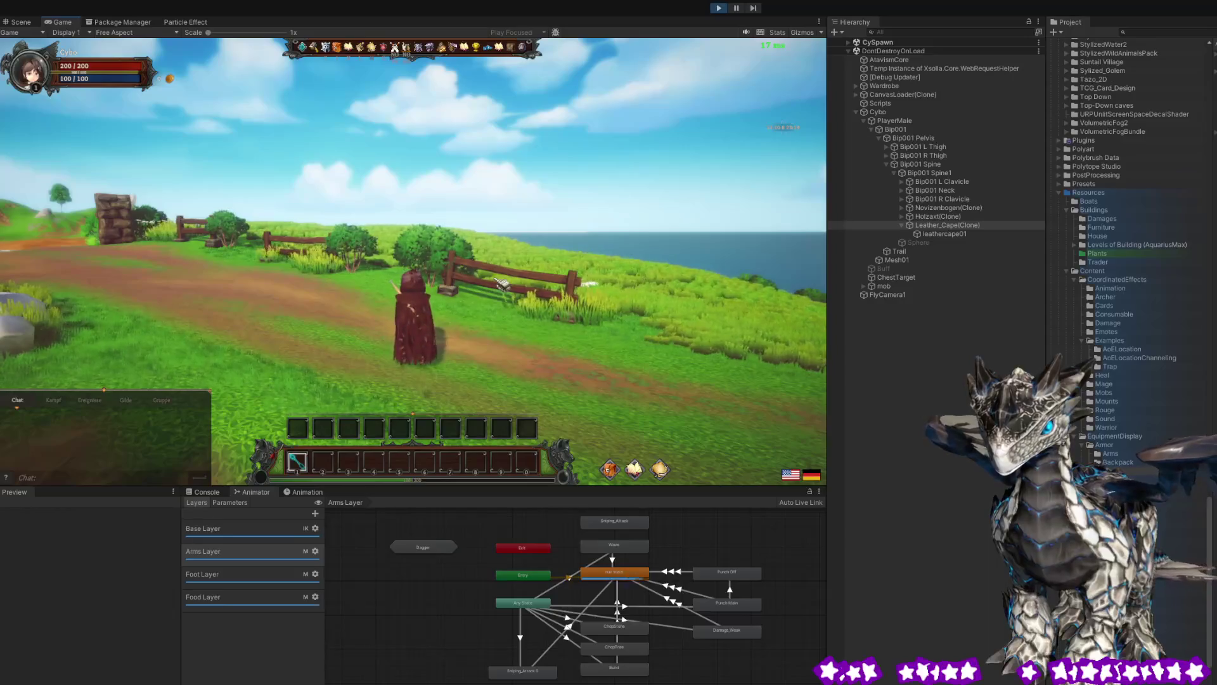
key("space")
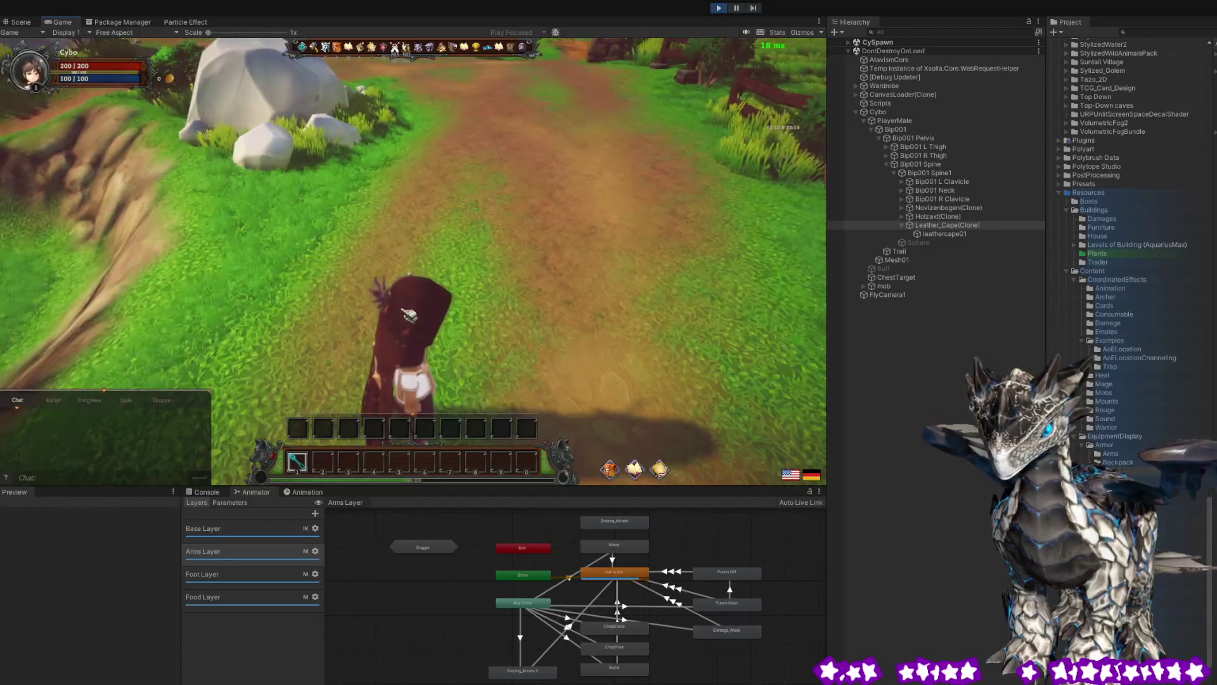
left_click(938, 234)
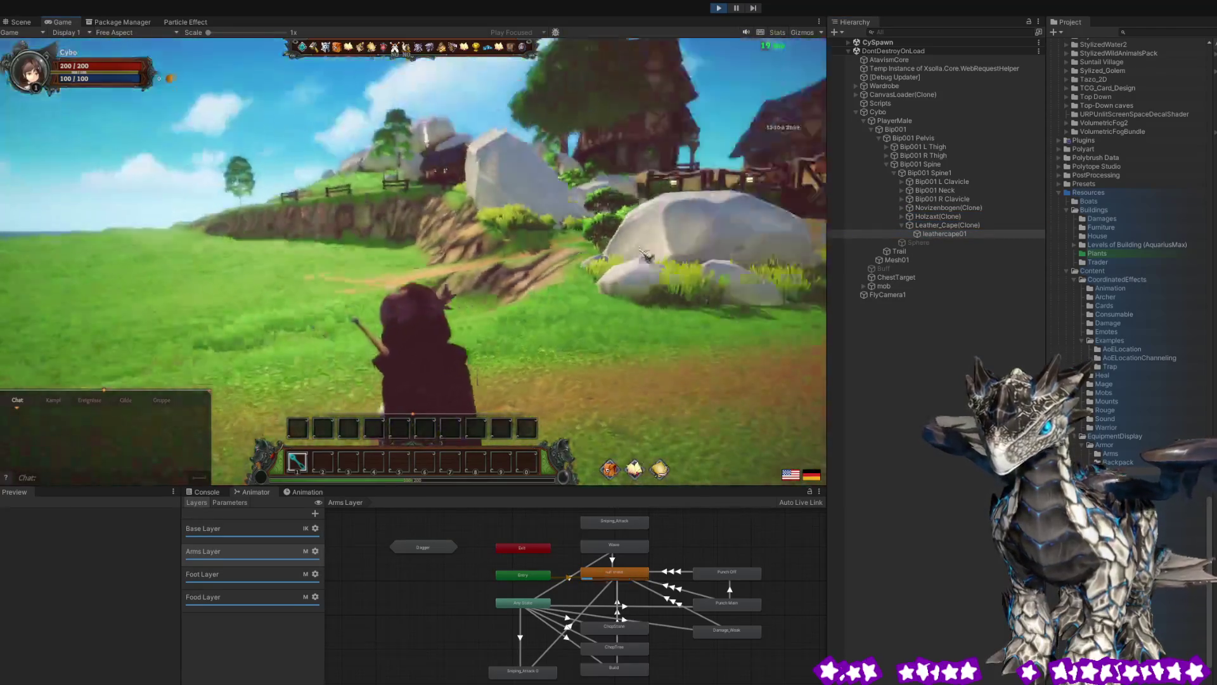
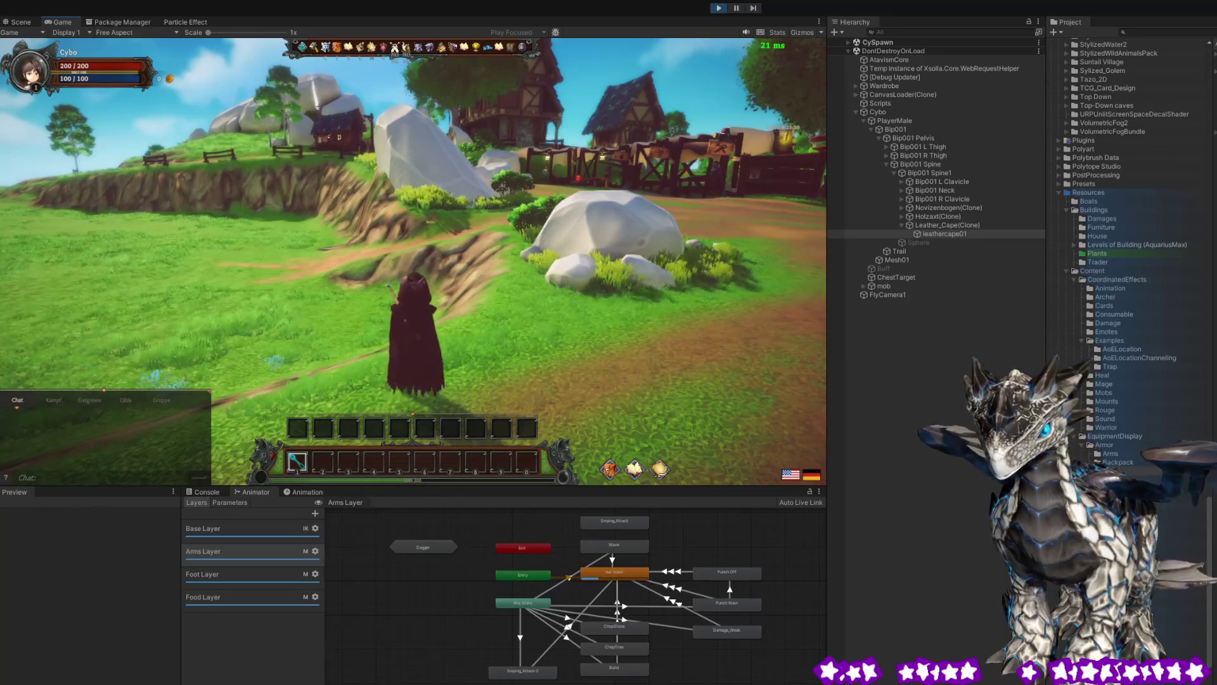
Run the character toward the fence while orbiting the view, and select the leathercape01 cape.
mouse_move(214, 339)
left_mouse_down()
mouse_move(492, 225)
mouse_move(552, 234)
mouse_move(536, 322)
mouse_move(628, 301)
left_mouse_up()
key("w")
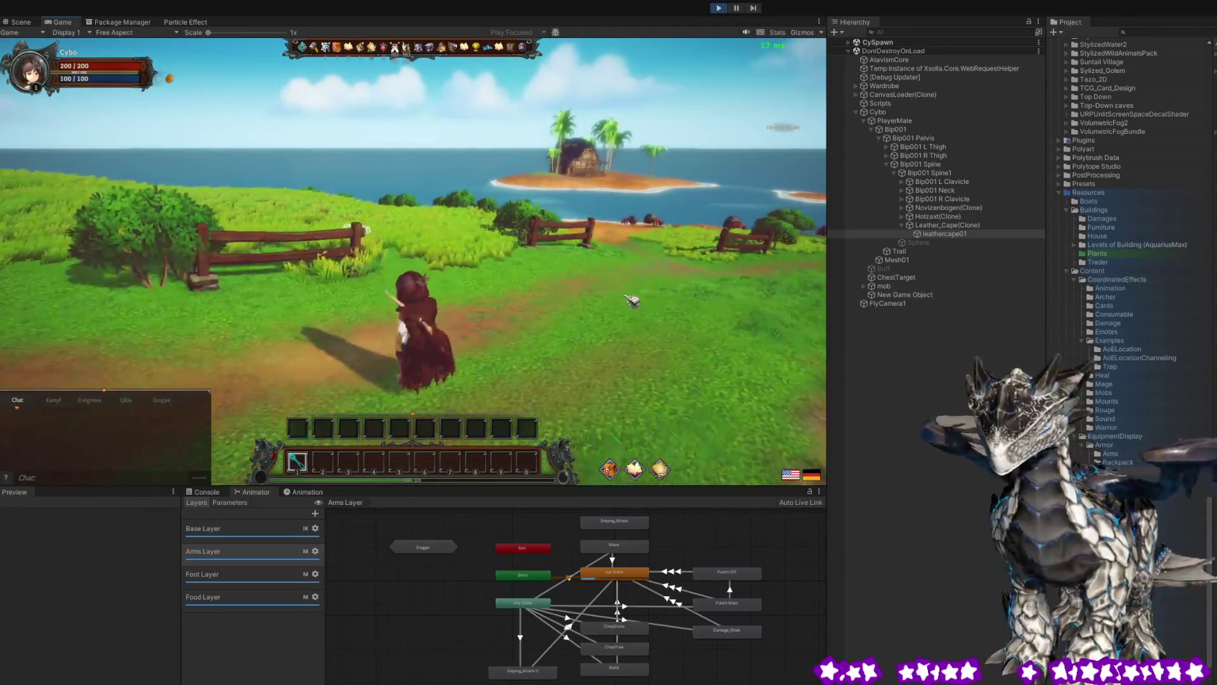
key("a")
left_click_drag(626, 305, 637, 321)
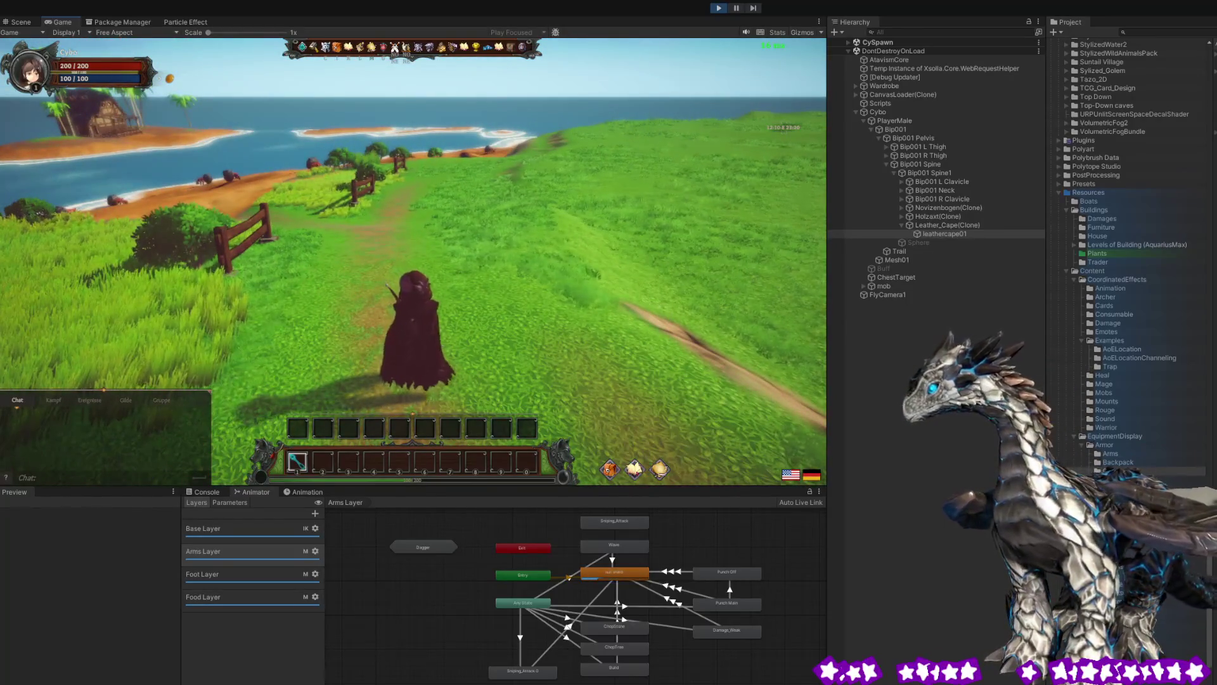
mouse_move(444, 317)
left_mouse_down()
mouse_move(543, 266)
mouse_move(538, 348)
left_mouse_up()
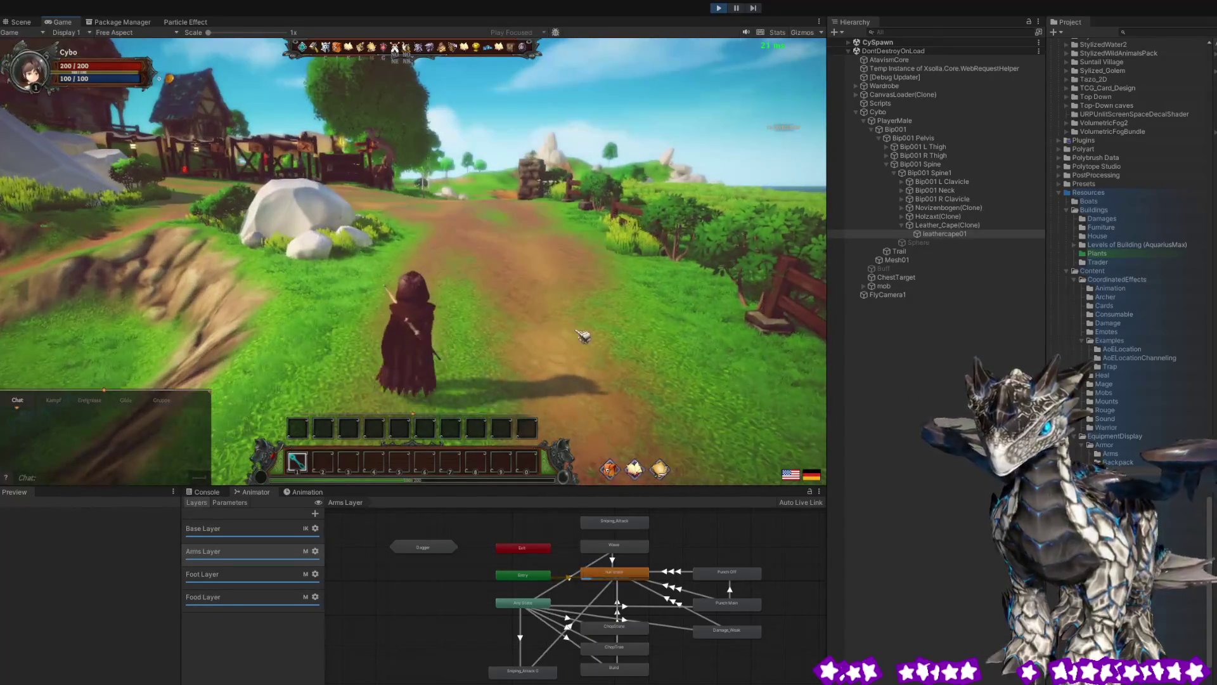
mouse_move(535, 291)
left_mouse_down()
mouse_move(592, 250)
mouse_move(575, 379)
mouse_move(593, 342)
left_mouse_up()
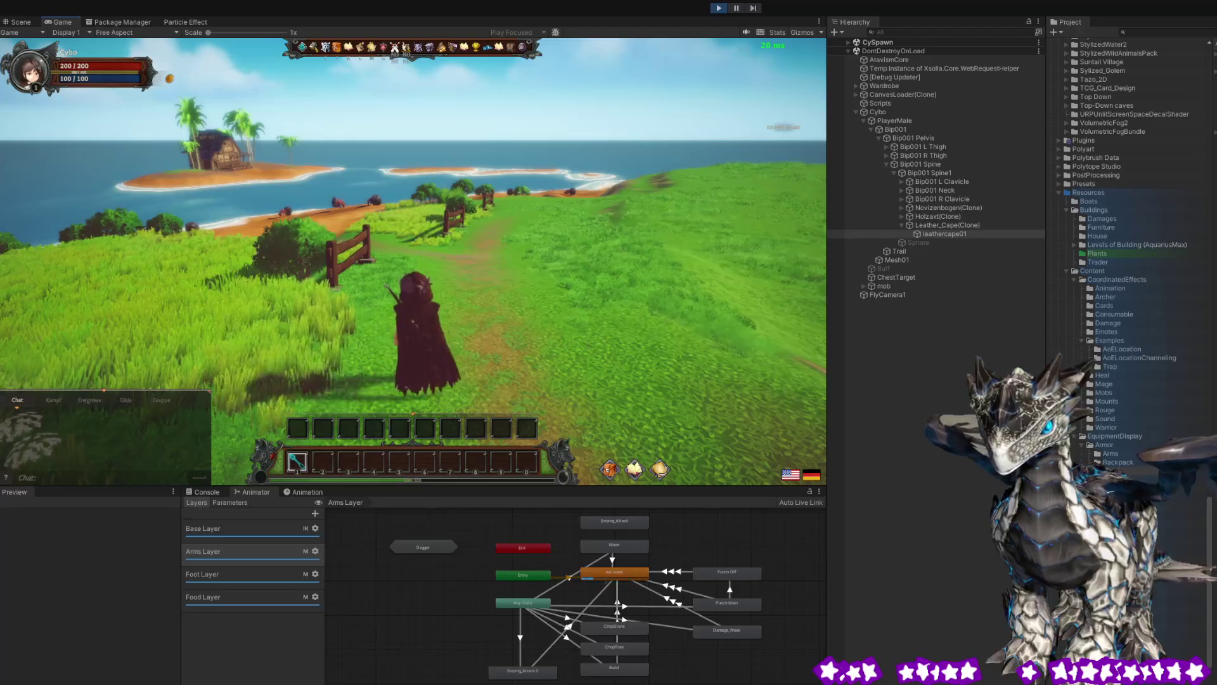
left_click(963, 233)
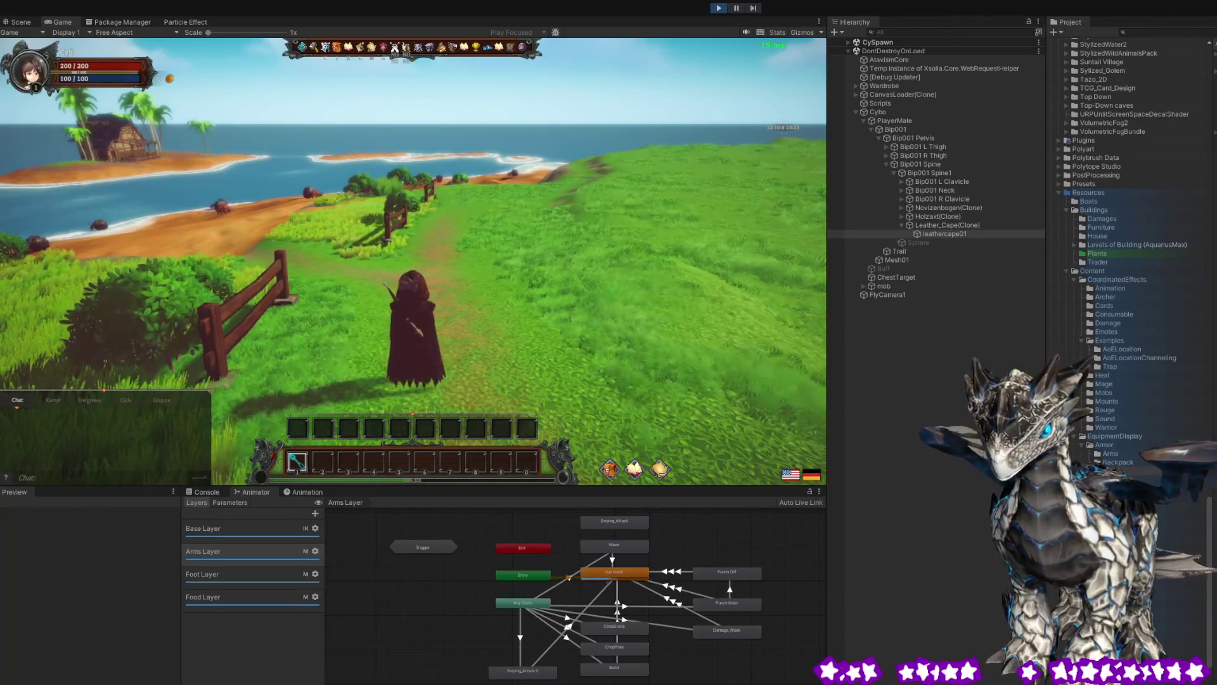
Orbit the camera around the running character, from the palm island round to the village.
mouse_move(604, 339)
left_mouse_down()
mouse_move(256, 381)
mouse_move(350, 343)
left_mouse_up()
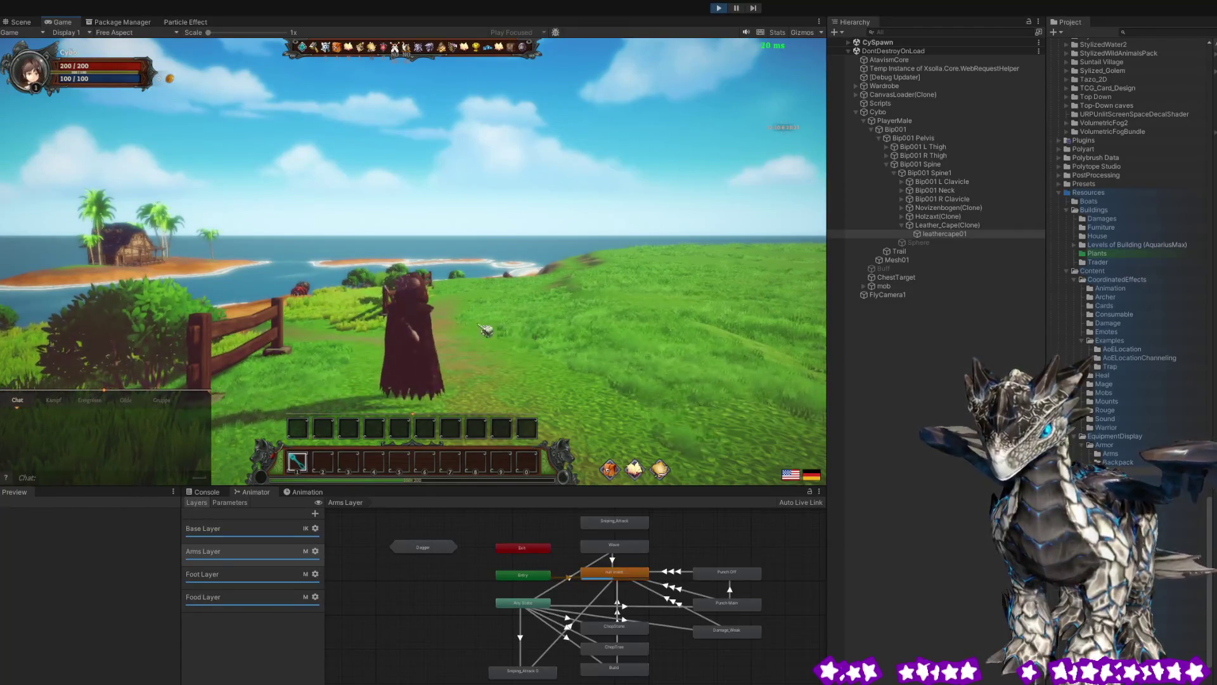
mouse_move(472, 353)
left_mouse_down()
mouse_move(568, 360)
mouse_move(420, 342)
mouse_move(562, 345)
left_mouse_up()
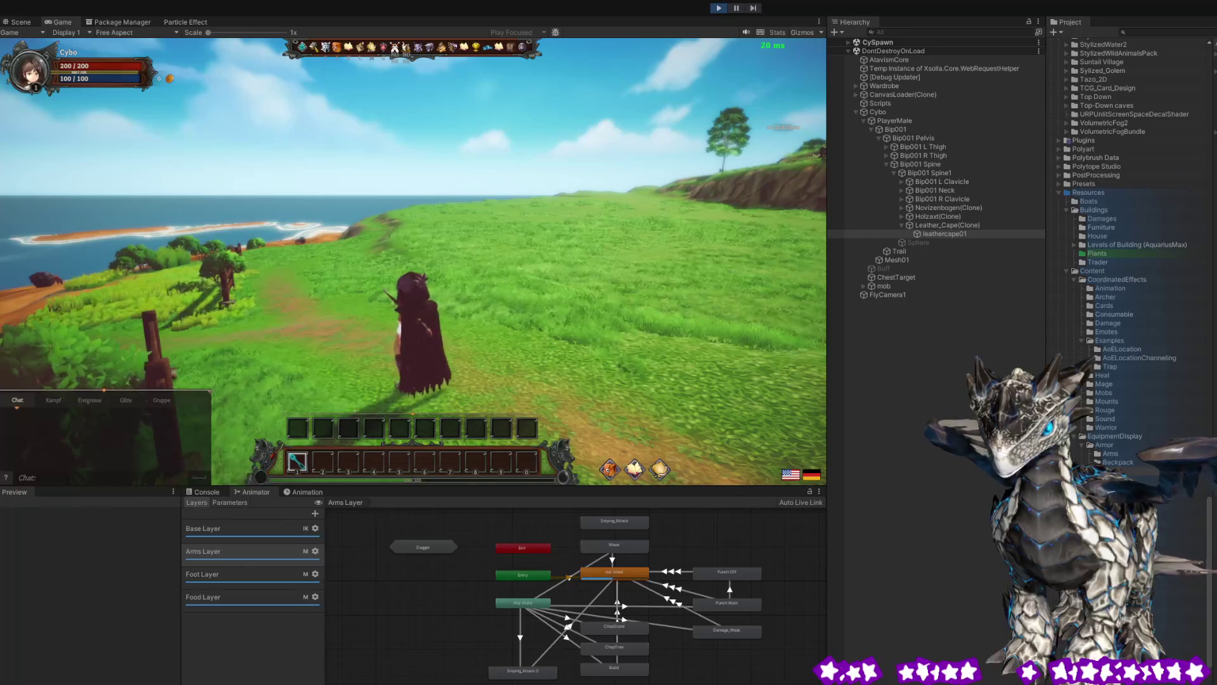
mouse_move(562, 345)
left_mouse_down()
mouse_move(355, 342)
mouse_move(166, 388)
mouse_move(260, 342)
mouse_move(359, 338)
mouse_move(308, 336)
left_mouse_up()
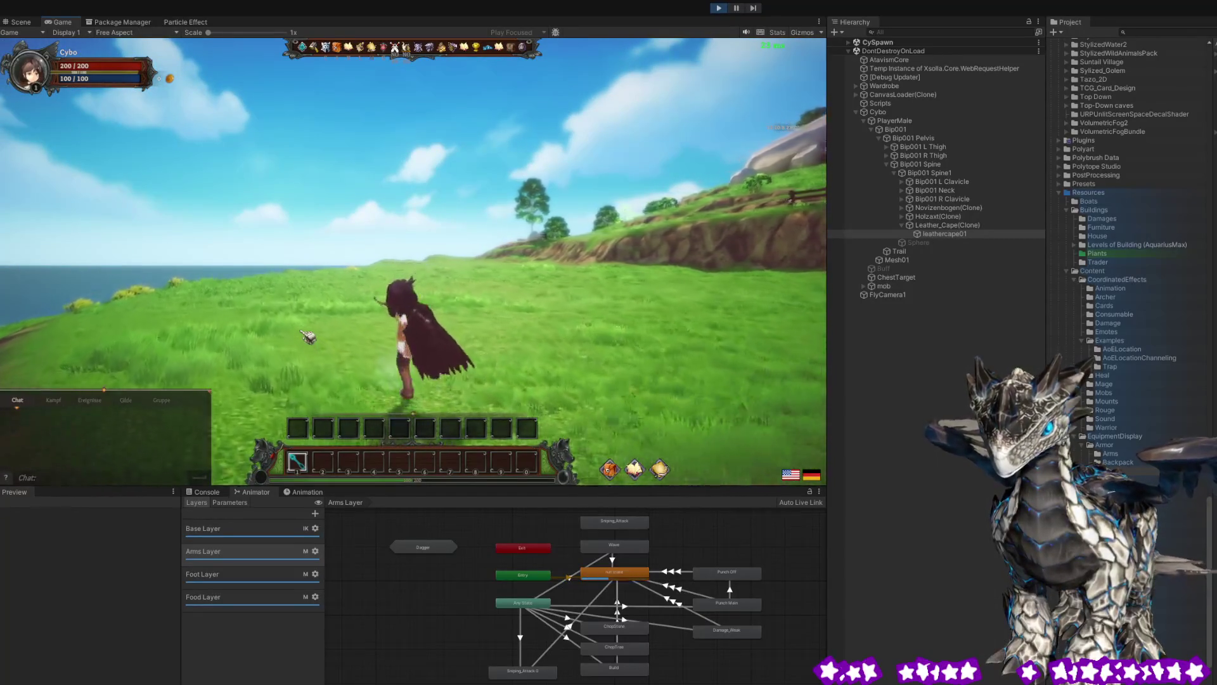
left_click_drag(308, 336, 651, 326)
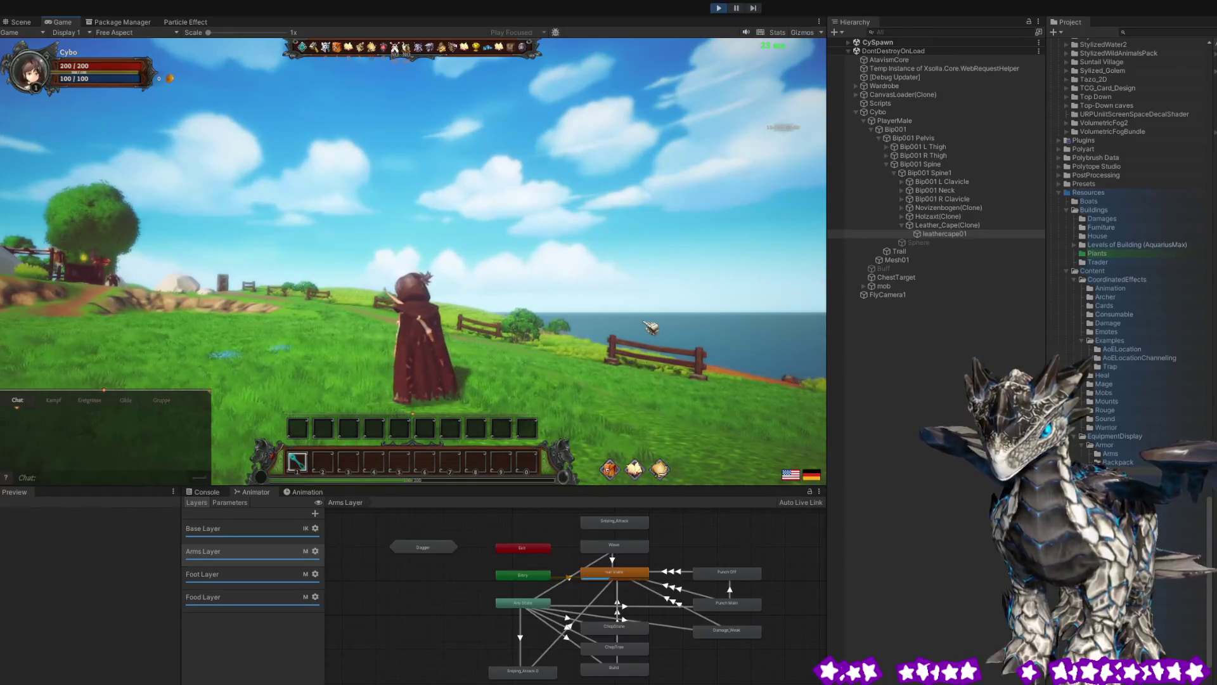
left_click_drag(651, 327, 534, 324)
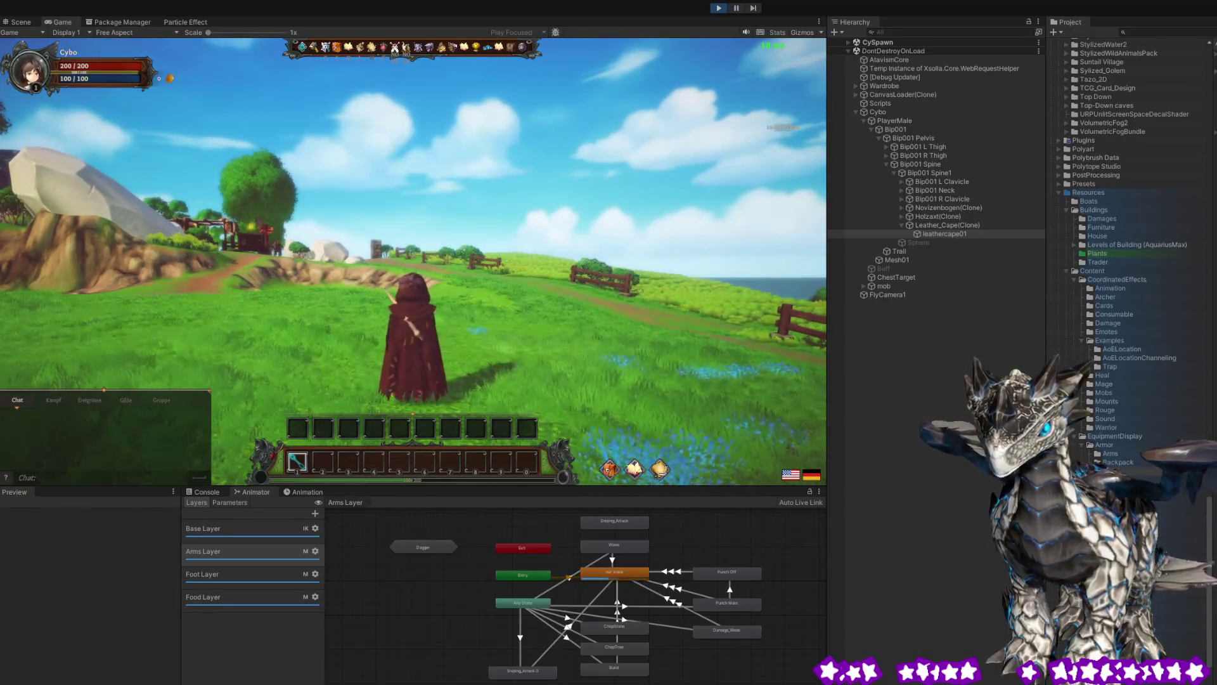
Run the character toward the fences and across the grassy hill, swinging the view to the ocean.
key("w")
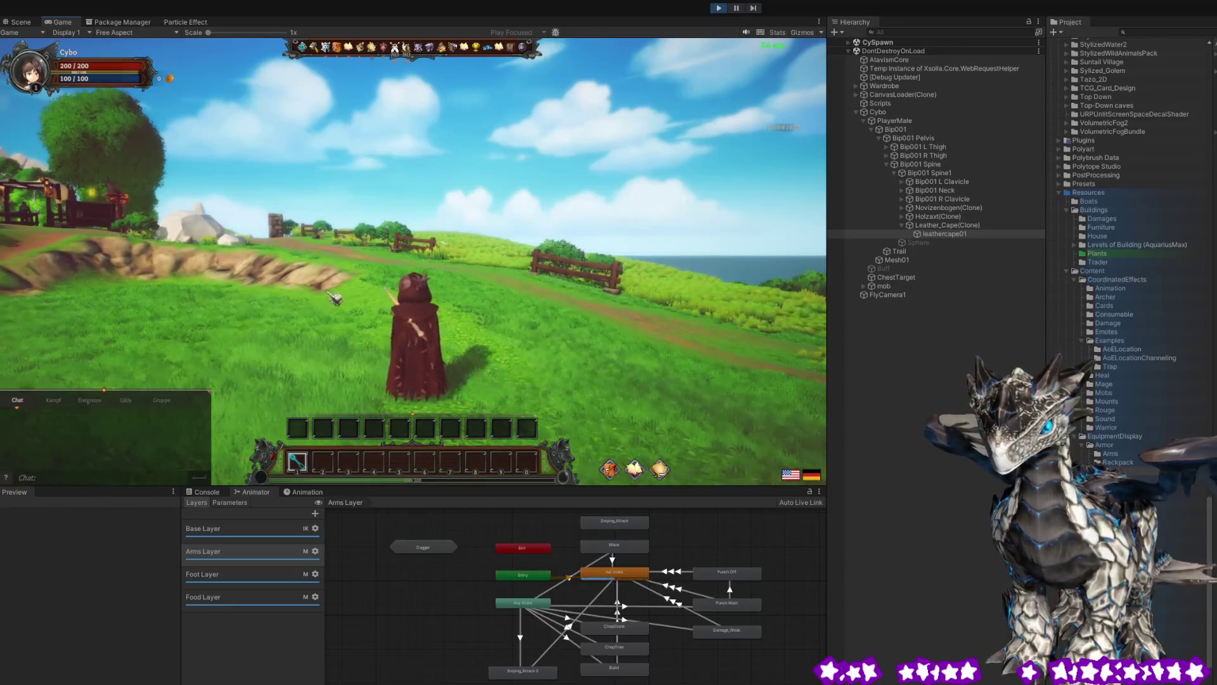
key("w")
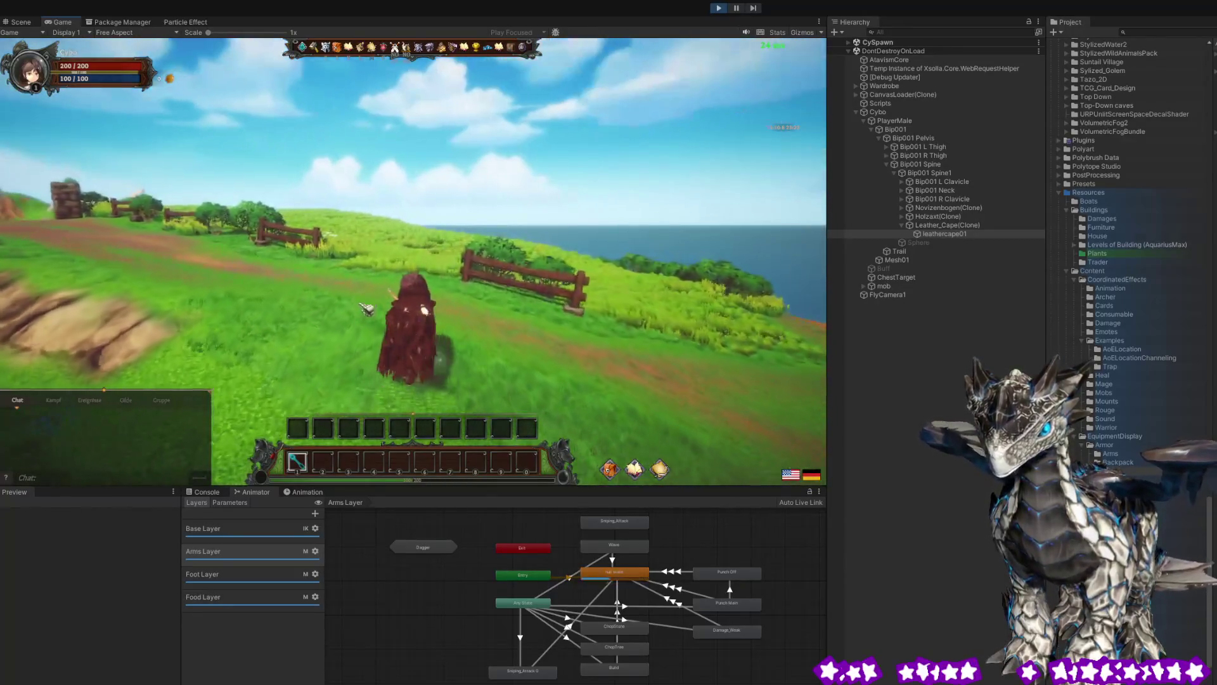
left_click_drag(497, 296, 174, 305)
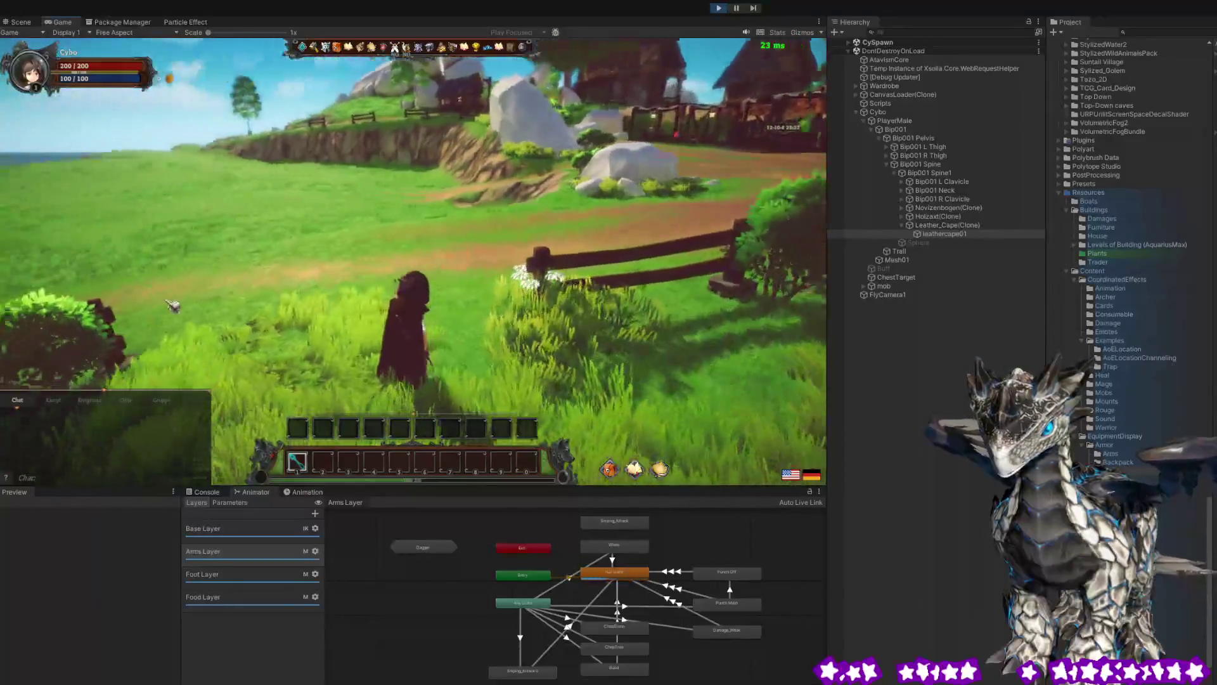
key("a")
mouse_move(428, 298)
left_mouse_down()
mouse_move(457, 273)
mouse_move(701, 258)
mouse_move(327, 284)
left_mouse_up()
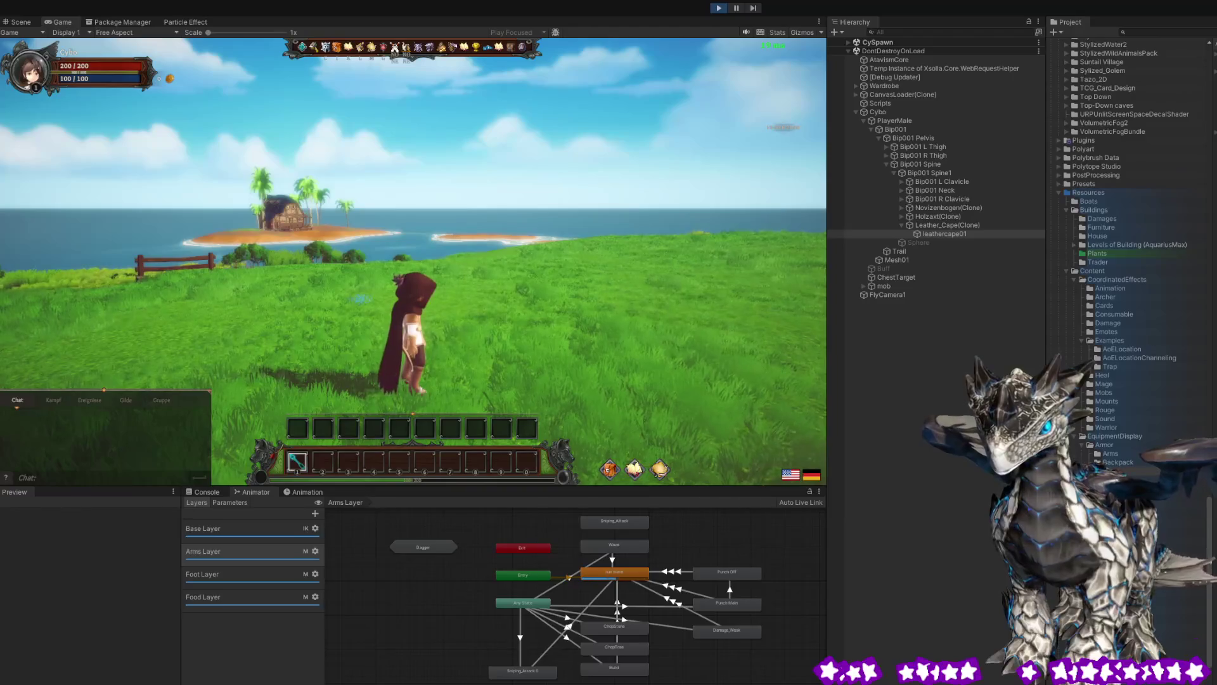
key("w")
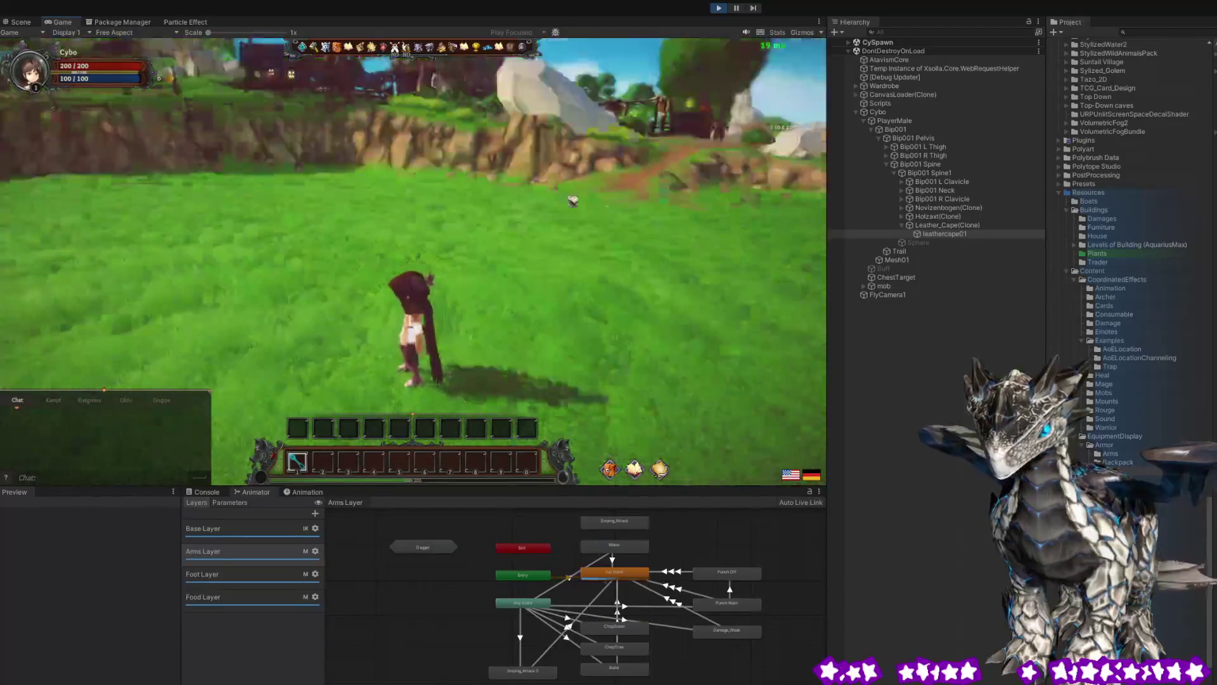
mouse_move(391, 193)
left_mouse_down()
mouse_move(204, 185)
mouse_move(647, 211)
mouse_move(825, 172)
mouse_move(744, 202)
left_mouse_up()
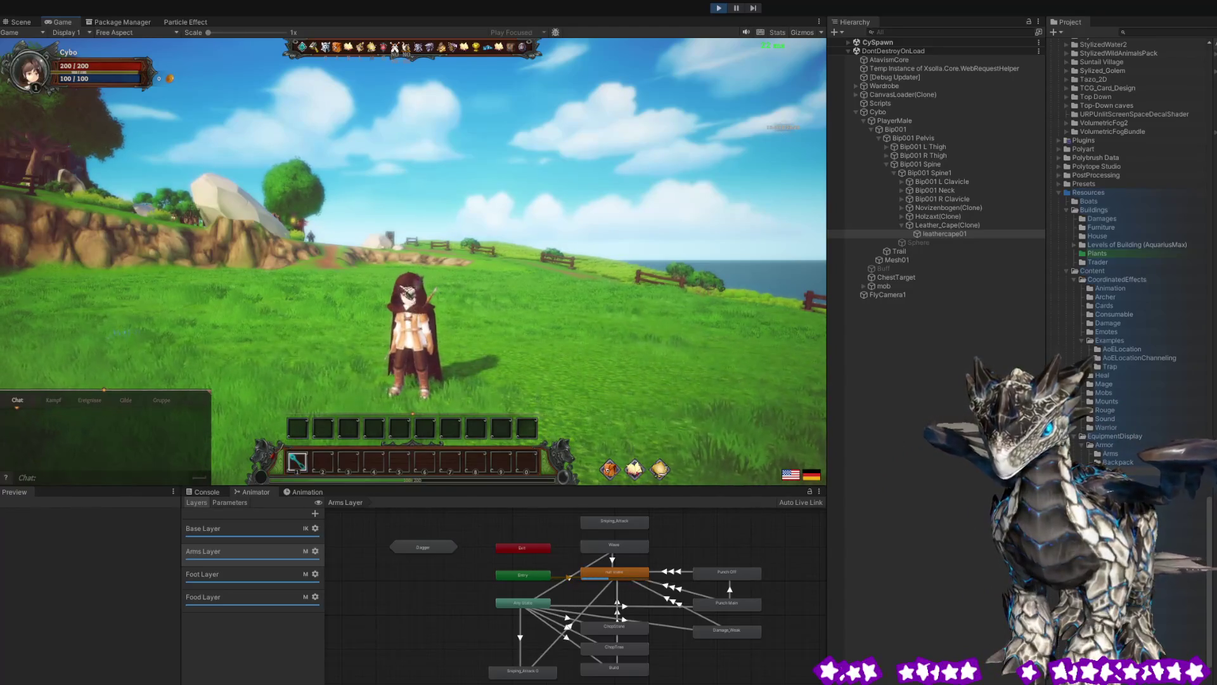
left_click_drag(442, 321, 376, 315)
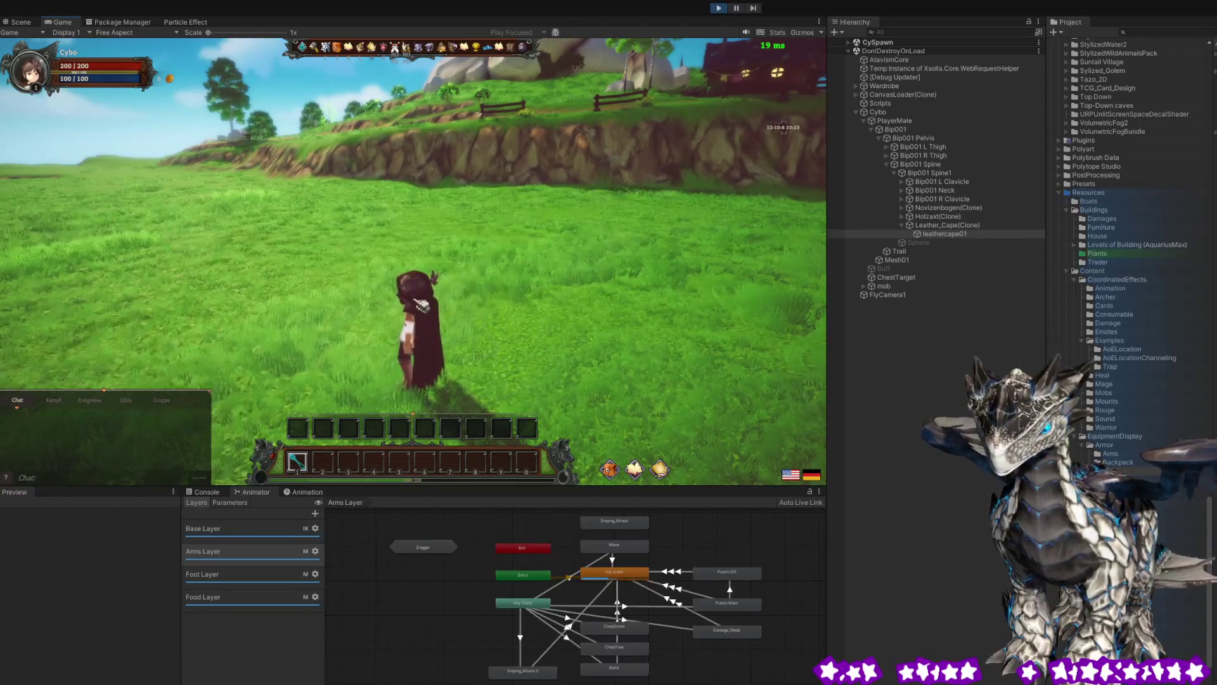
mouse_move(431, 320)
left_mouse_down()
mouse_move(565, 343)
mouse_move(700, 320)
mouse_move(218, 292)
mouse_move(324, 306)
mouse_move(212, 264)
mouse_move(152, 271)
mouse_move(348, 271)
mouse_move(514, 293)
mouse_move(355, 290)
mouse_move(645, 299)
left_mouse_up()
Turn the character toward the sea and run across the meadow, checking the flapping cape from low angles.
key("a")
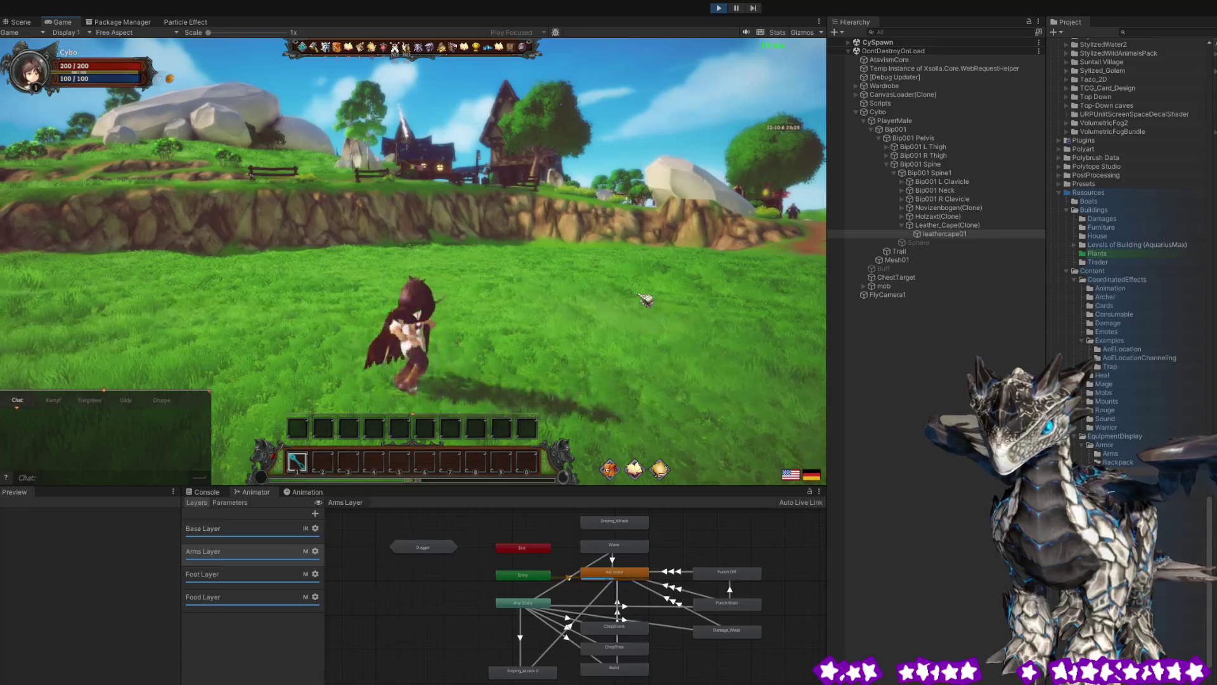
key("a")
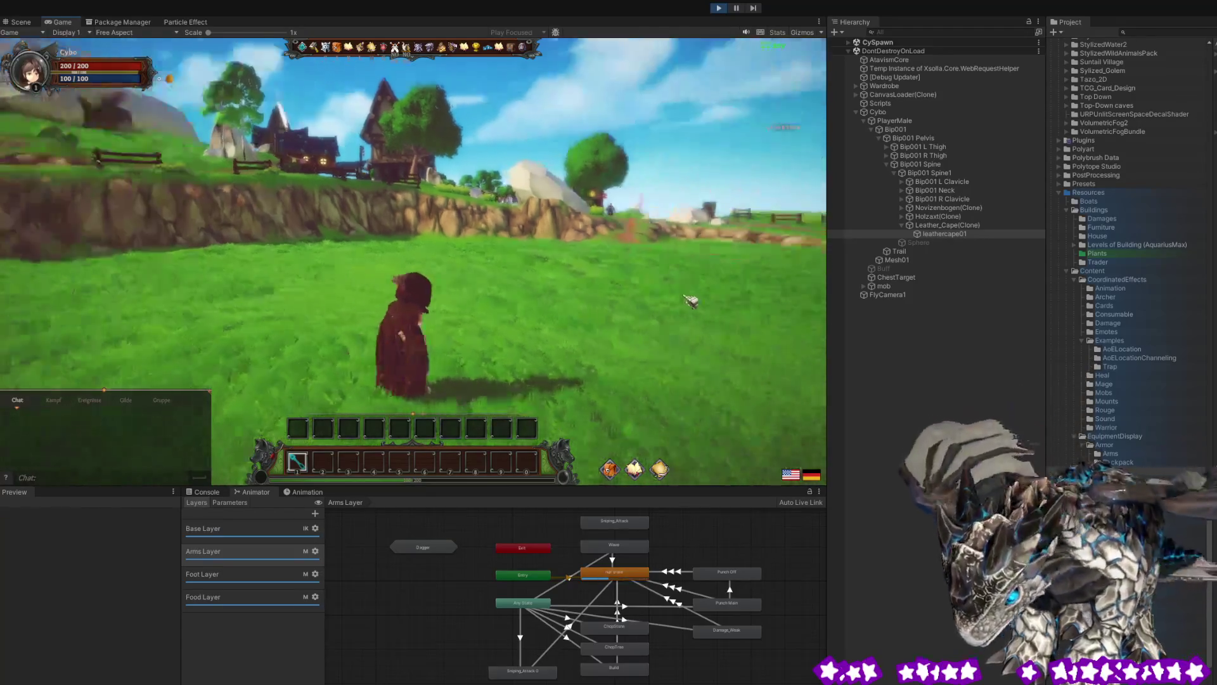
key("w")
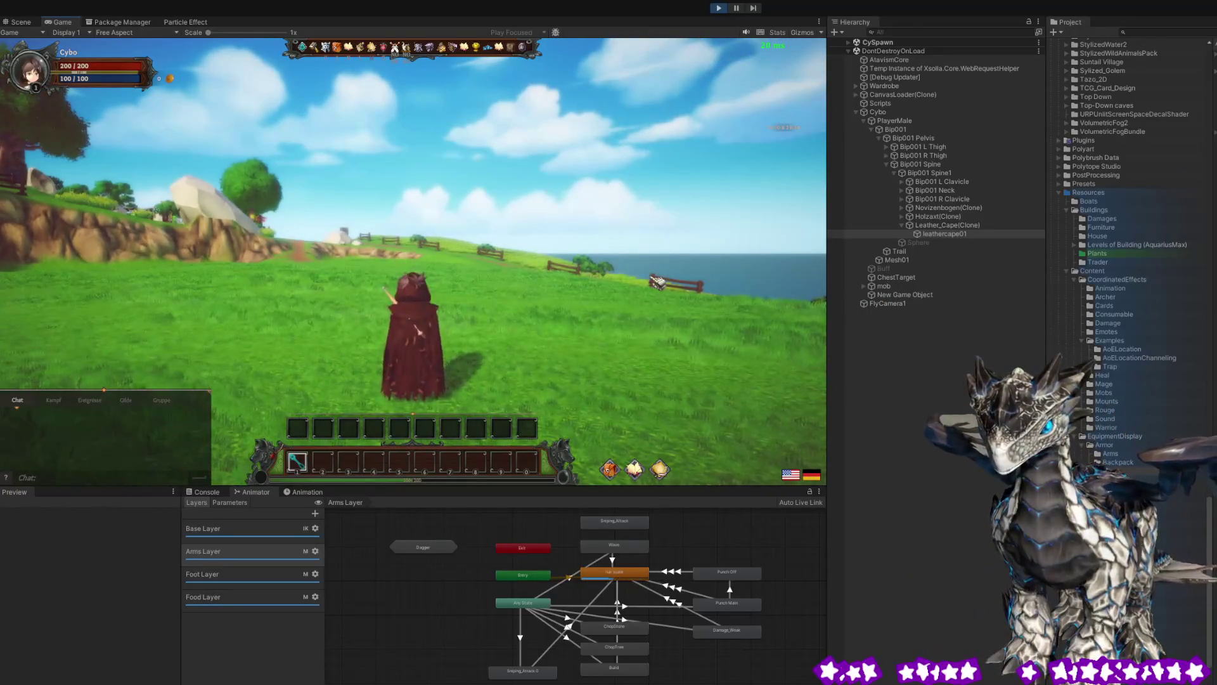
left_click_drag(658, 281, 764, 275)
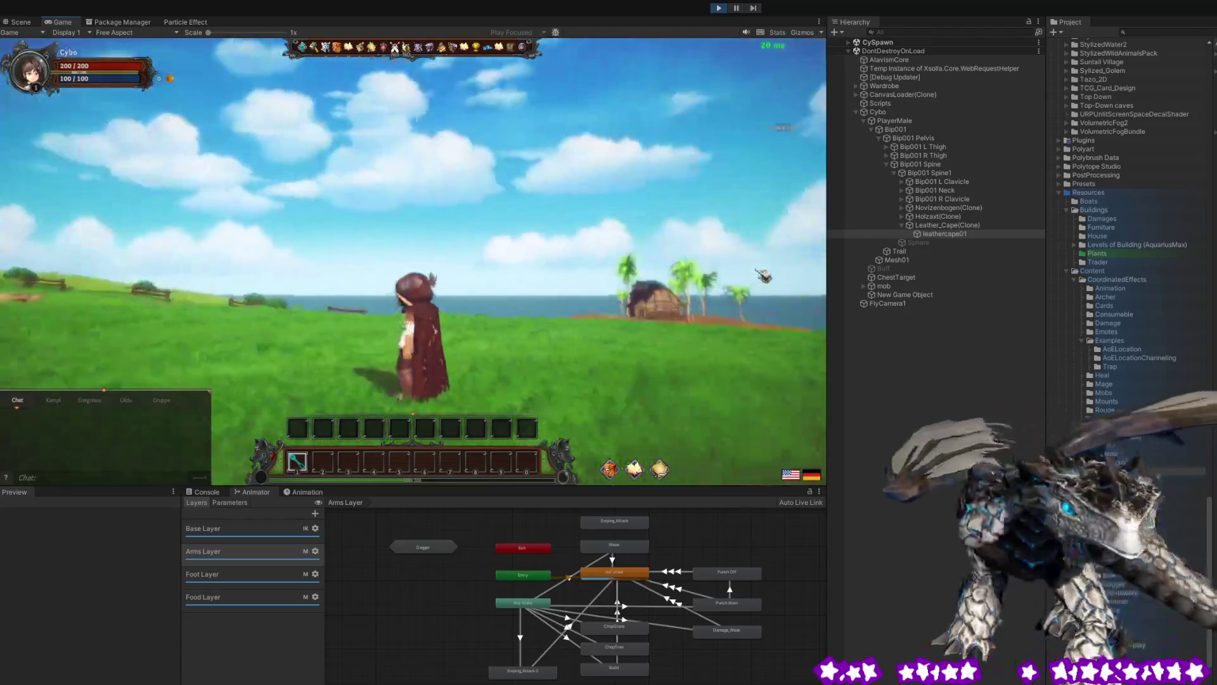
key("a")
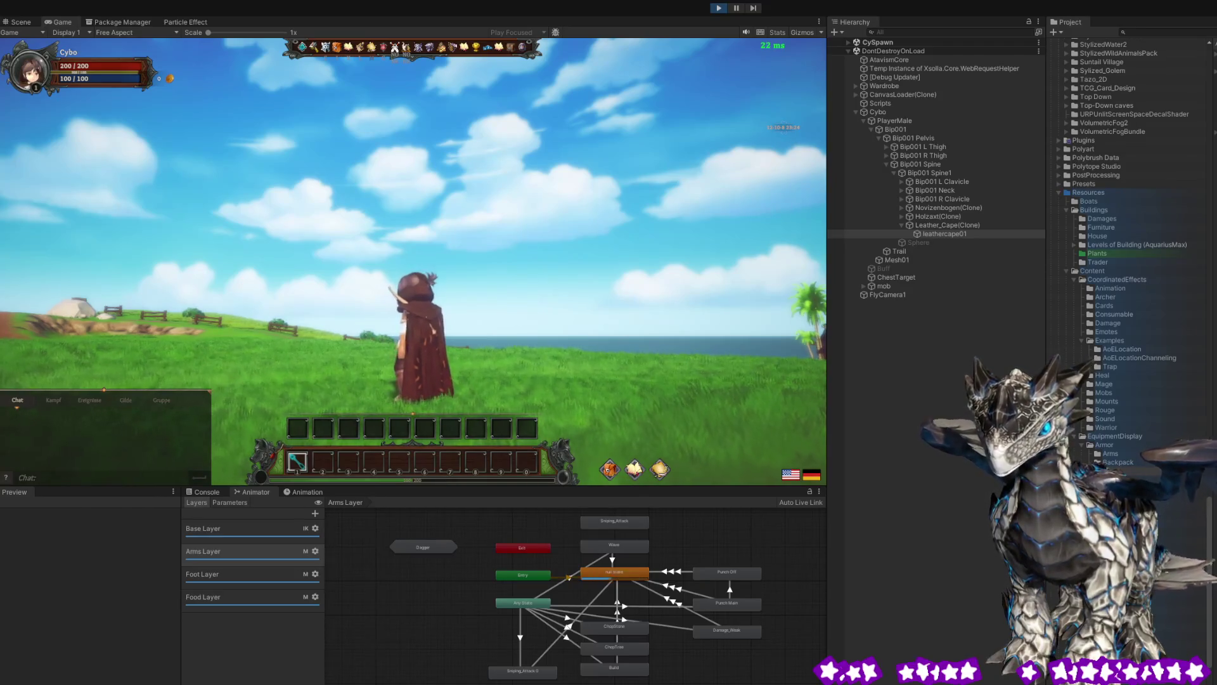
mouse_move(550, 242)
left_mouse_down()
mouse_move(254, 367)
mouse_move(127, 393)
left_mouse_up()
key("w")
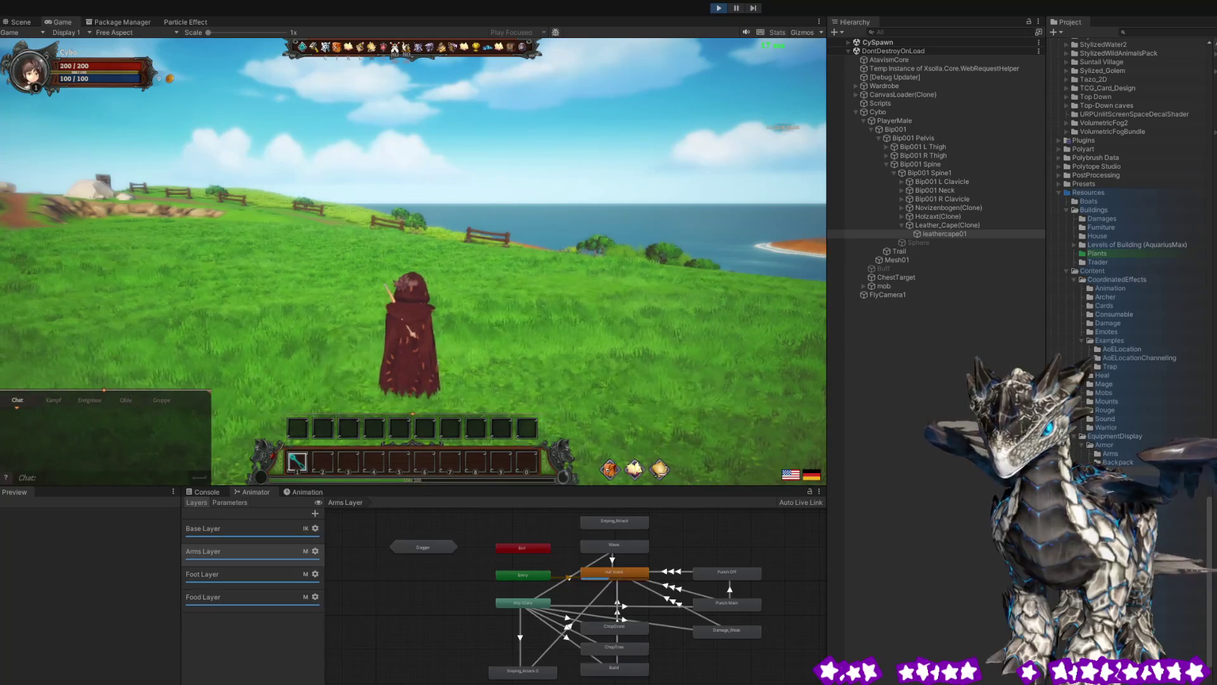
mouse_move(348, 301)
left_mouse_down()
mouse_move(336, 291)
mouse_move(296, 362)
mouse_move(229, 432)
mouse_move(100, 419)
mouse_move(119, 423)
left_mouse_up()
key("a")
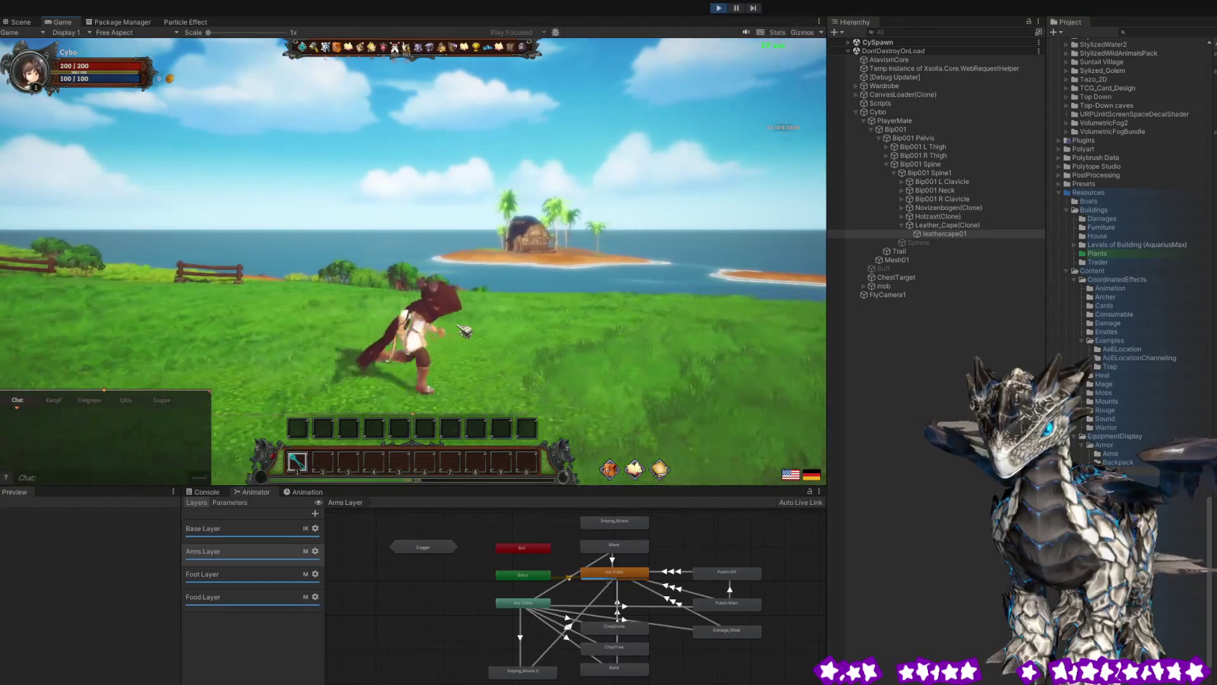
mouse_move(464, 330)
left_mouse_down()
mouse_move(398, 336)
mouse_move(421, 334)
left_mouse_up()
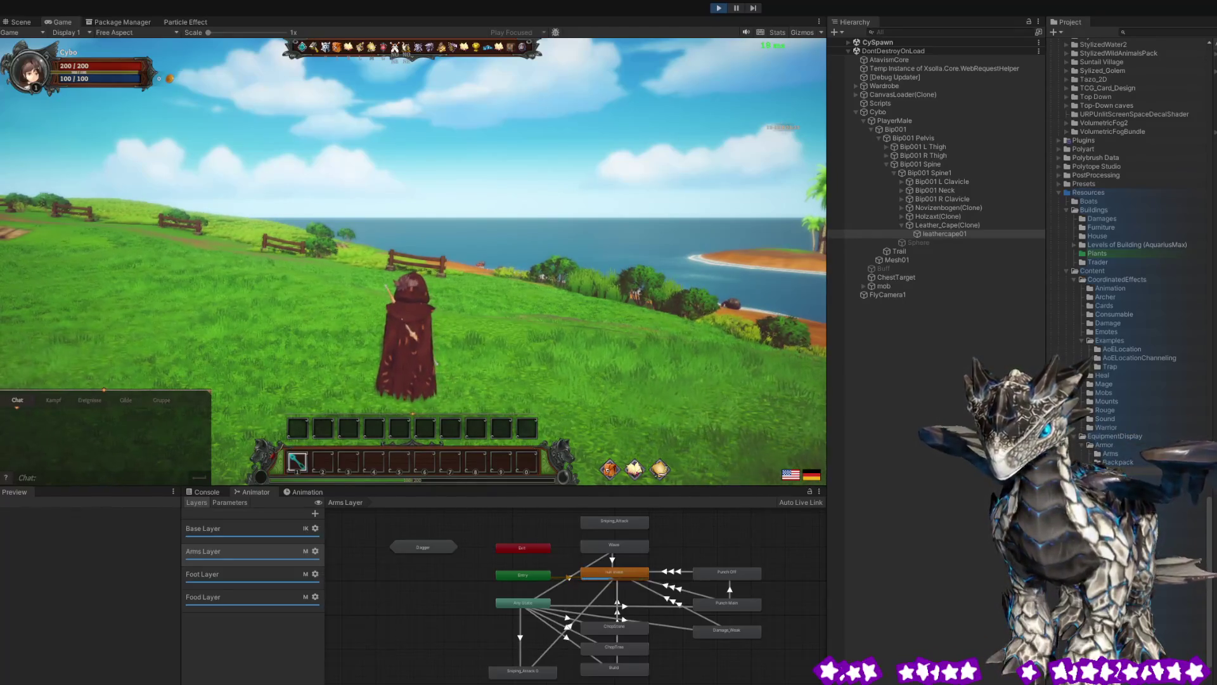
mouse_move(467, 332)
left_mouse_down()
mouse_move(489, 305)
mouse_move(507, 317)
mouse_move(534, 278)
mouse_move(465, 267)
mouse_move(496, 286)
left_mouse_up()
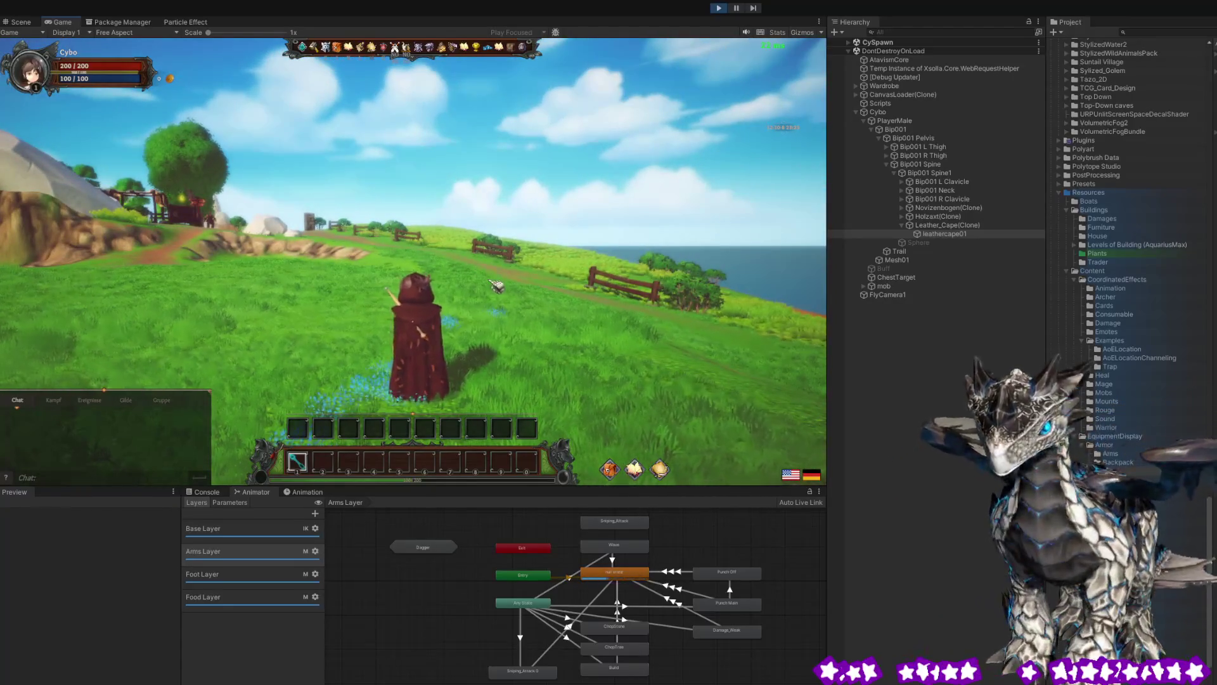
key("w")
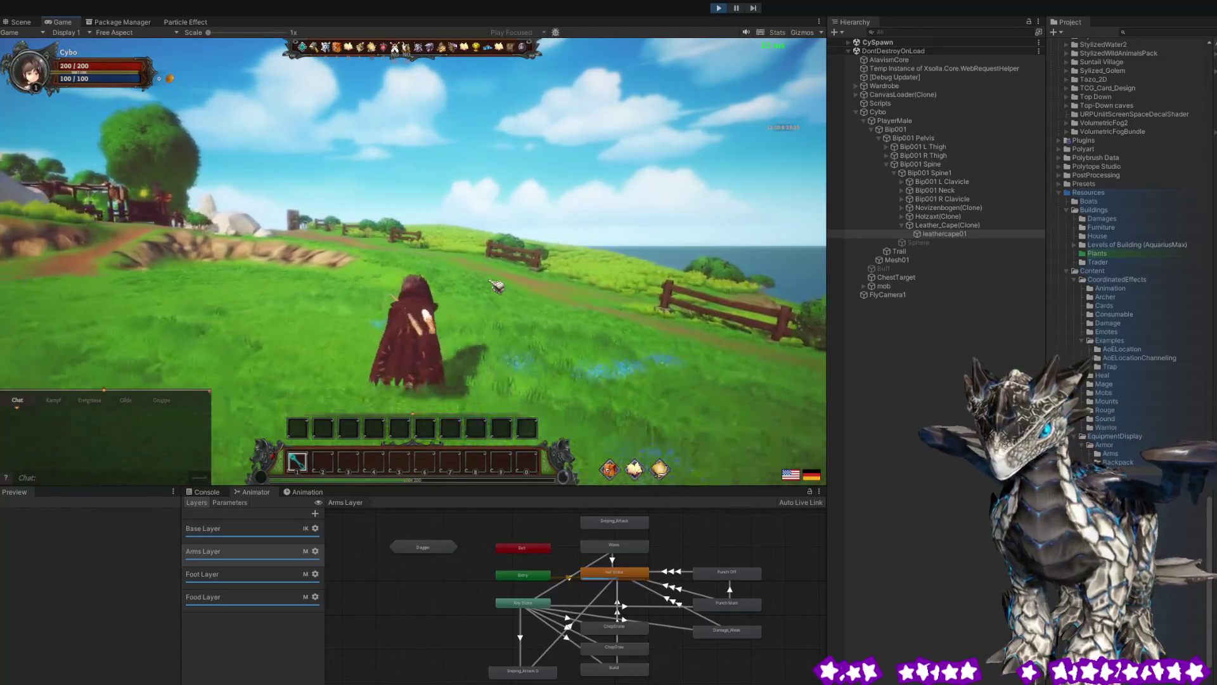
mouse_move(496, 287)
left_mouse_down()
mouse_move(172, 288)
mouse_move(246, 286)
mouse_move(26, 306)
mouse_move(58, 296)
left_mouse_up()
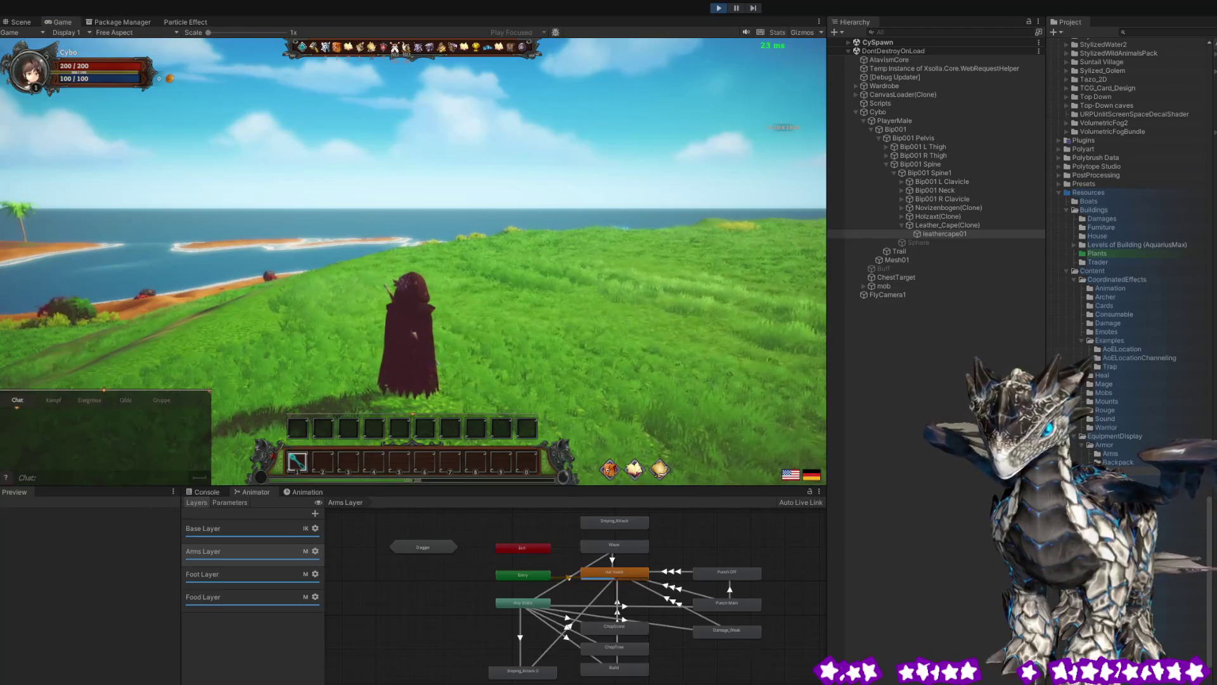
mouse_move(653, 210)
left_mouse_down()
mouse_move(535, 217)
mouse_move(313, 285)
mouse_move(157, 313)
left_mouse_up()
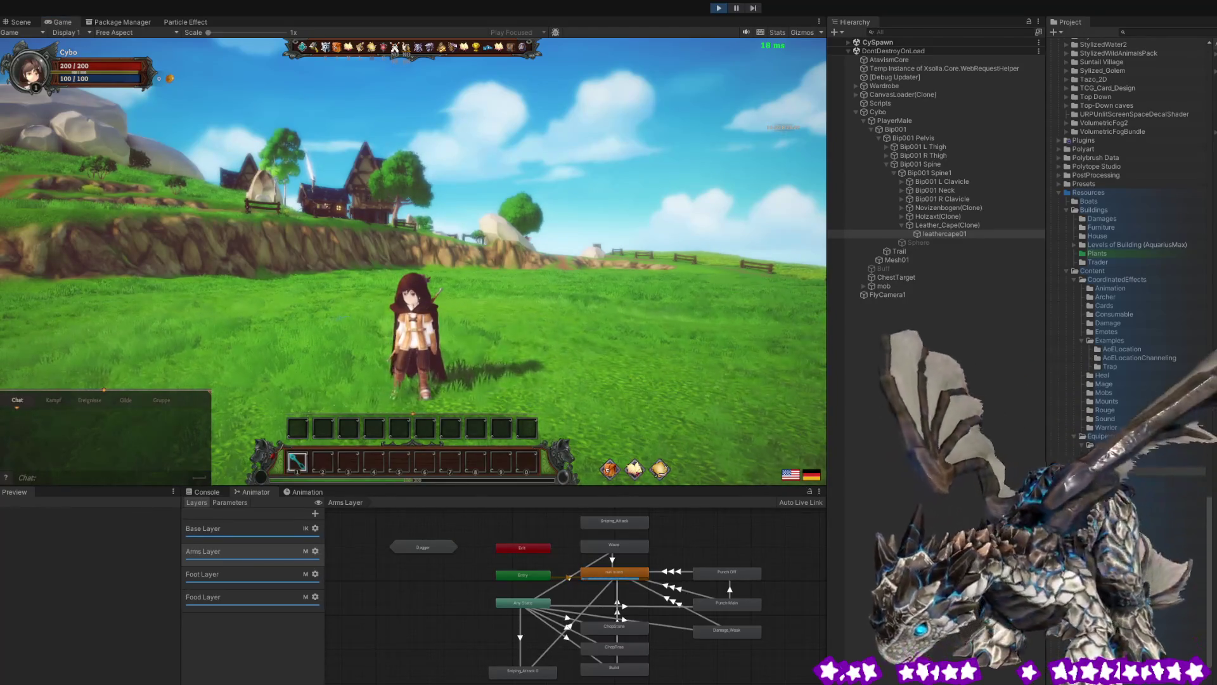
scroll(414, 261, "up", 5)
Orbit the game camera around the character and run it along the coast toward the beach.
scroll(524, 290, "down", 5)
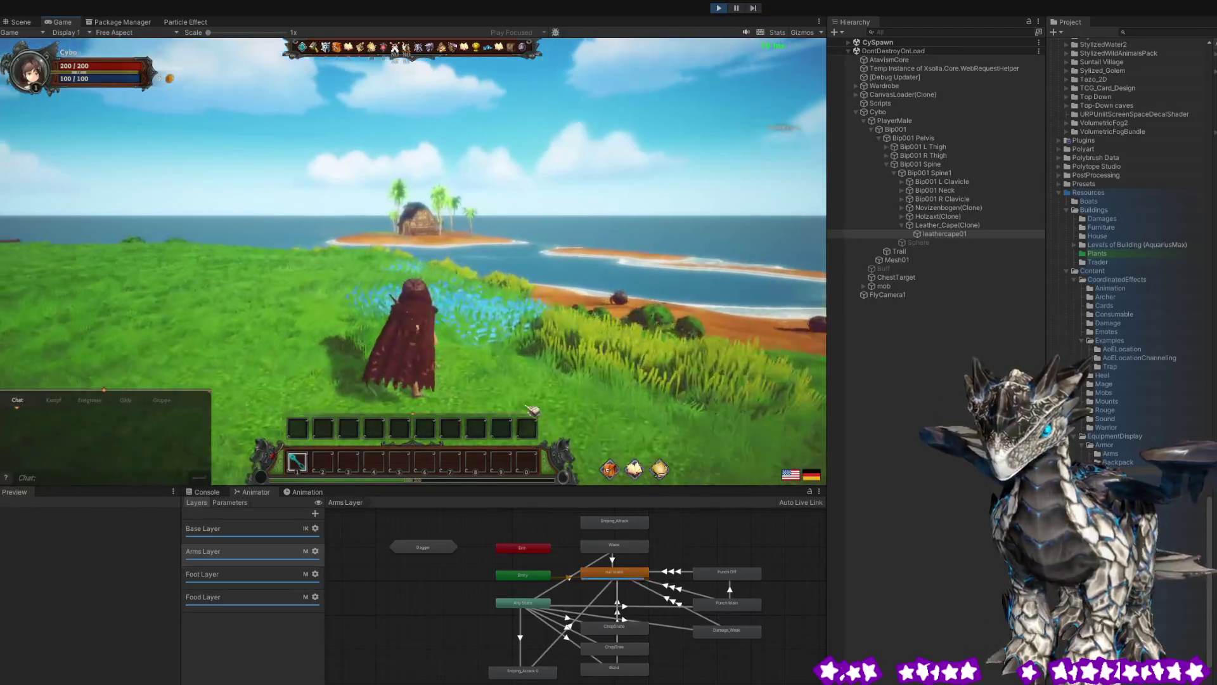
left_click_drag(531, 410, 482, 405)
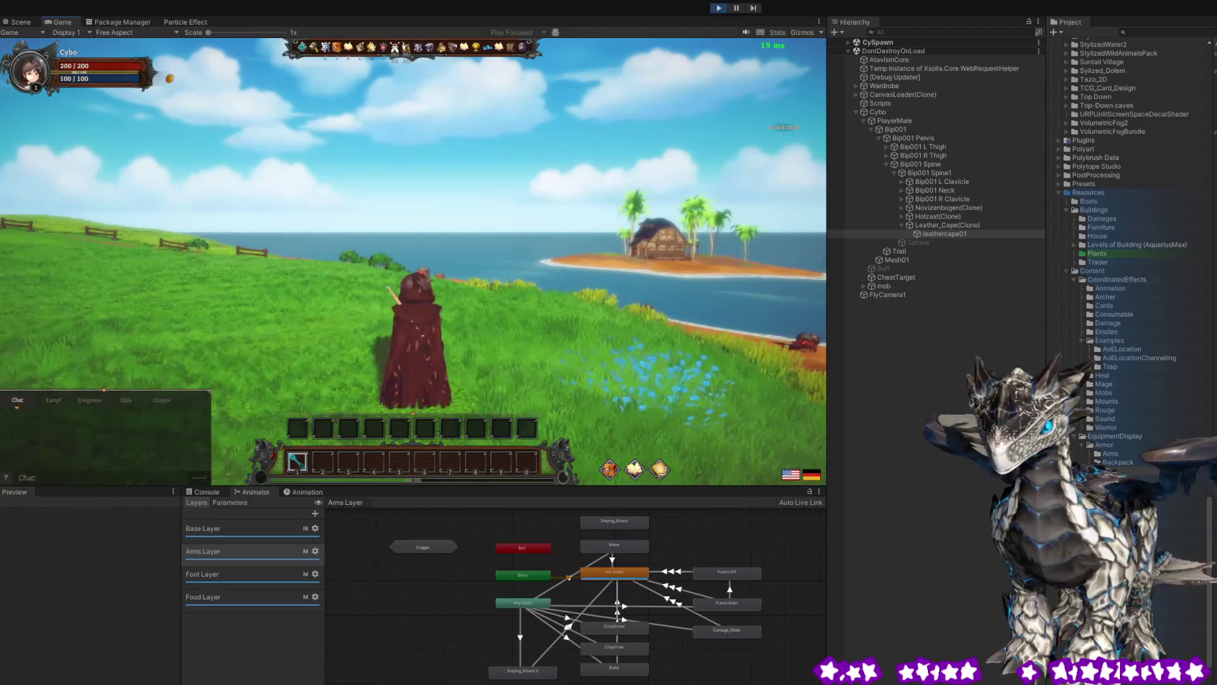
mouse_move(140, 388)
left_mouse_down()
mouse_move(139, 431)
mouse_move(139, 388)
mouse_move(153, 385)
left_mouse_up()
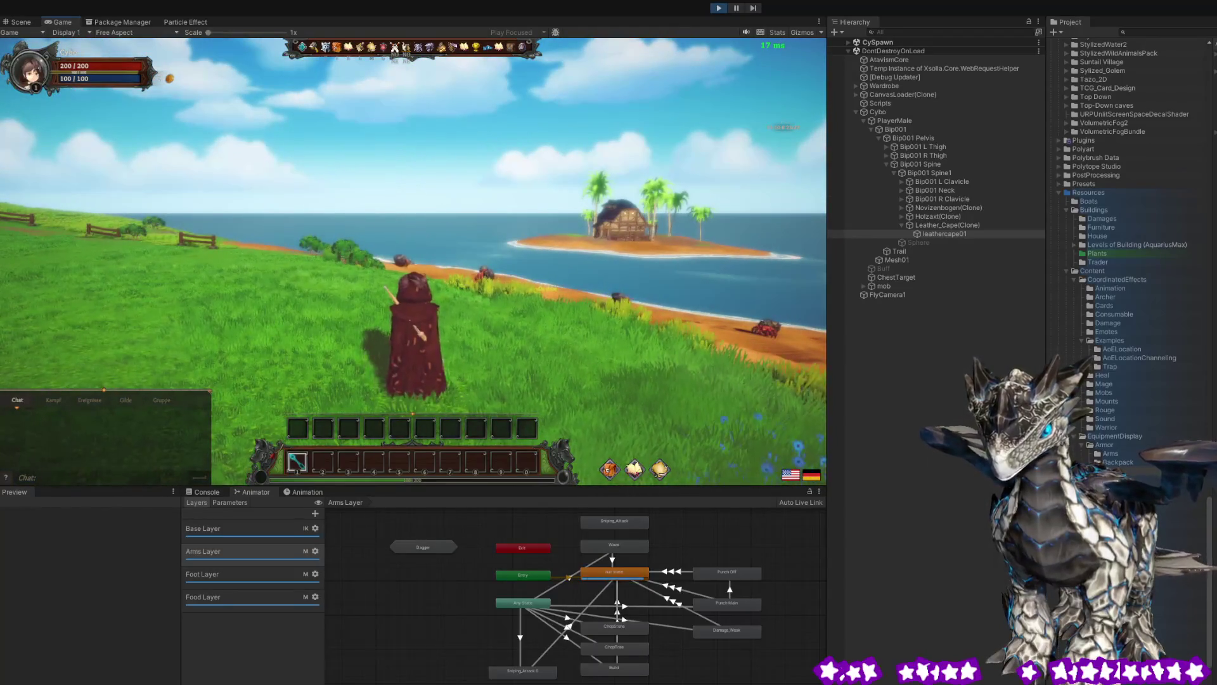
left_click_drag(473, 269, 98, 392)
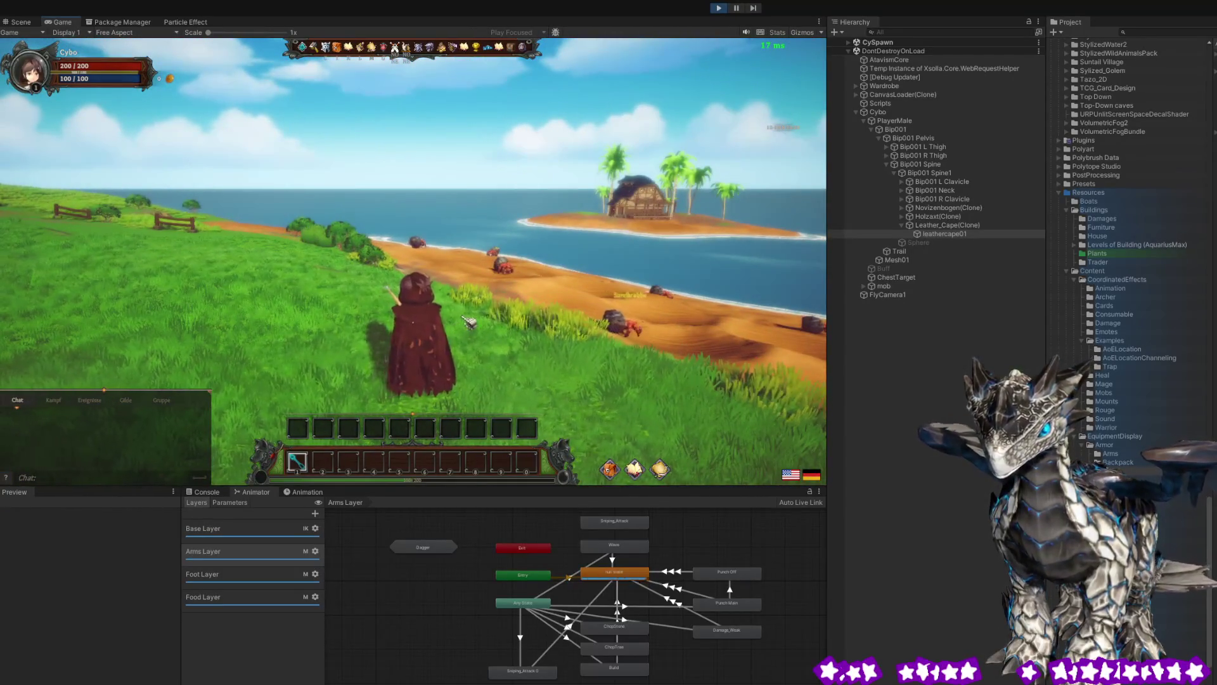
key("a")
key("a")
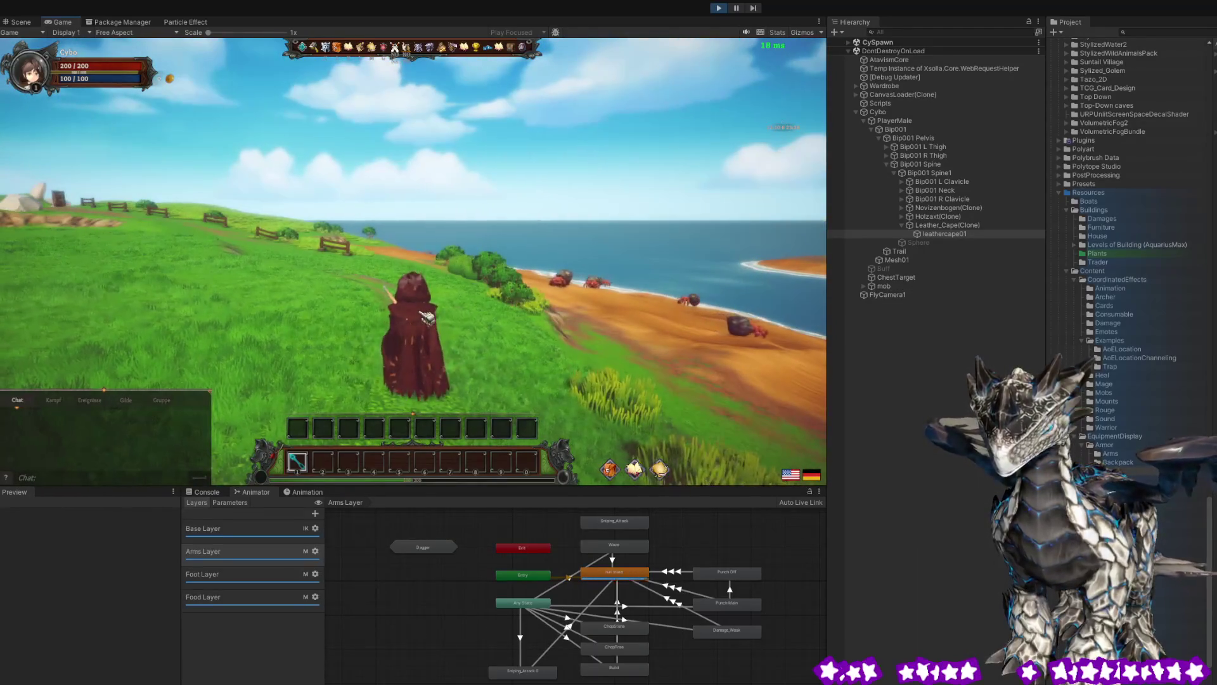
key("d")
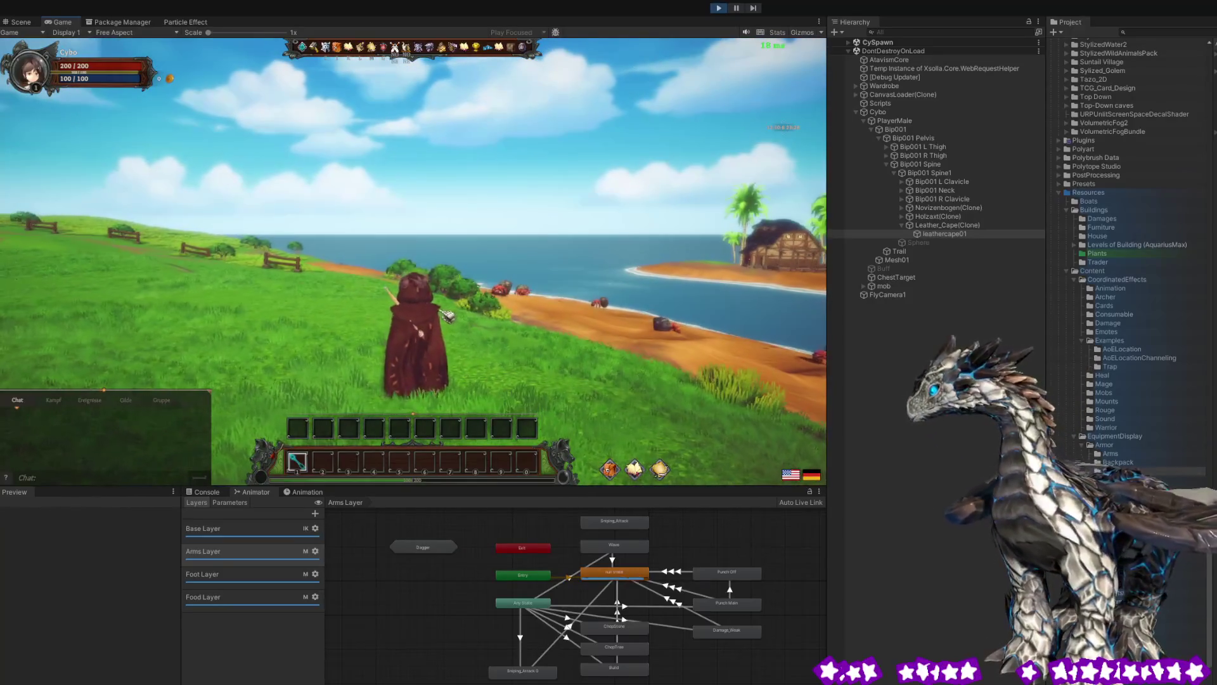
key("w")
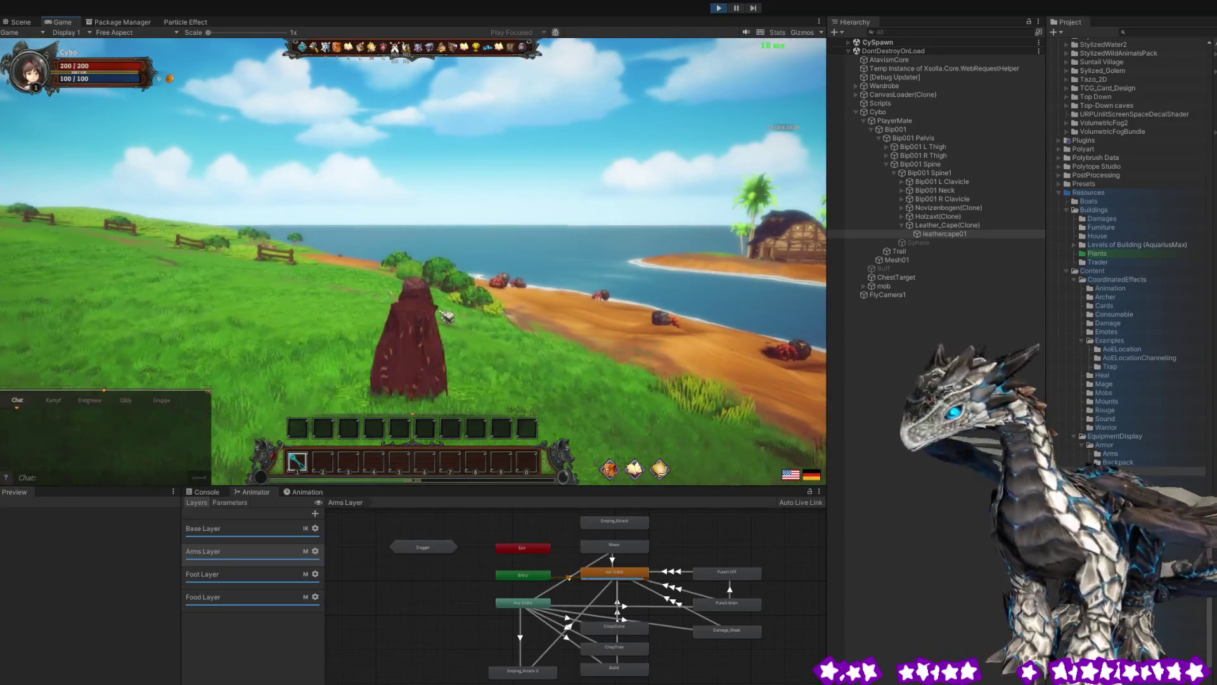
key("w")
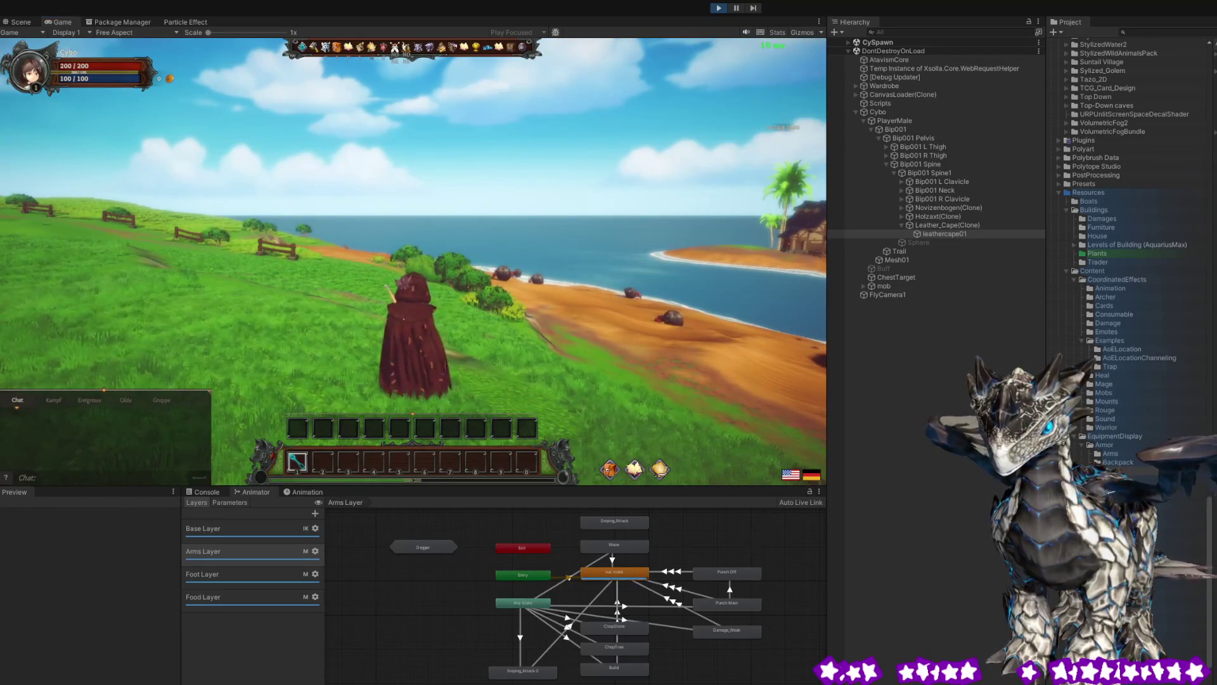
mouse_move(104, 390)
left_mouse_down()
mouse_move(92, 396)
mouse_move(431, 277)
left_mouse_up()
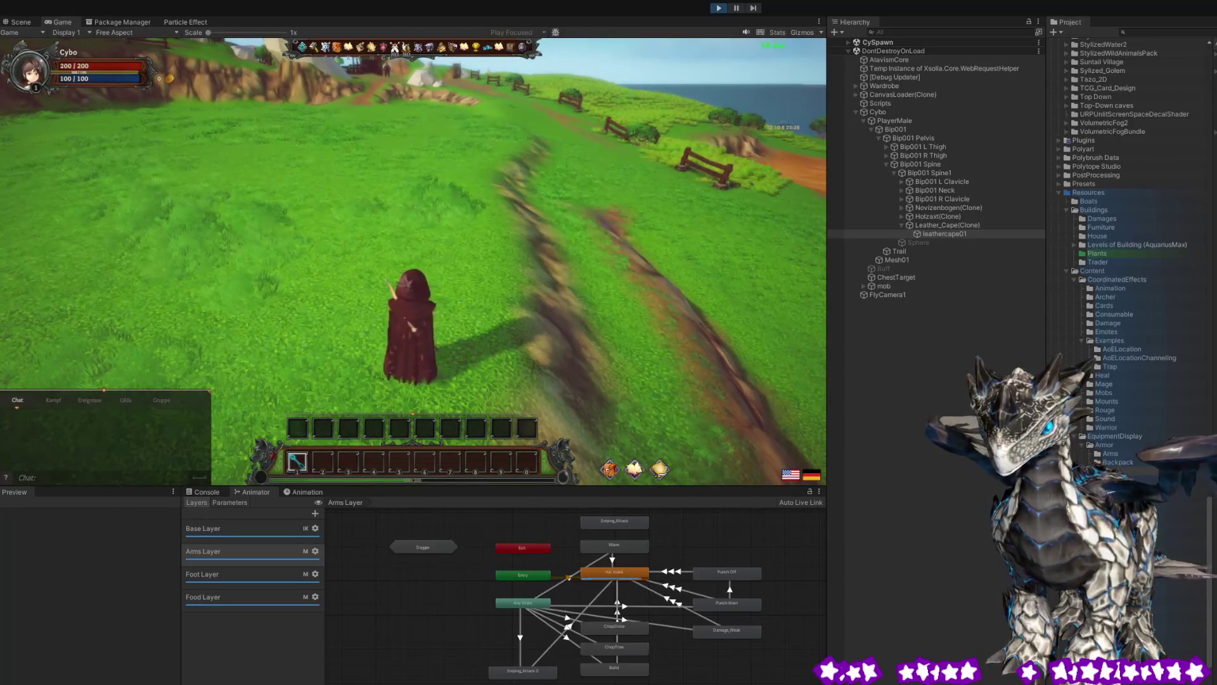
mouse_move(419, 336)
left_mouse_down()
mouse_move(202, 371)
mouse_move(79, 408)
left_mouse_up()
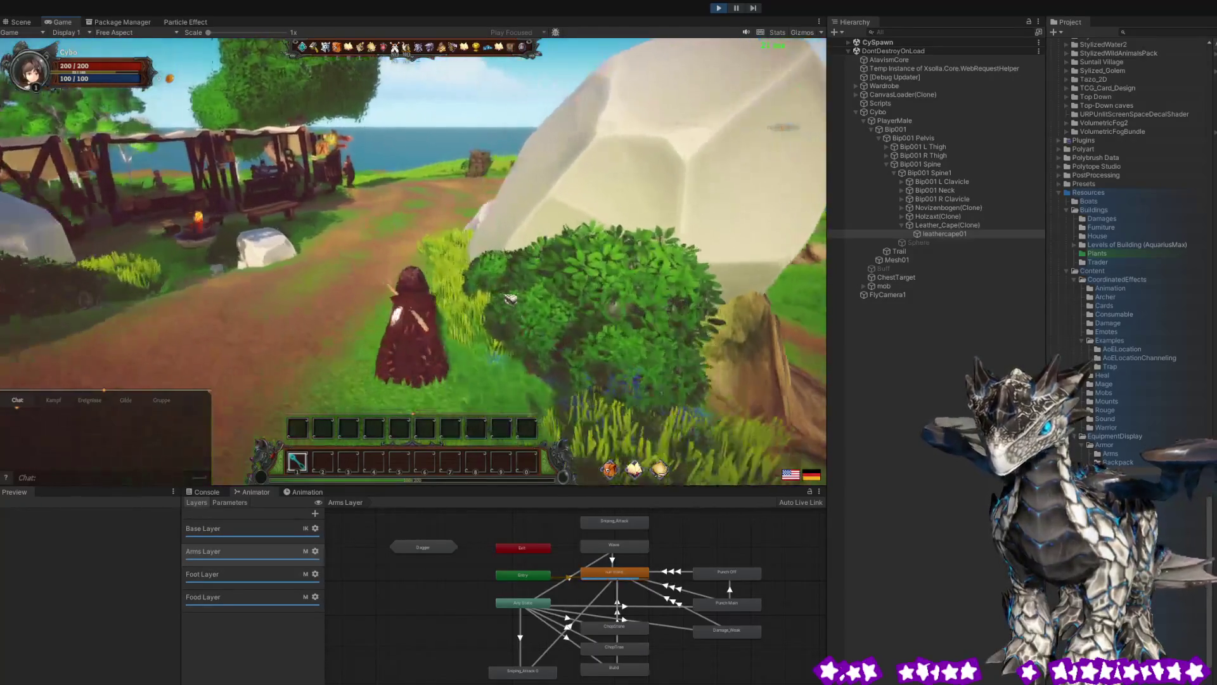
Walk the character over the white rocks and down the village path, then select Bip001 Spine1.
key("w")
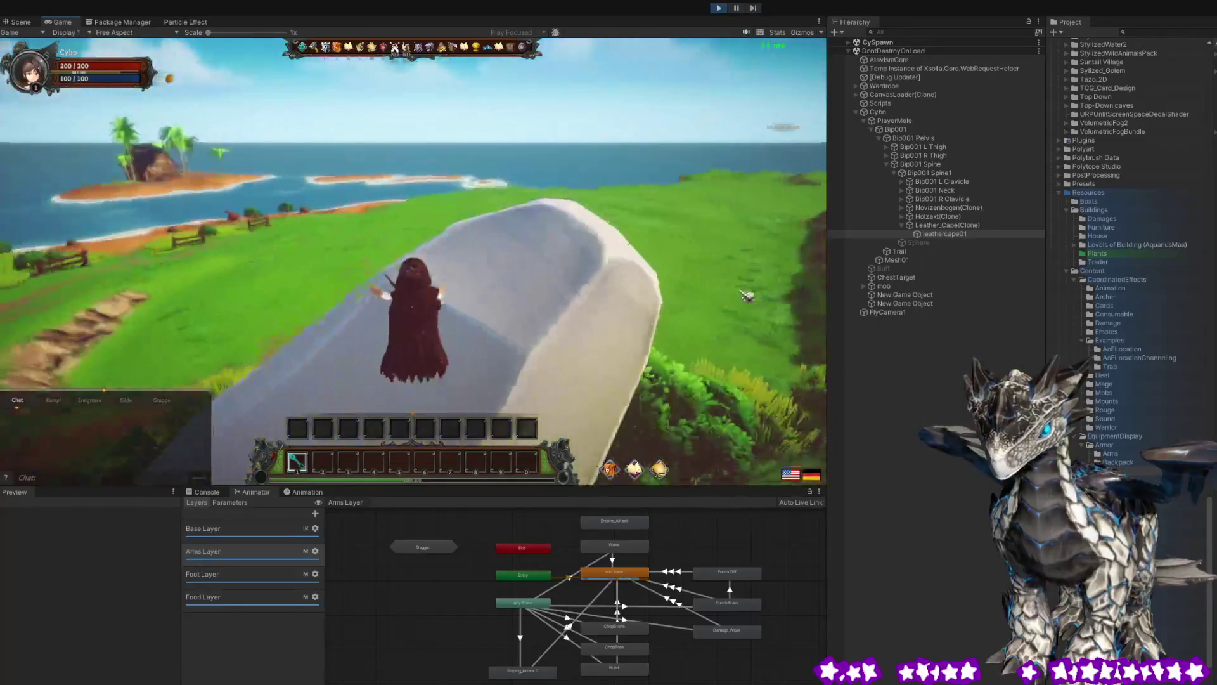
key("w")
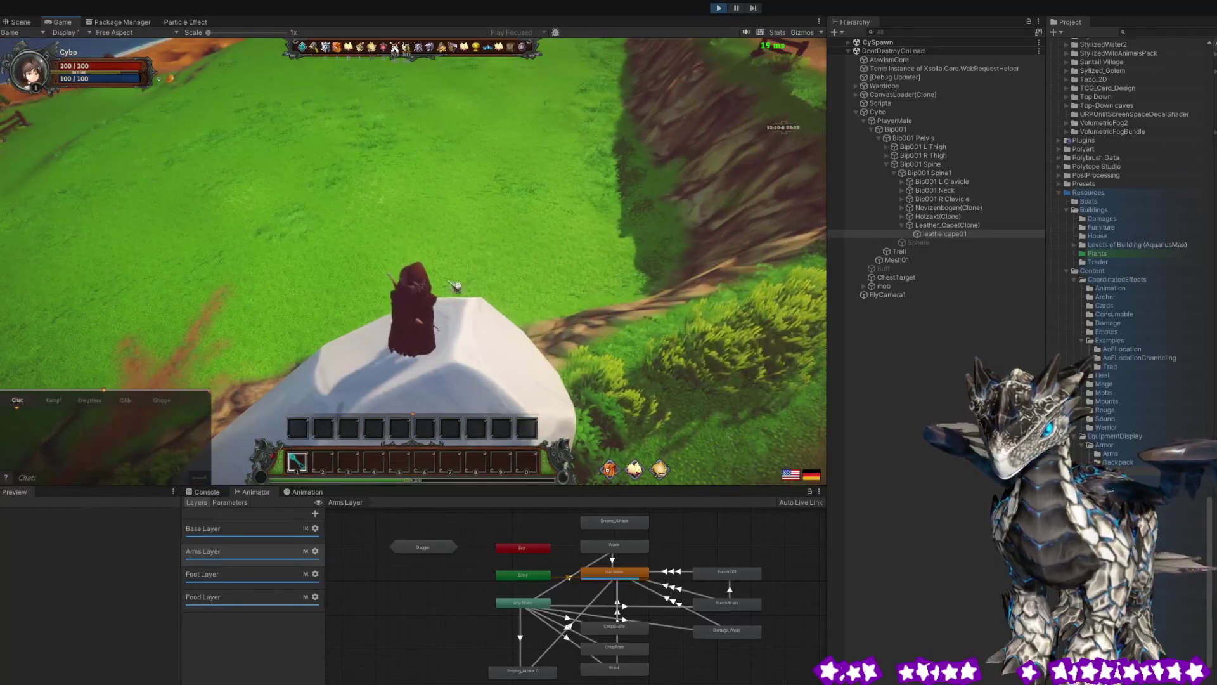
key("a")
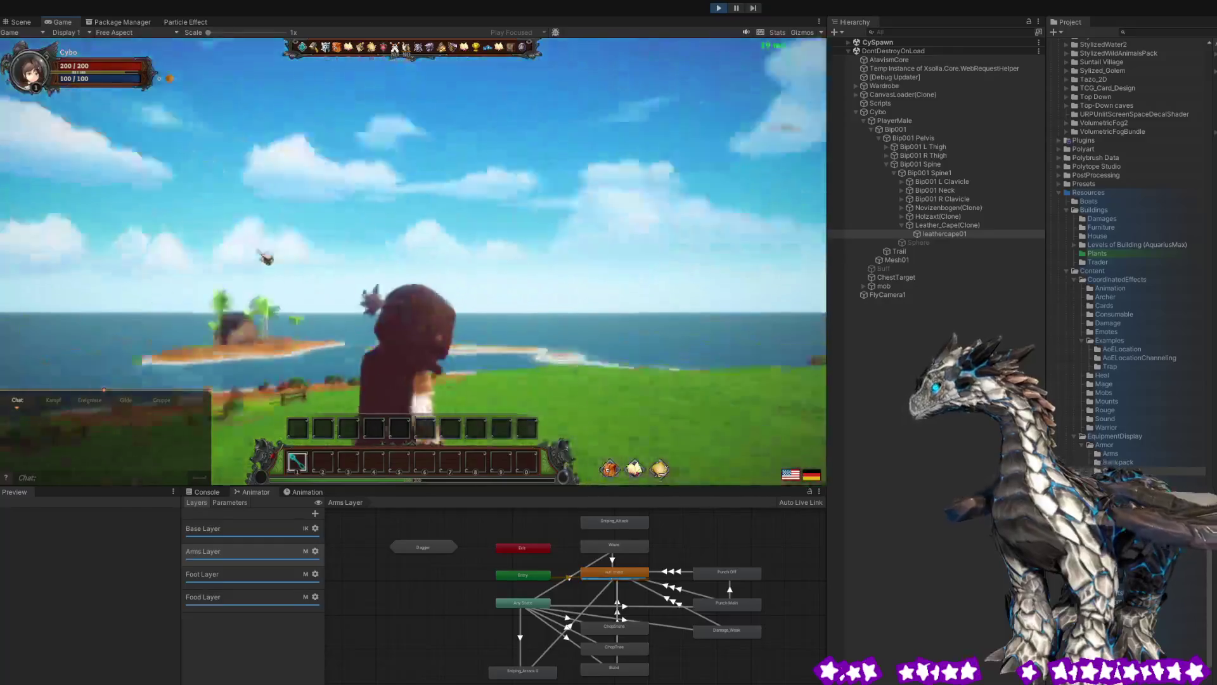
key("d")
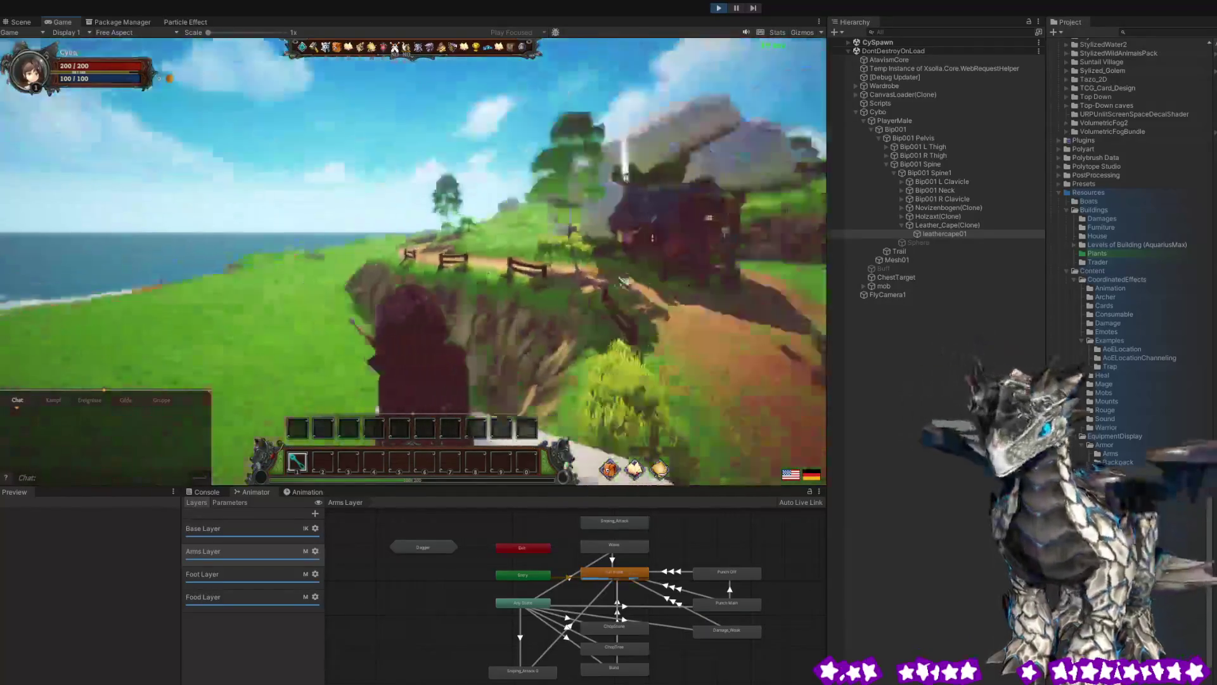
key("a")
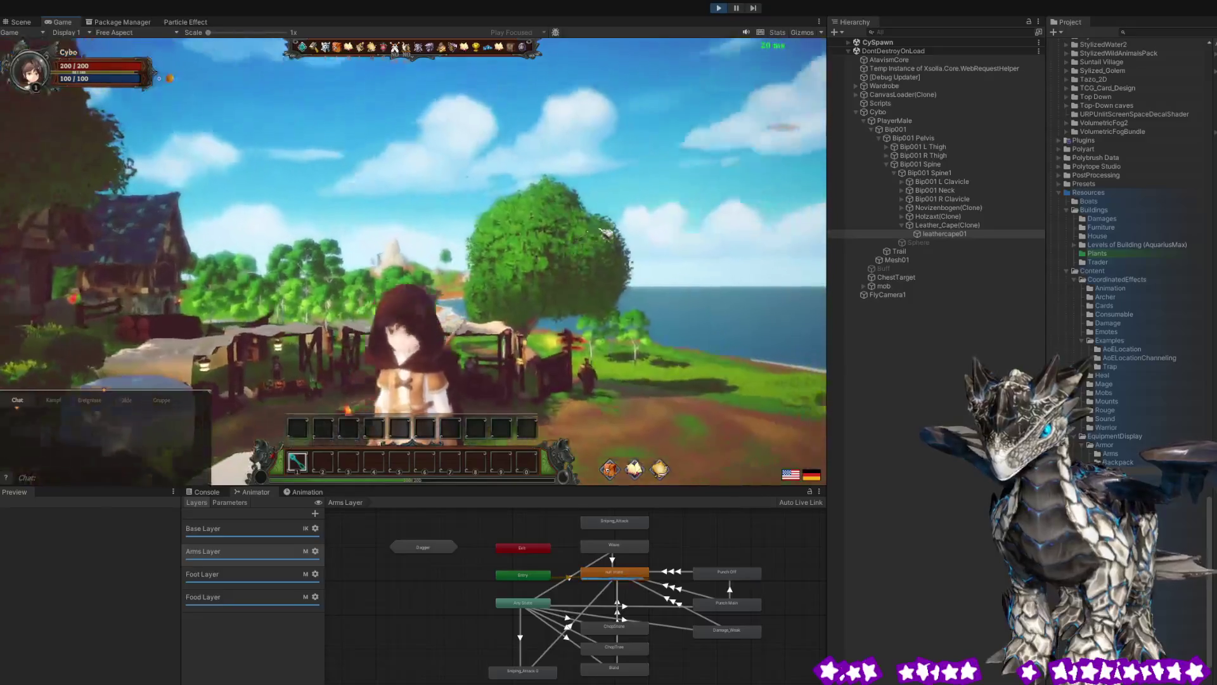
key("d")
key("d")
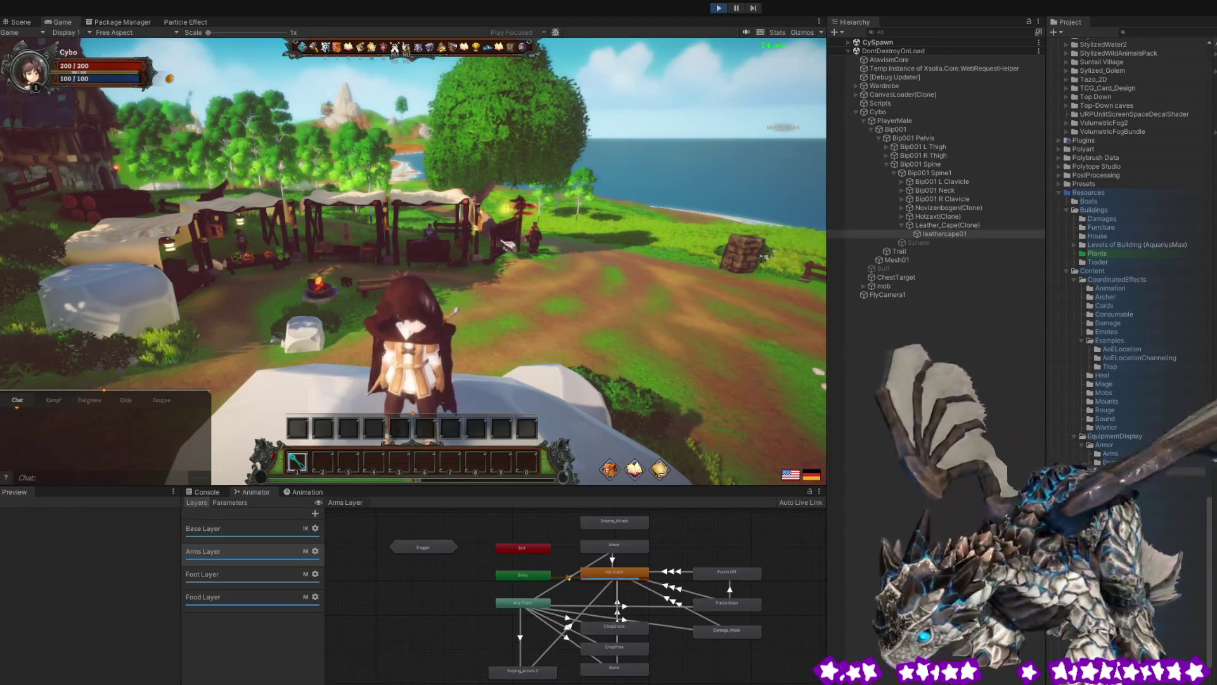
key("d")
key("d")
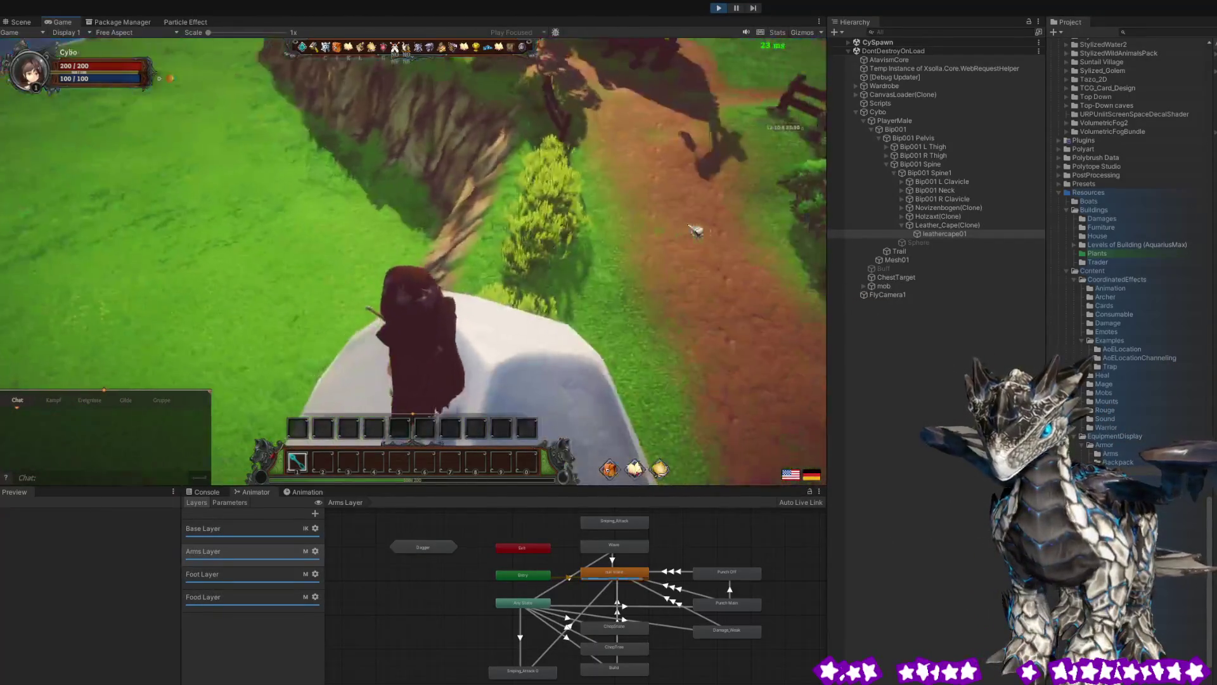
key("d")
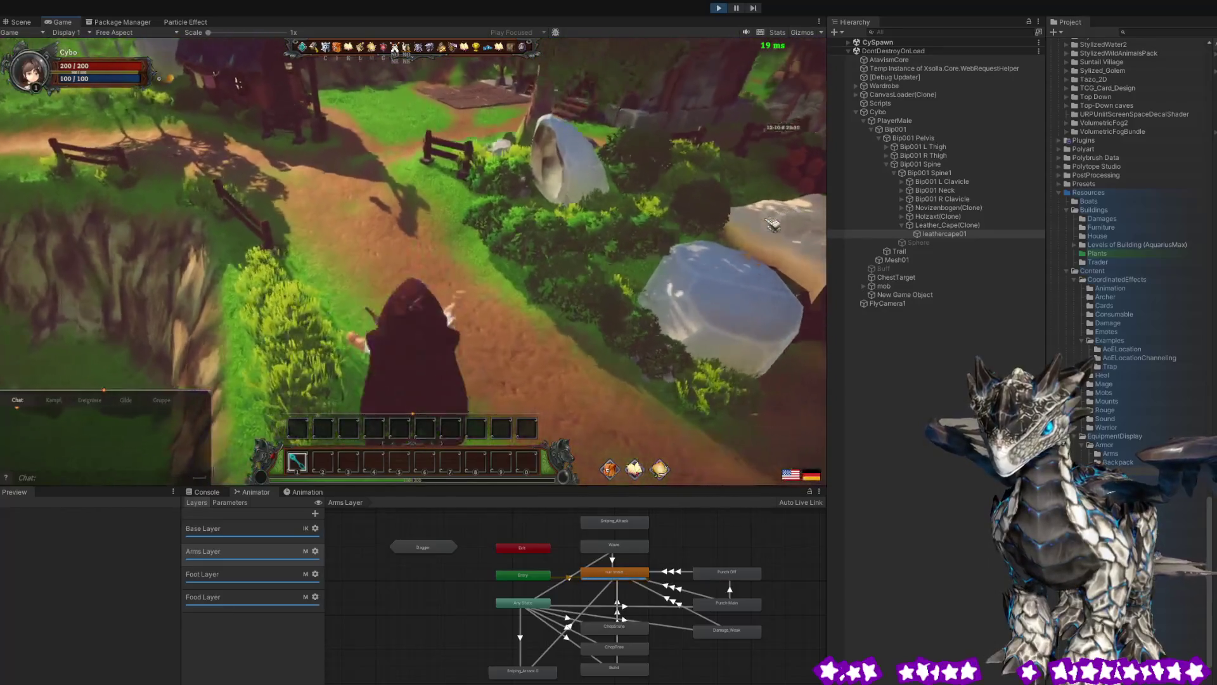
key("d")
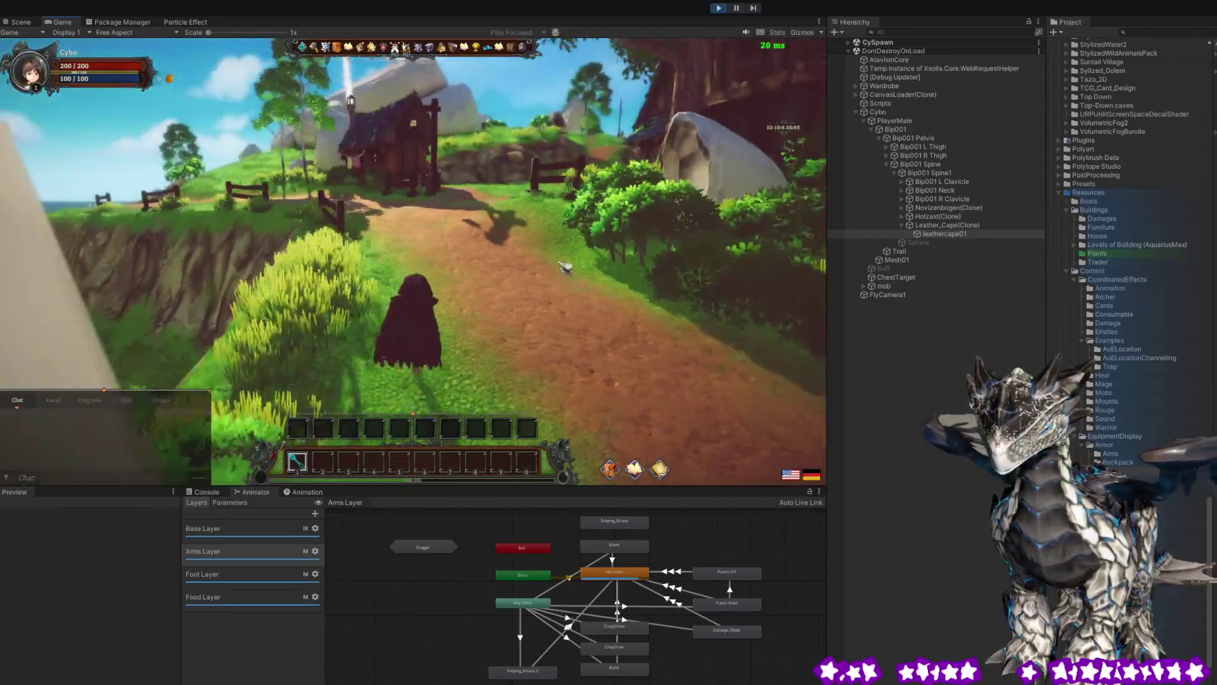
key("d")
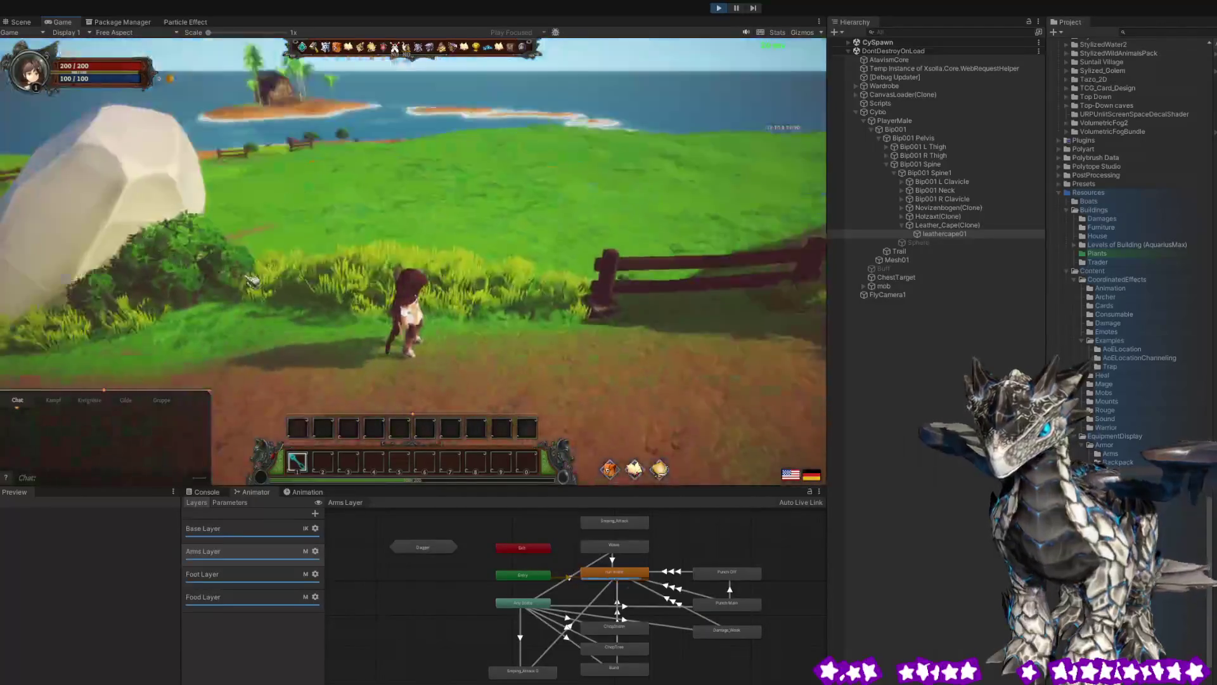
left_click_drag(252, 281, 25, 277)
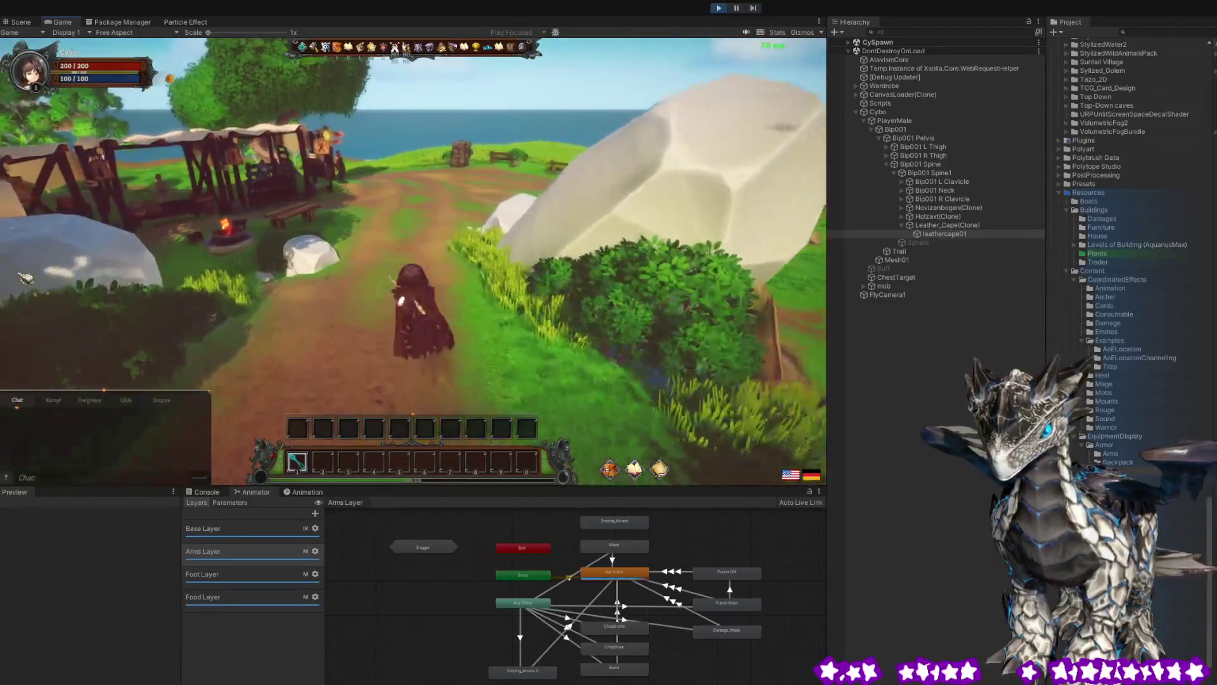
key("w")
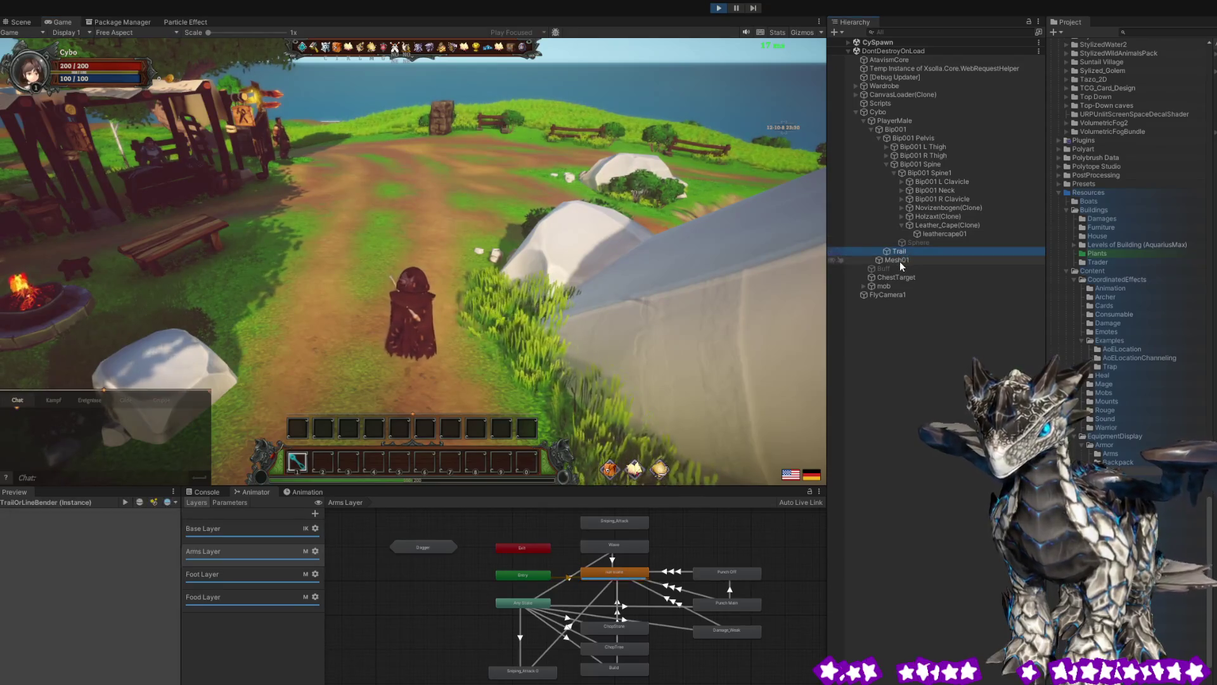
left_click(922, 171)
Climb the Hierarchy from Bip001 Pelvis through Bip001 up to the PlayerMale object.
left_click(915, 138)
left_click(900, 128)
left_click(901, 120)
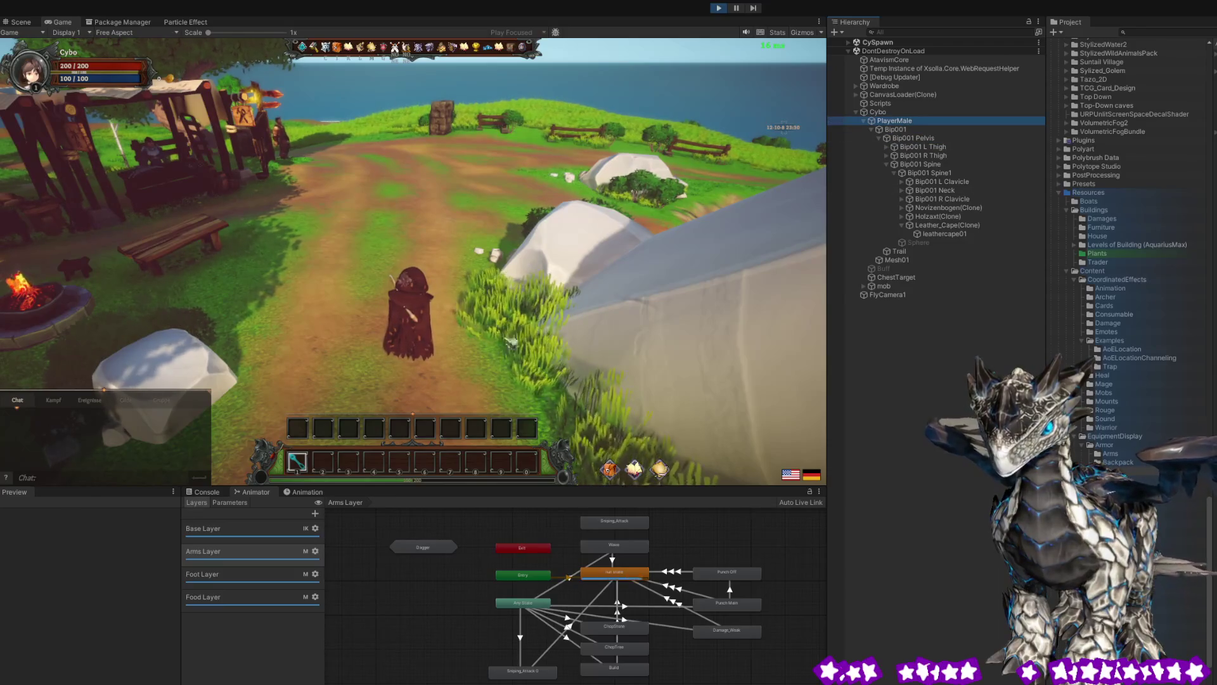
Run the character further up the path, then switch to the Scene view.
left_click(798, 317)
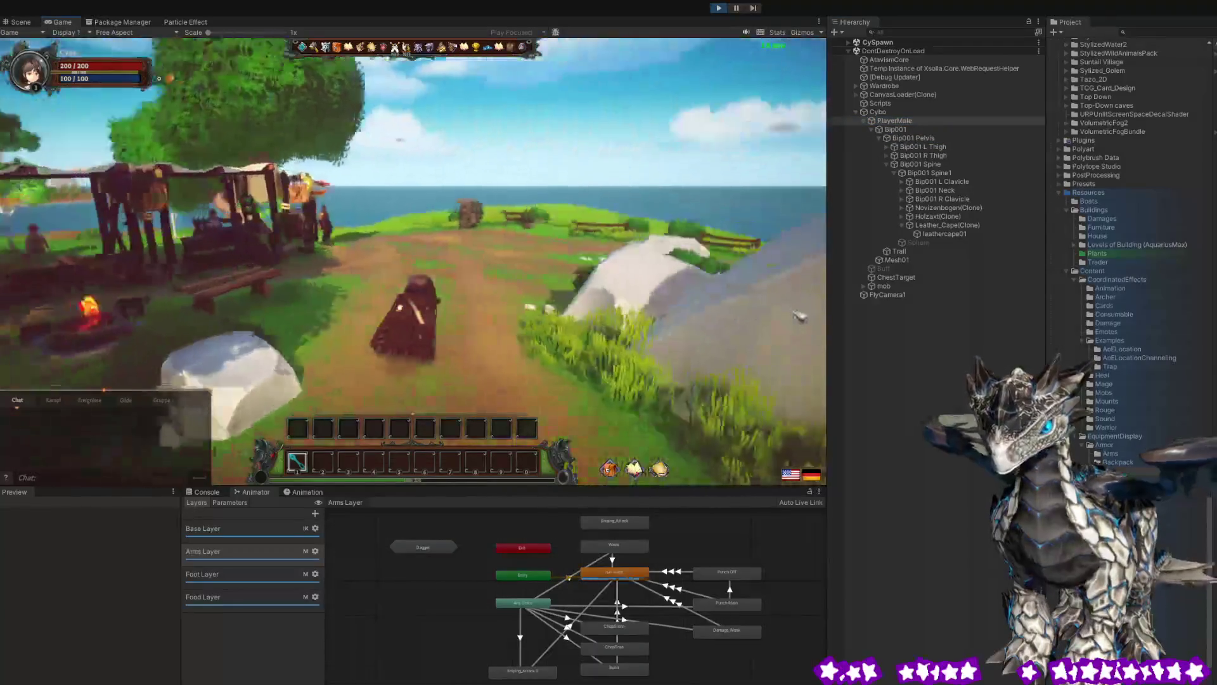
key("w")
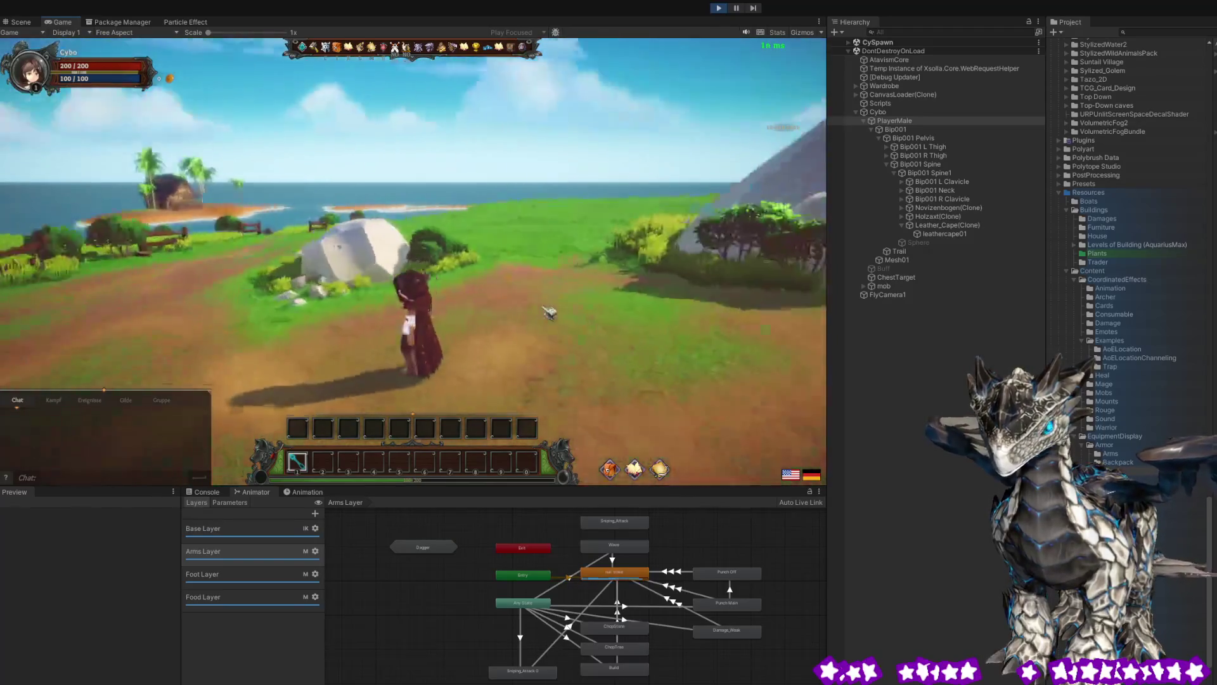
left_click(22, 24)
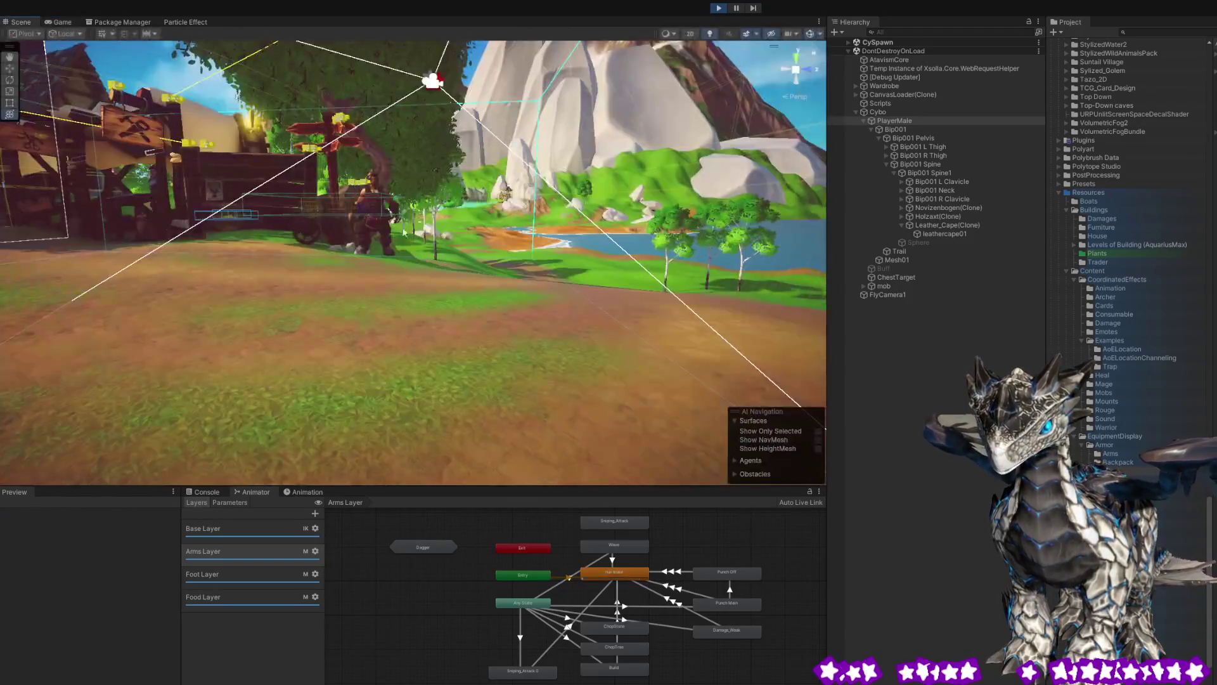
Frame the player with F, then click past mobQuest and mobName to select the leather cape.
left_click_drag(346, 238, 650, 216)
key("f")
mouse_move(428, 253)
left_mouse_down()
mouse_move(601, 286)
mouse_move(388, 249)
left_mouse_up()
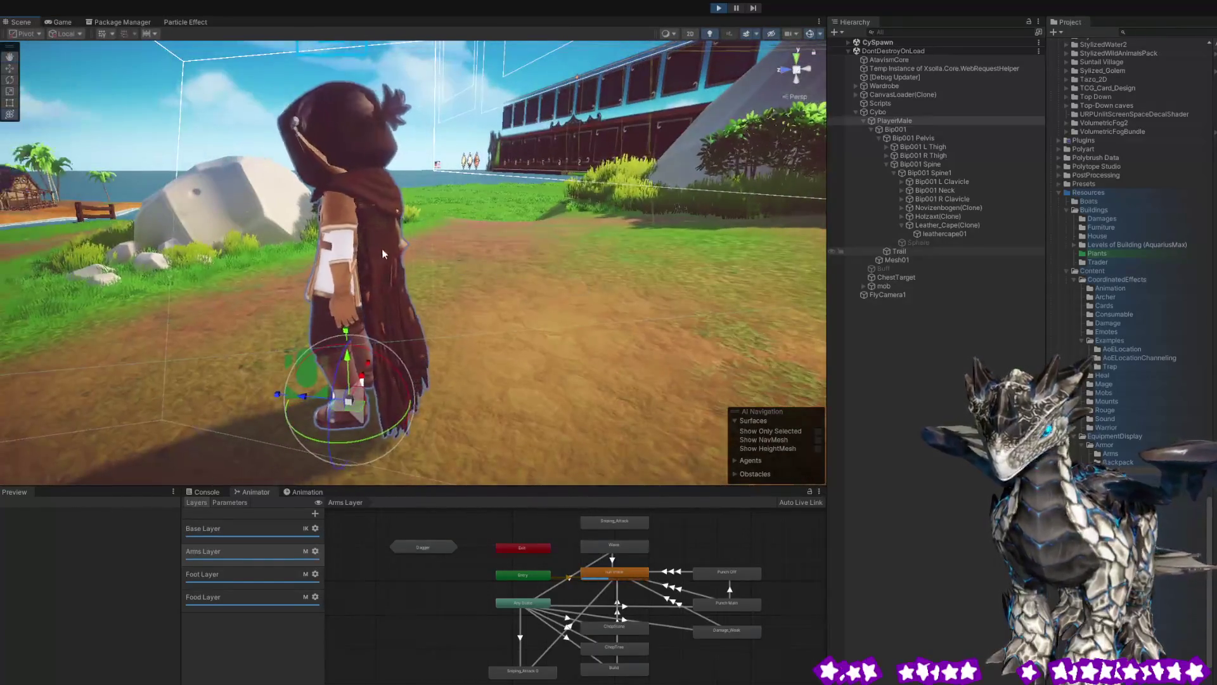
left_click(378, 249)
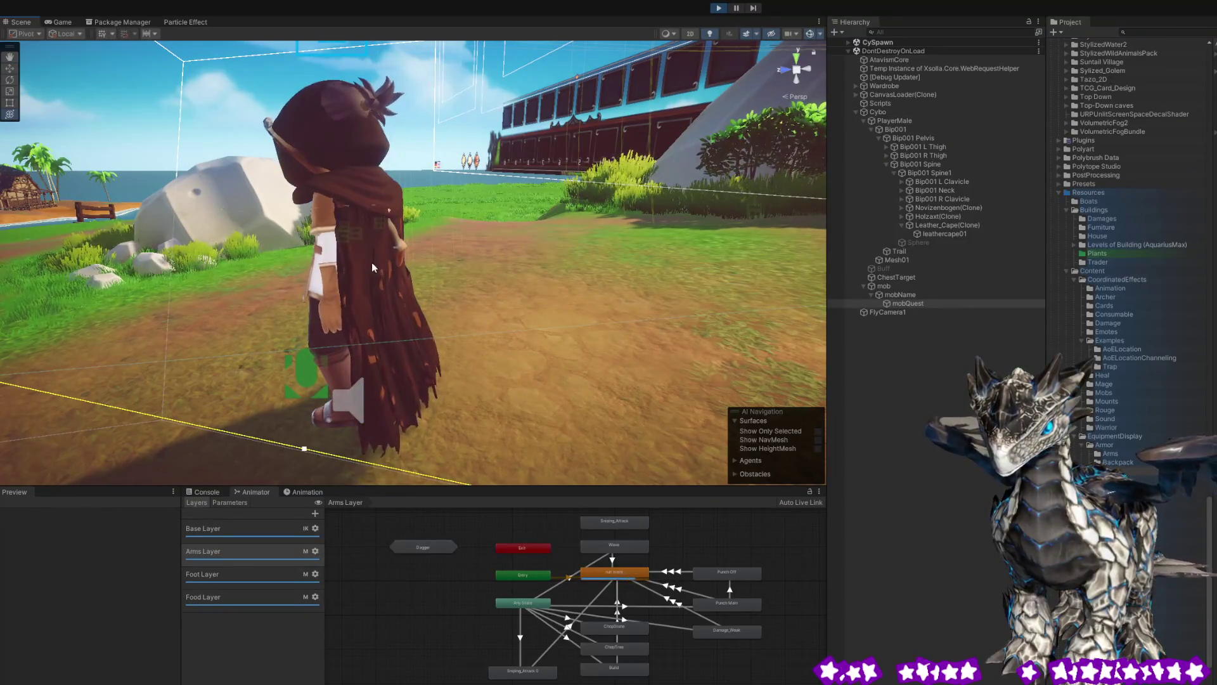
left_click(371, 261)
left_click(392, 302)
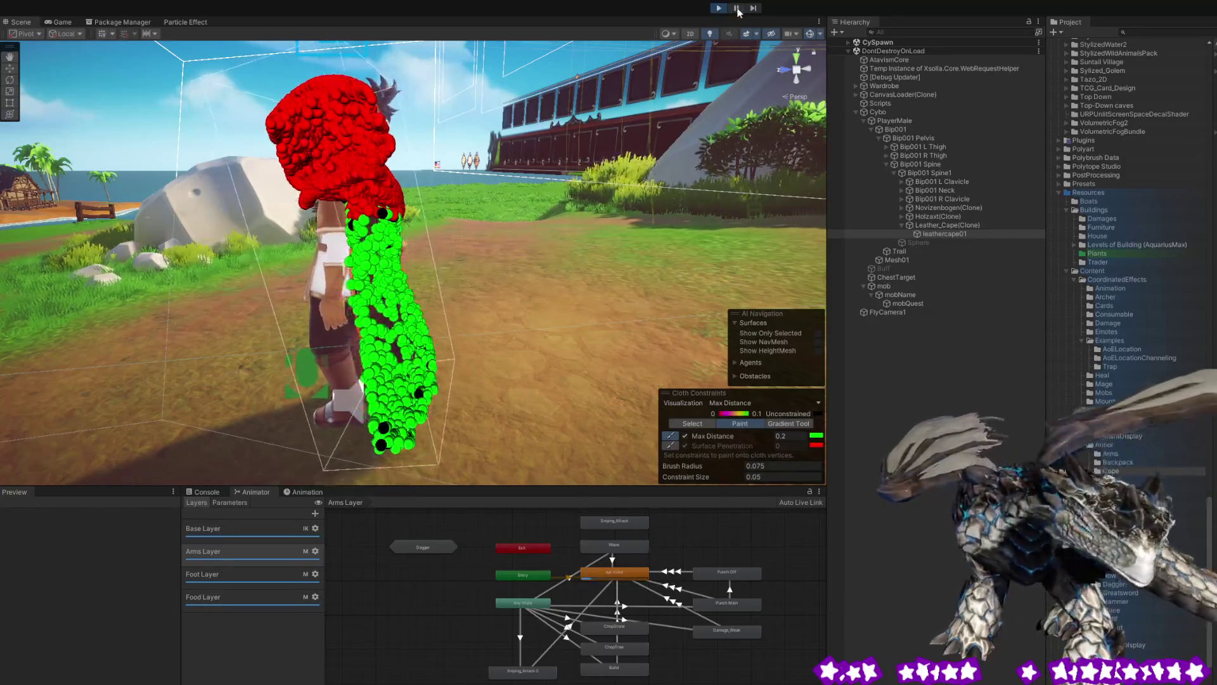
mouse_move(577, 283)
left_mouse_down()
mouse_move(347, 309)
mouse_move(732, 244)
mouse_move(622, 211)
mouse_move(748, 257)
mouse_move(394, 279)
mouse_move(408, 325)
left_mouse_up()
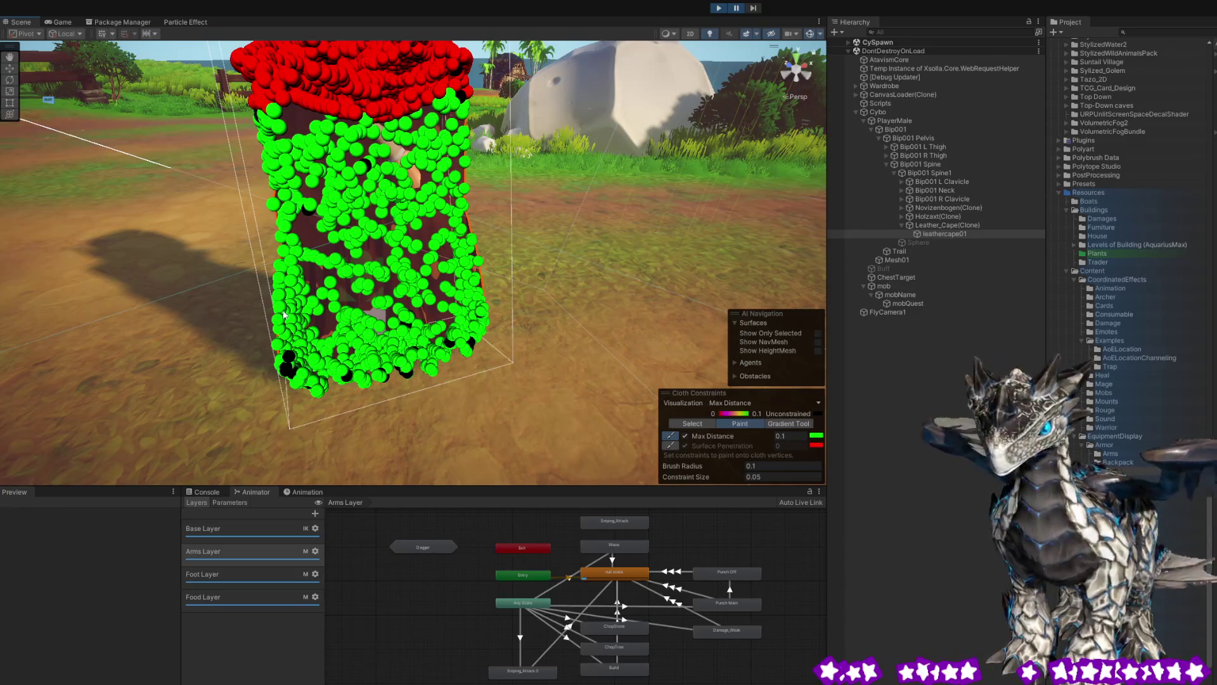
scroll(283, 314, "up", 10)
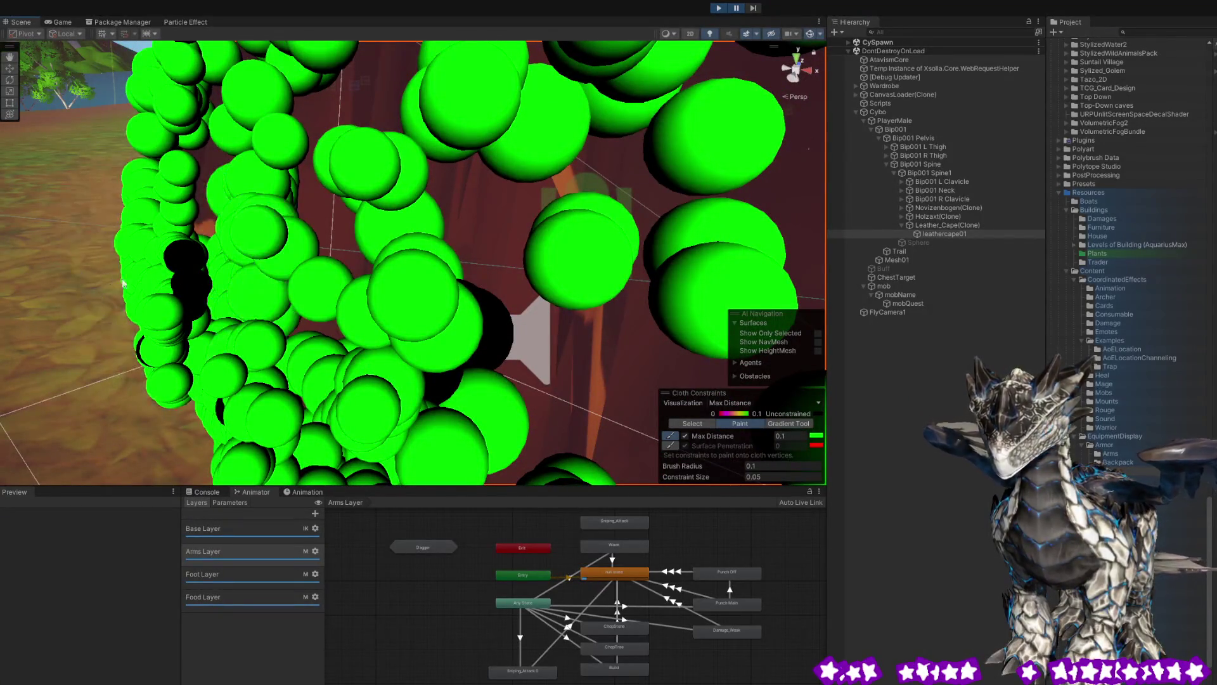
scroll(107, 279, "down", 10)
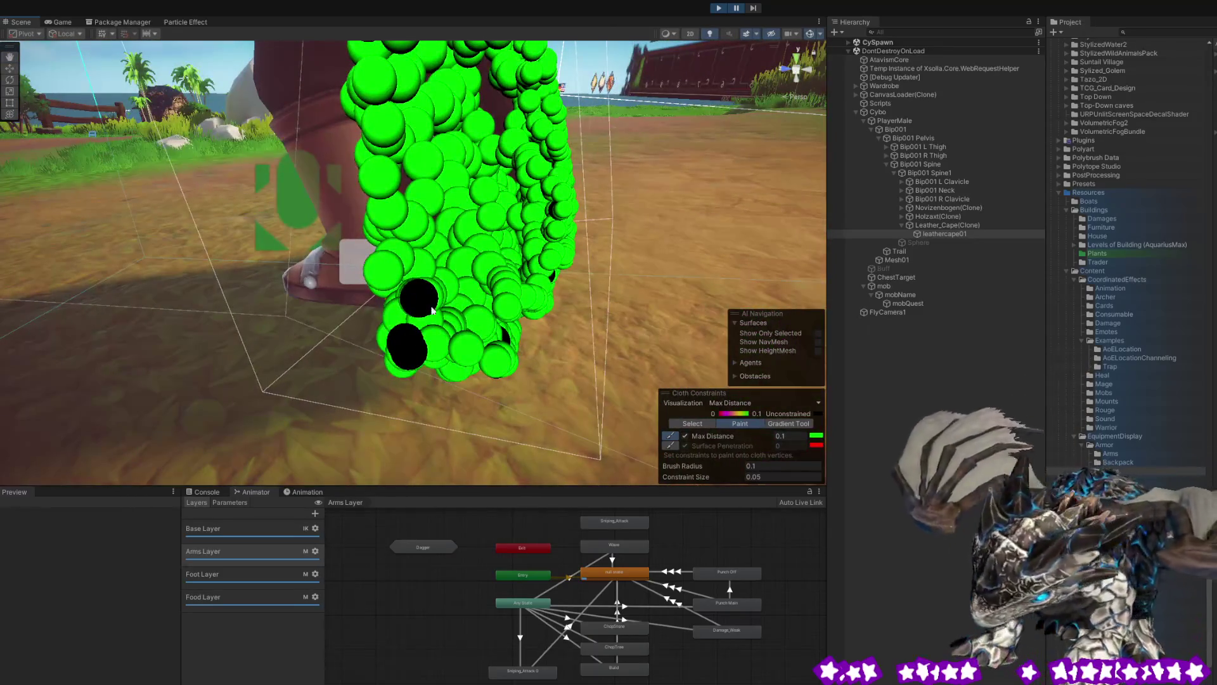
scroll(380, 298, "down", 10)
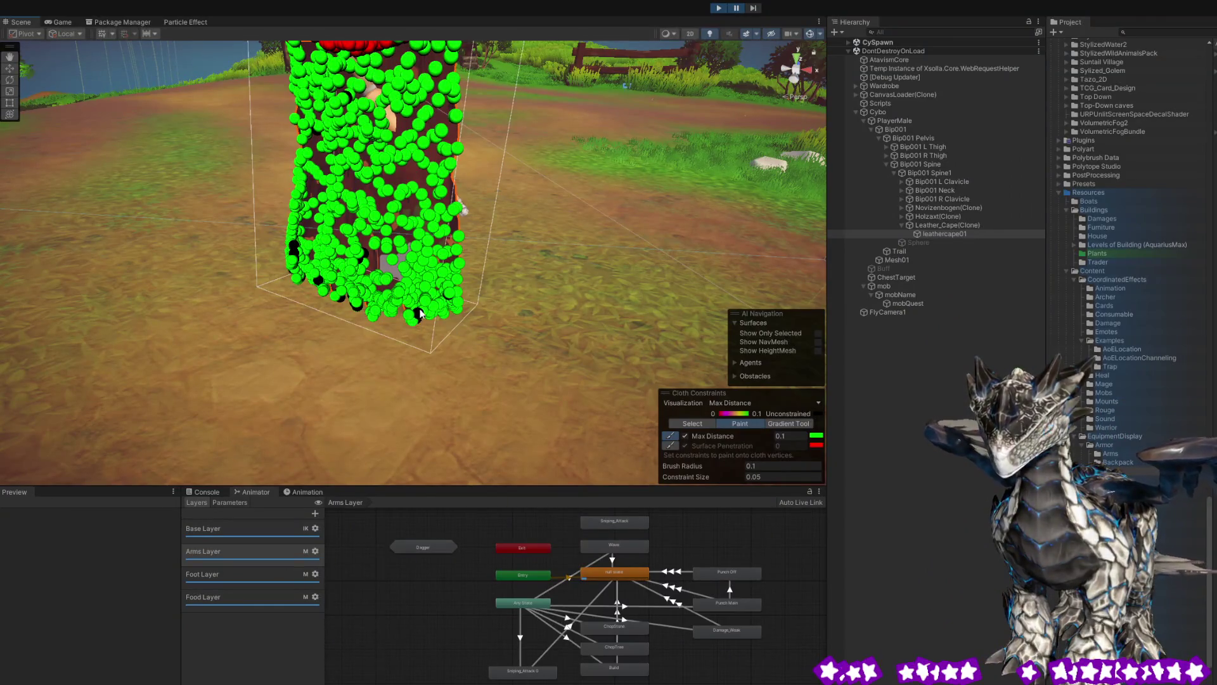
scroll(366, 311, "up", 10)
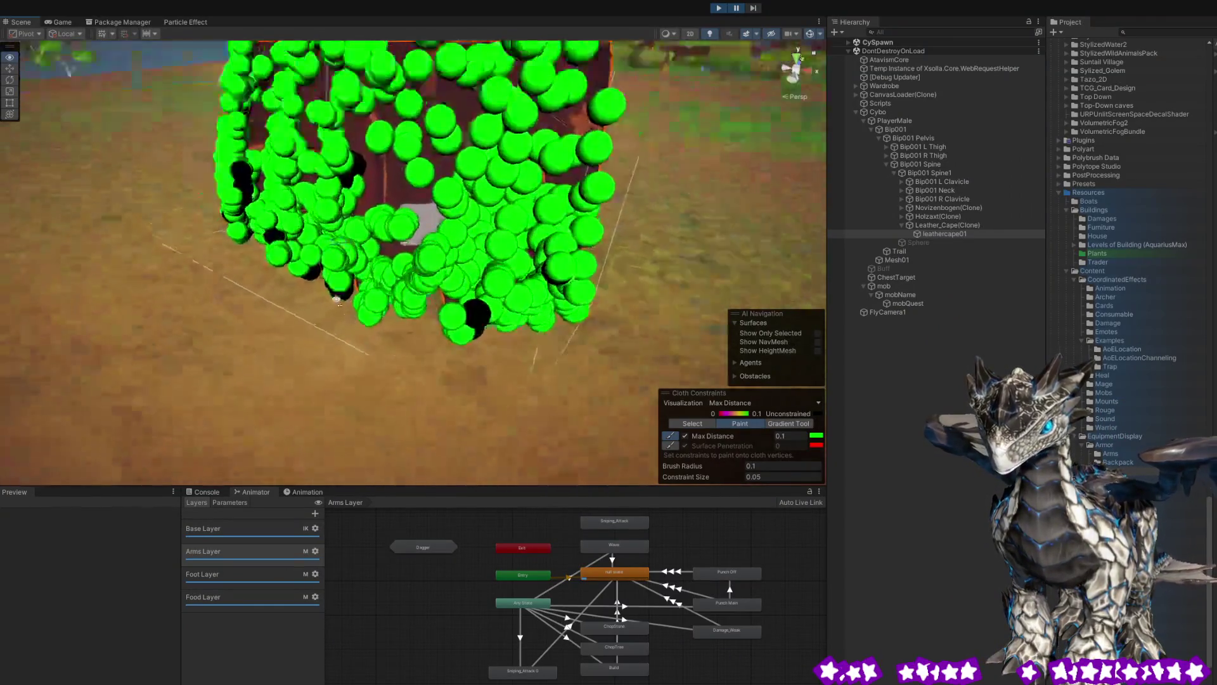
left_click_drag(400, 278, 518, 311)
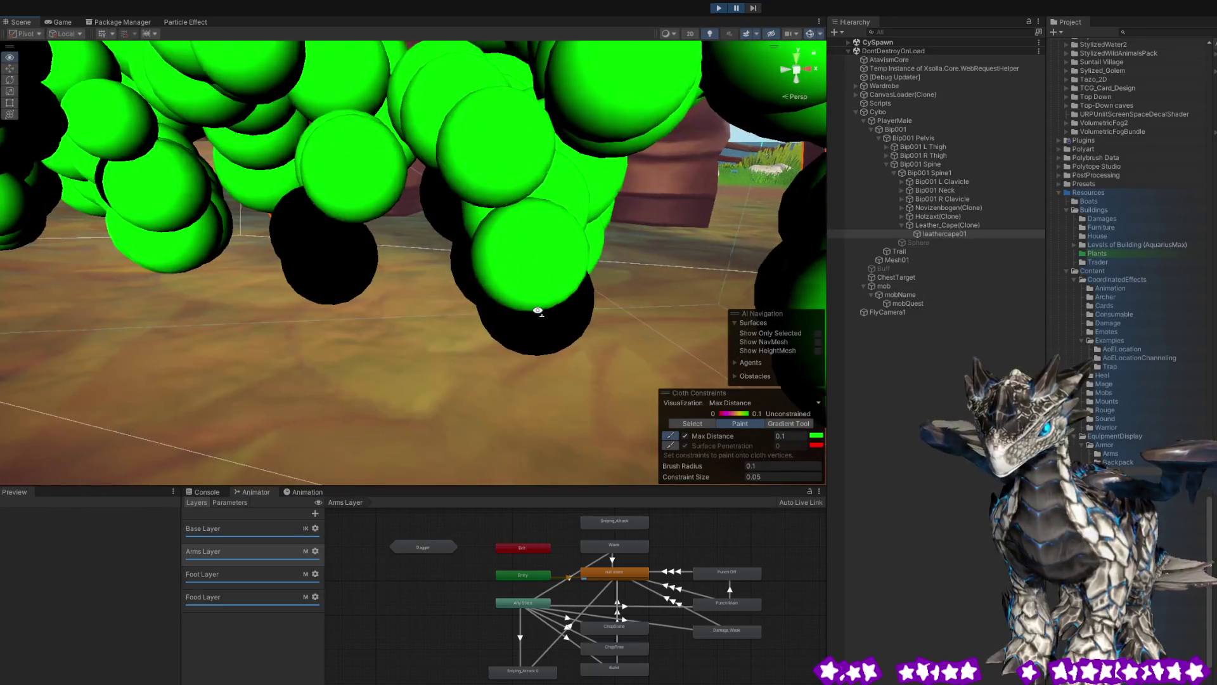
scroll(537, 310, "down", 10)
mouse_move(641, 261)
left_mouse_down()
mouse_move(402, 313)
mouse_move(543, 298)
mouse_move(435, 286)
mouse_move(416, 296)
left_mouse_up()
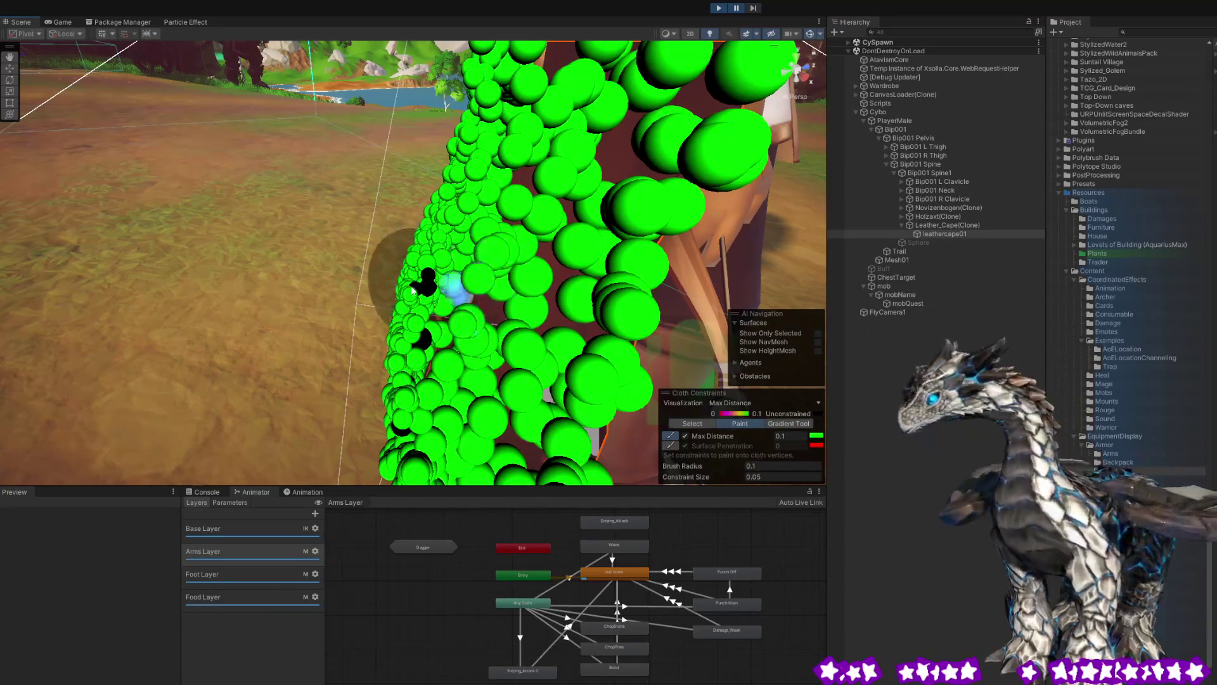
mouse_move(489, 272)
left_mouse_down()
mouse_move(580, 296)
mouse_move(703, 298)
mouse_move(669, 251)
left_mouse_up()
mouse_move(410, 282)
left_mouse_down()
mouse_move(603, 286)
mouse_move(632, 329)
left_mouse_up()
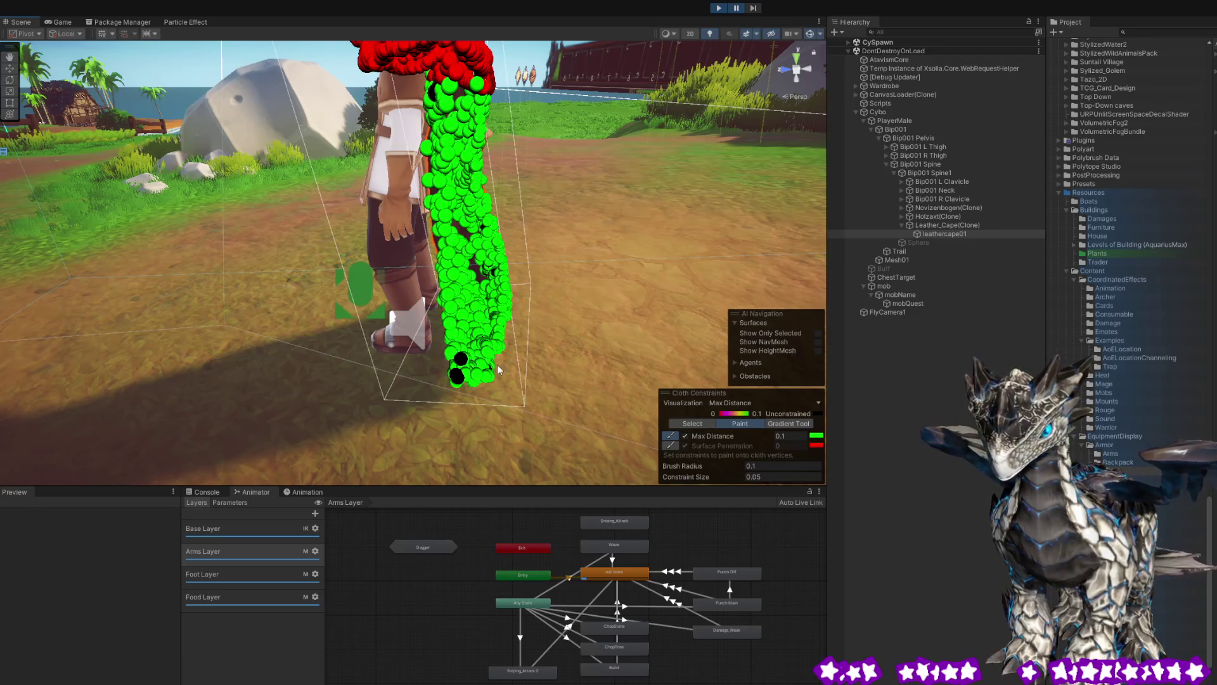
Orbit the Scene view to inspect the painted cape from the side and from above.
mouse_move(501, 369)
left_mouse_down()
mouse_move(486, 297)
mouse_move(548, 279)
mouse_move(570, 240)
mouse_move(436, 284)
mouse_move(447, 279)
left_mouse_up()
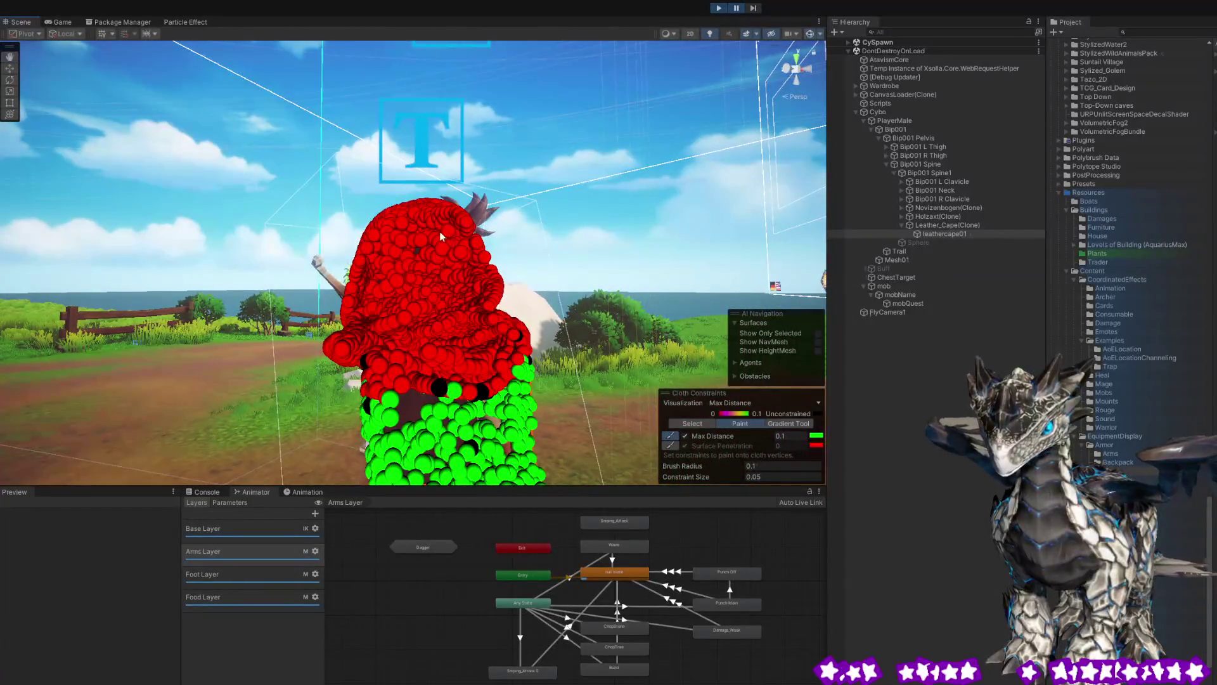
left_click_drag(461, 221, 444, 269)
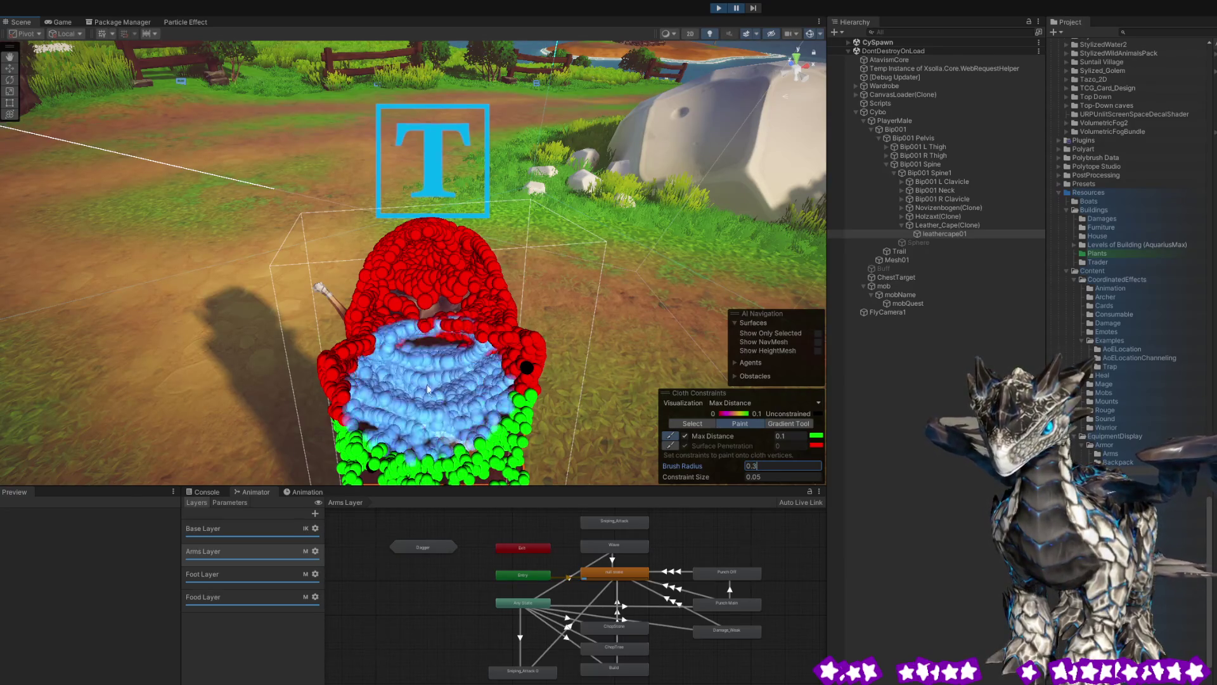
mouse_move(439, 258)
left_mouse_down()
mouse_move(524, 238)
mouse_move(482, 310)
mouse_move(481, 254)
mouse_move(319, 335)
mouse_move(350, 294)
left_mouse_up()
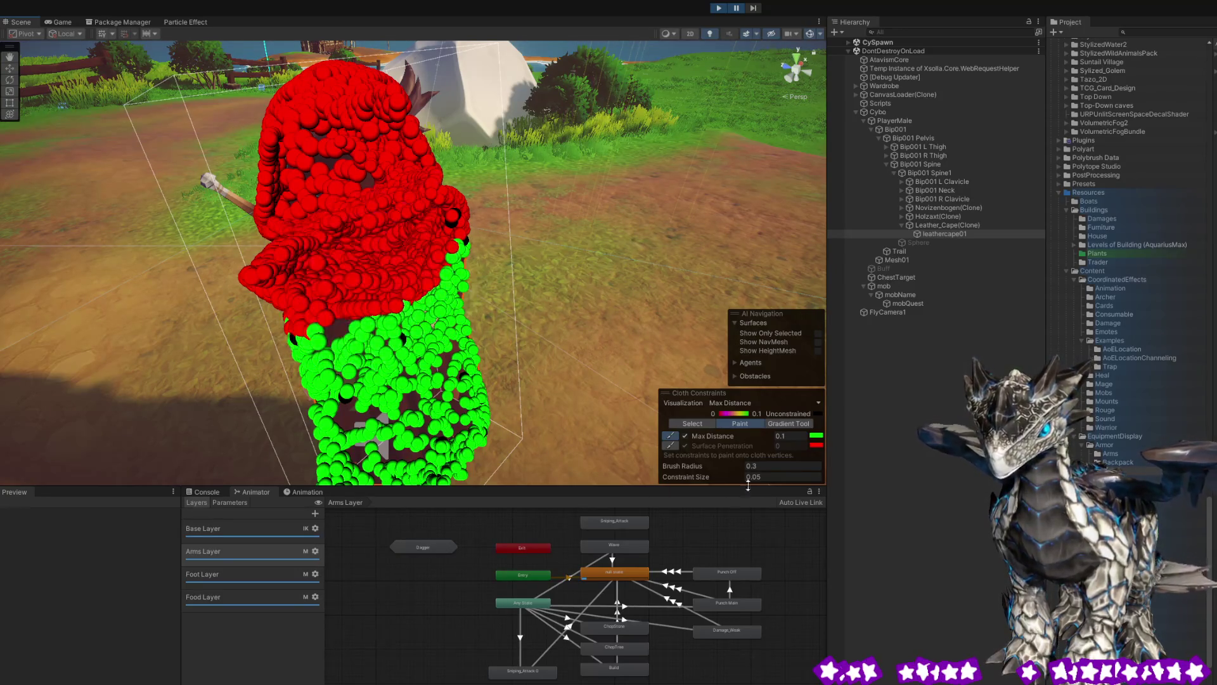
Switch the cloth constraints to the Gradient tool, select the cape's upper vertices and edit the gradient values.
left_click(789, 424)
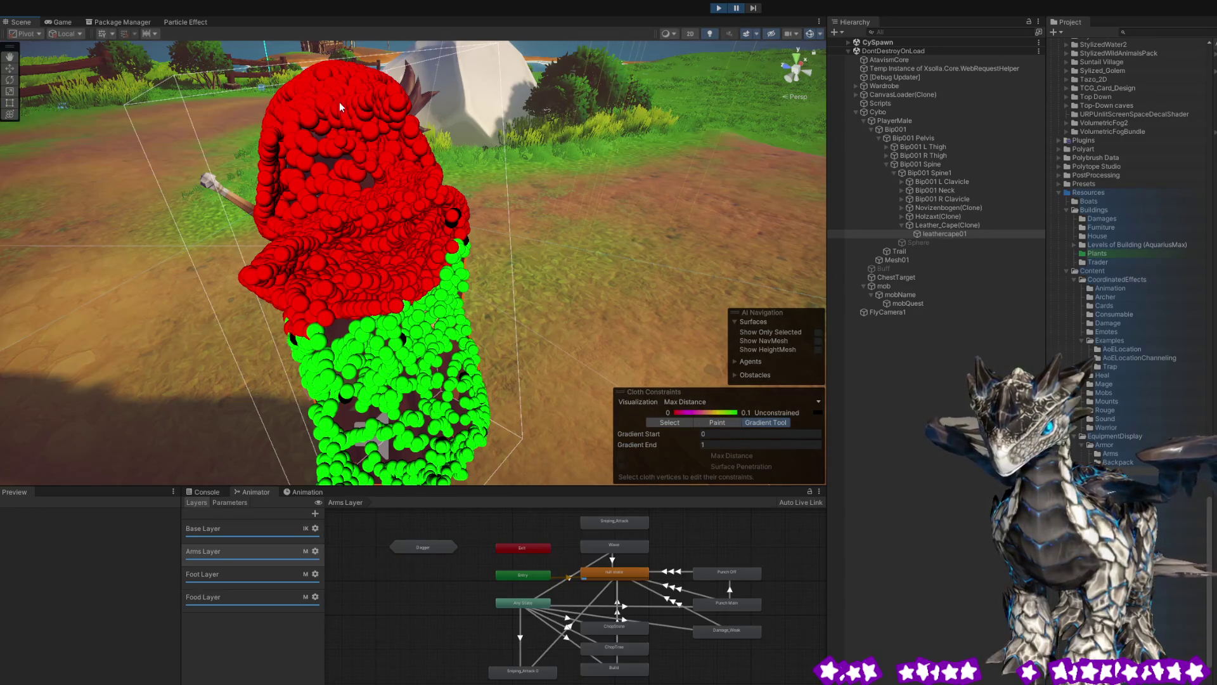
left_click_drag(428, 171, 427, 173)
type(".1")
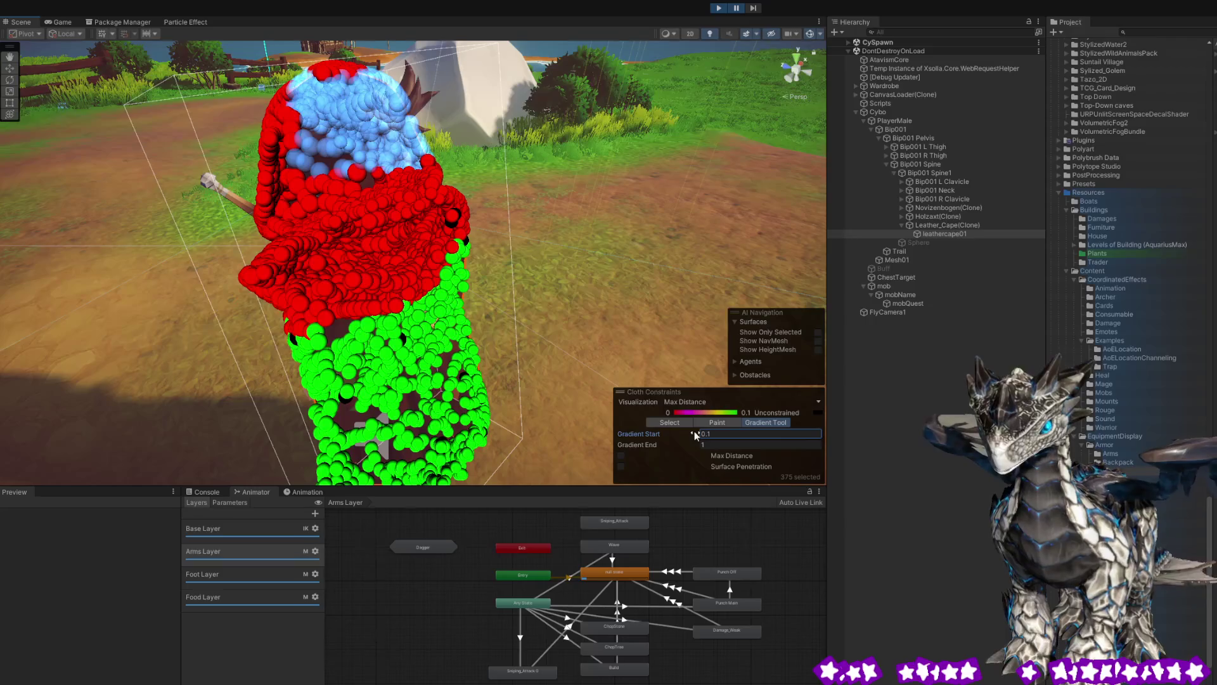
left_click(614, 200)
left_click_drag(614, 203, 441, 149)
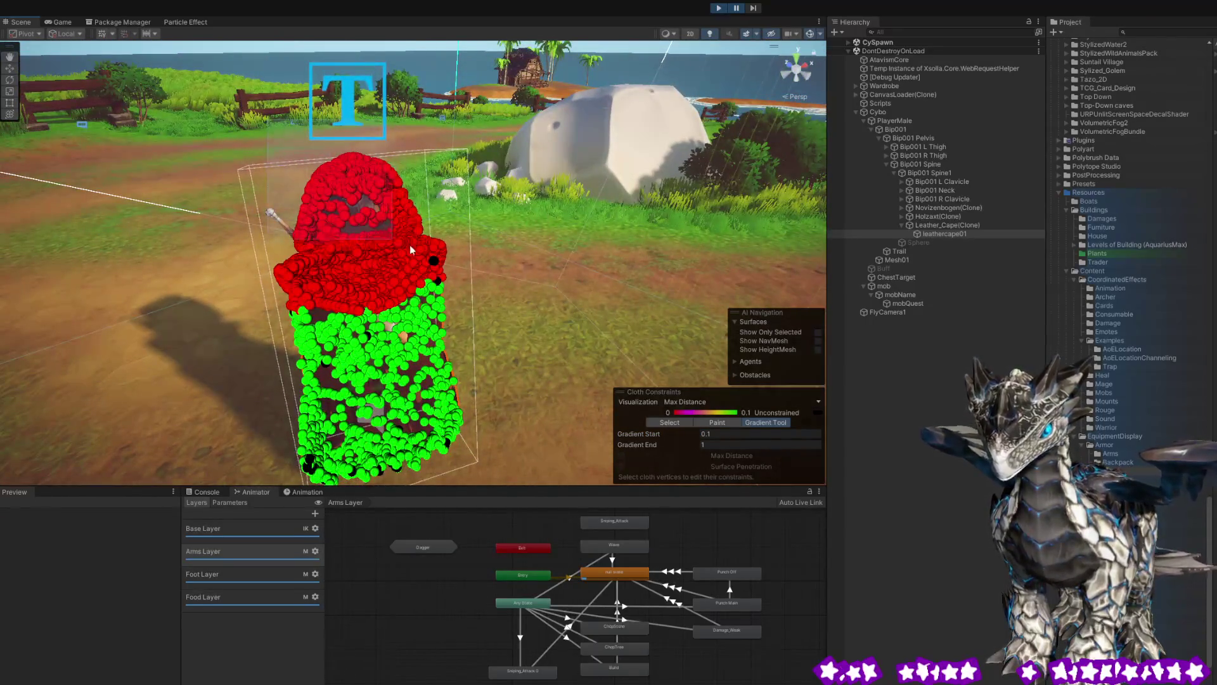
left_click_drag(406, 248, 423, 251)
left_click(729, 445)
type("1")
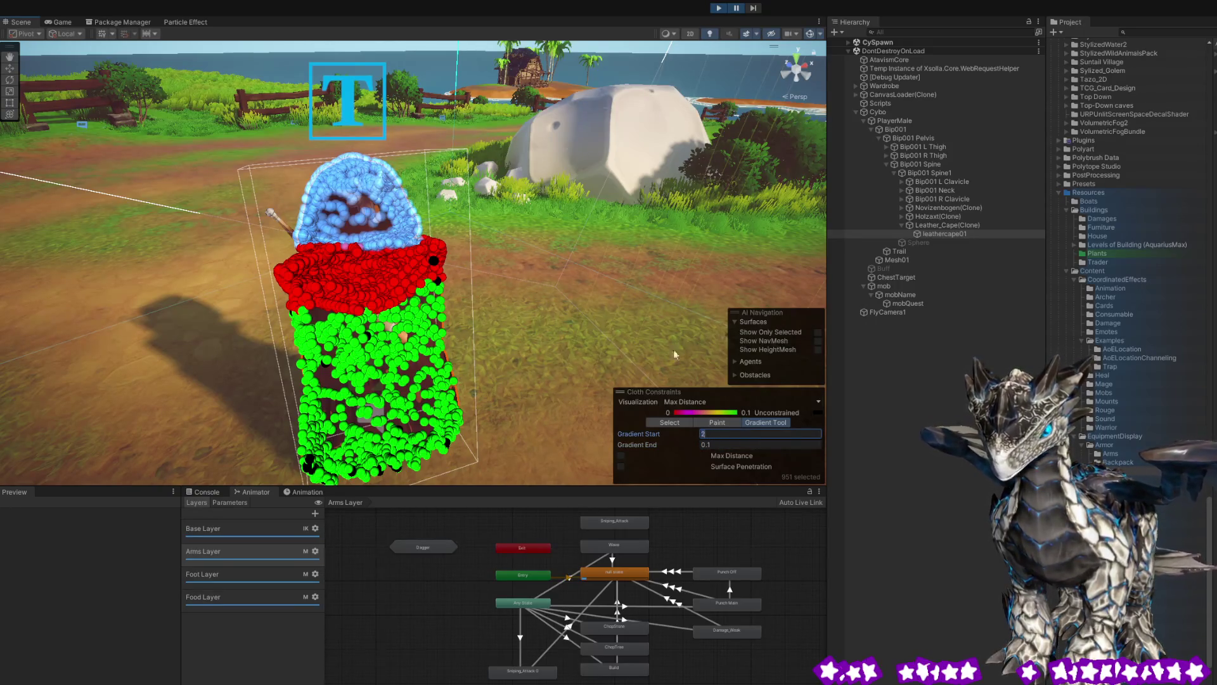
Reselect the hood vertices and apply the 1-to-0.1 gradient to Max Distance.
left_click(628, 252)
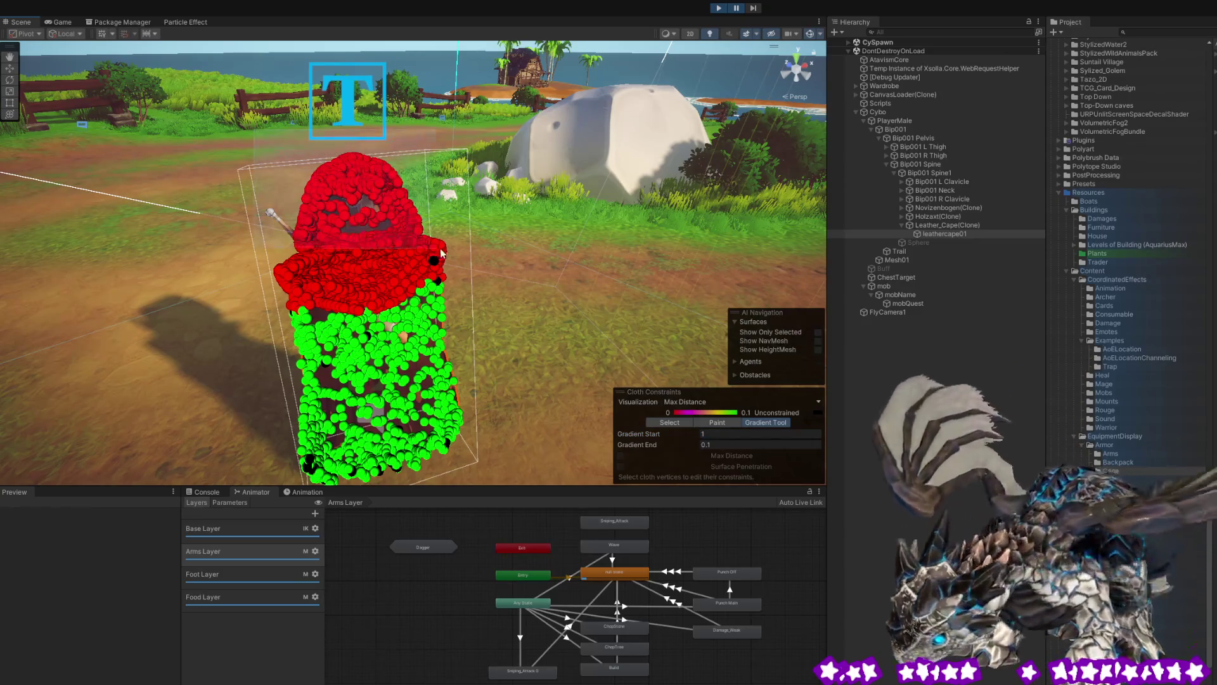
left_click_drag(254, 133, 443, 242)
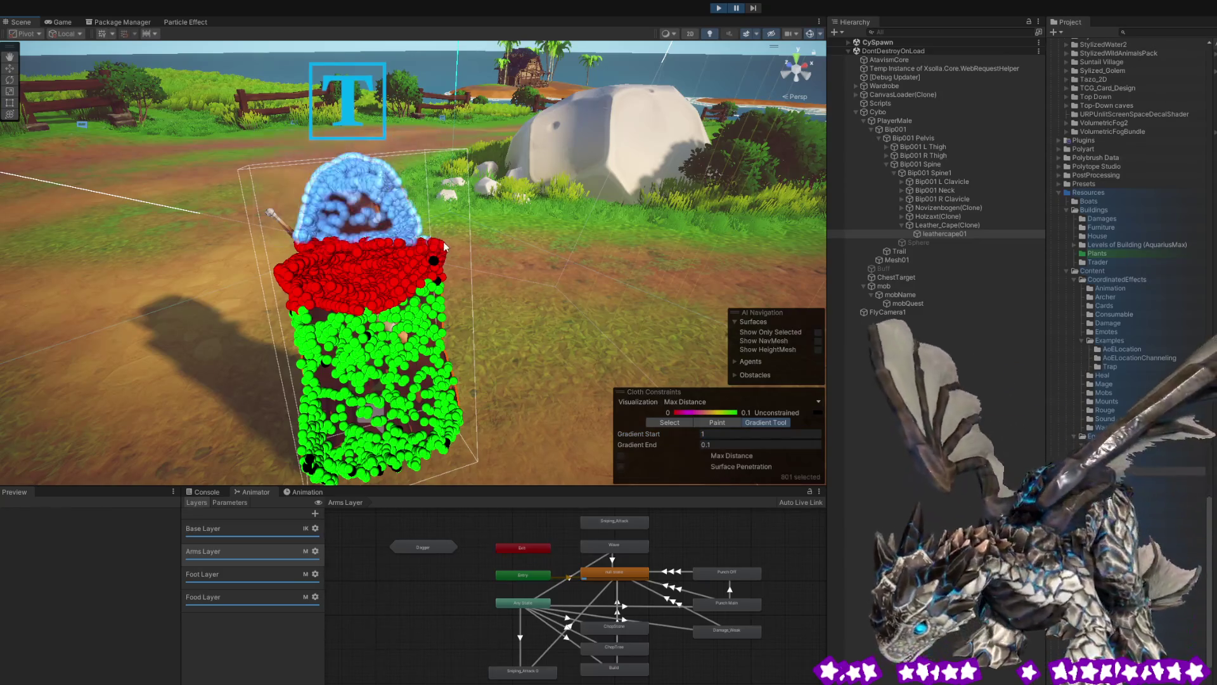
left_click(621, 456)
left_click(626, 286)
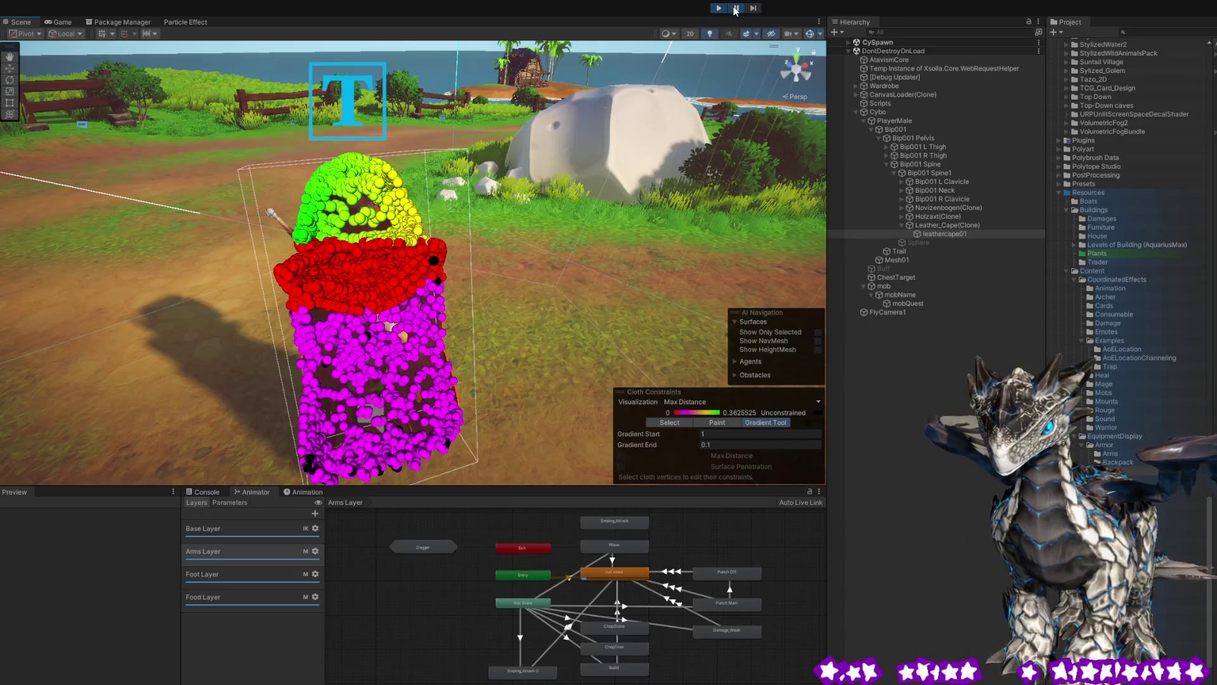
key("ctrl+2")
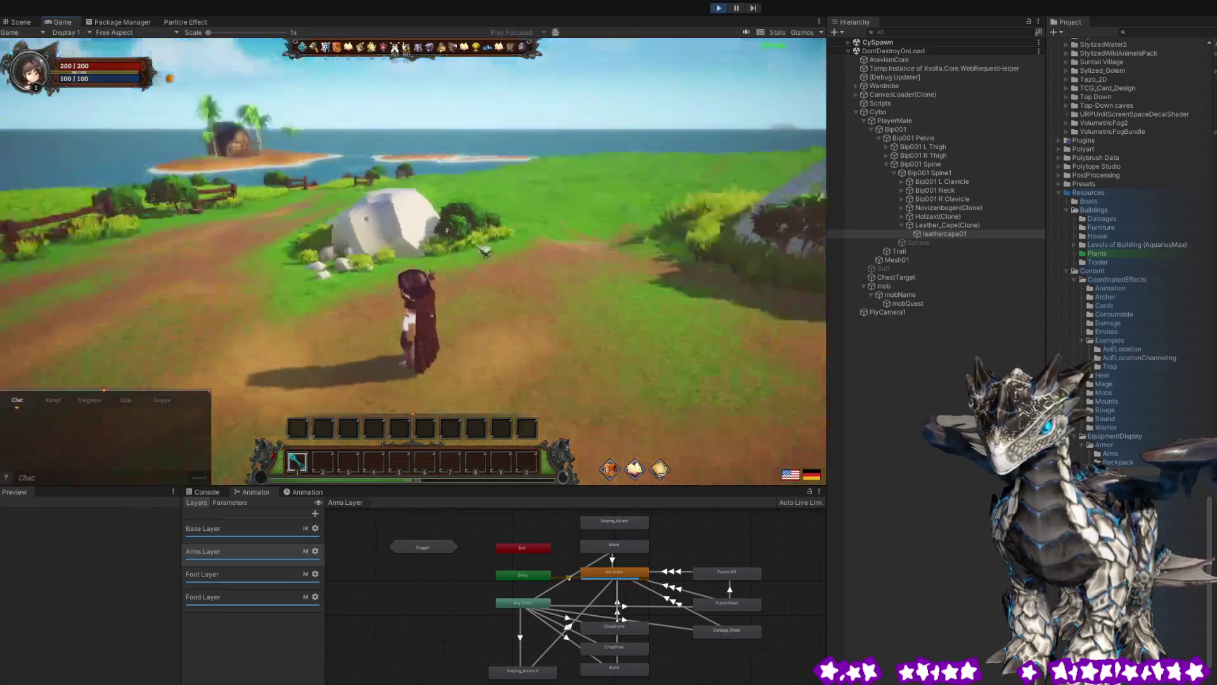
Walk the caped character toward the island, then stop playing and open the Leather_Cape prefab.
mouse_move(369, 254)
left_mouse_down()
mouse_move(306, 253)
mouse_move(345, 241)
mouse_move(367, 246)
mouse_move(234, 249)
mouse_move(37, 219)
mouse_move(453, 260)
mouse_move(428, 269)
left_mouse_up()
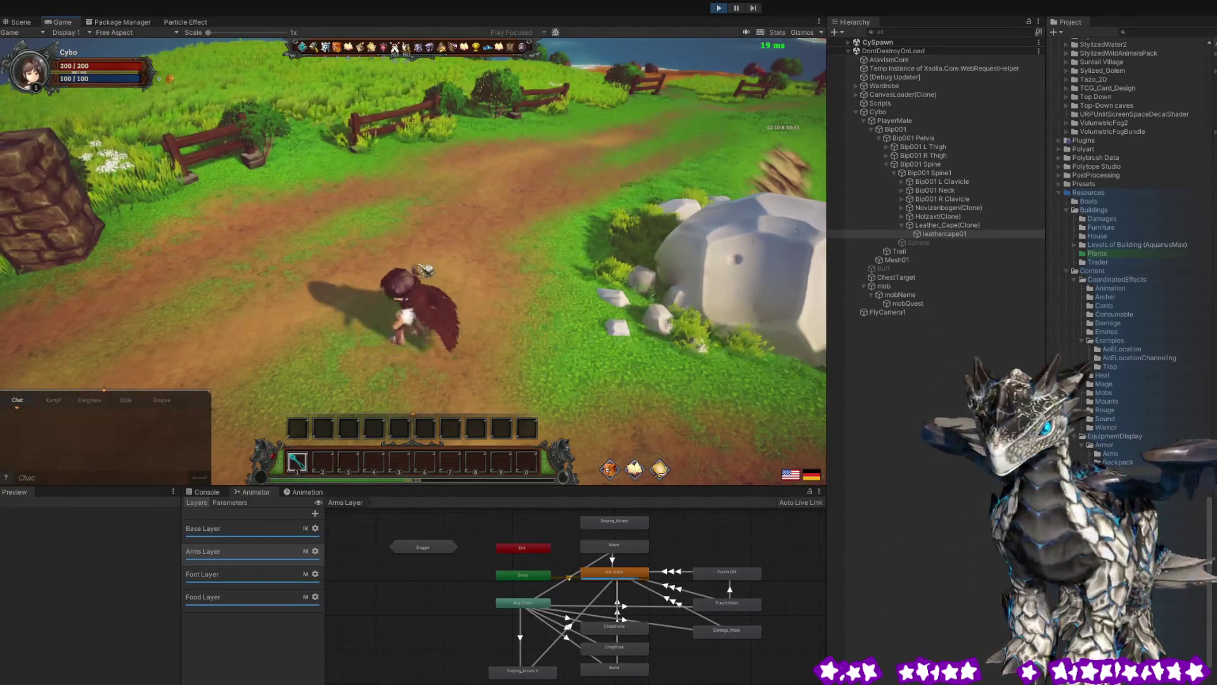
key("w")
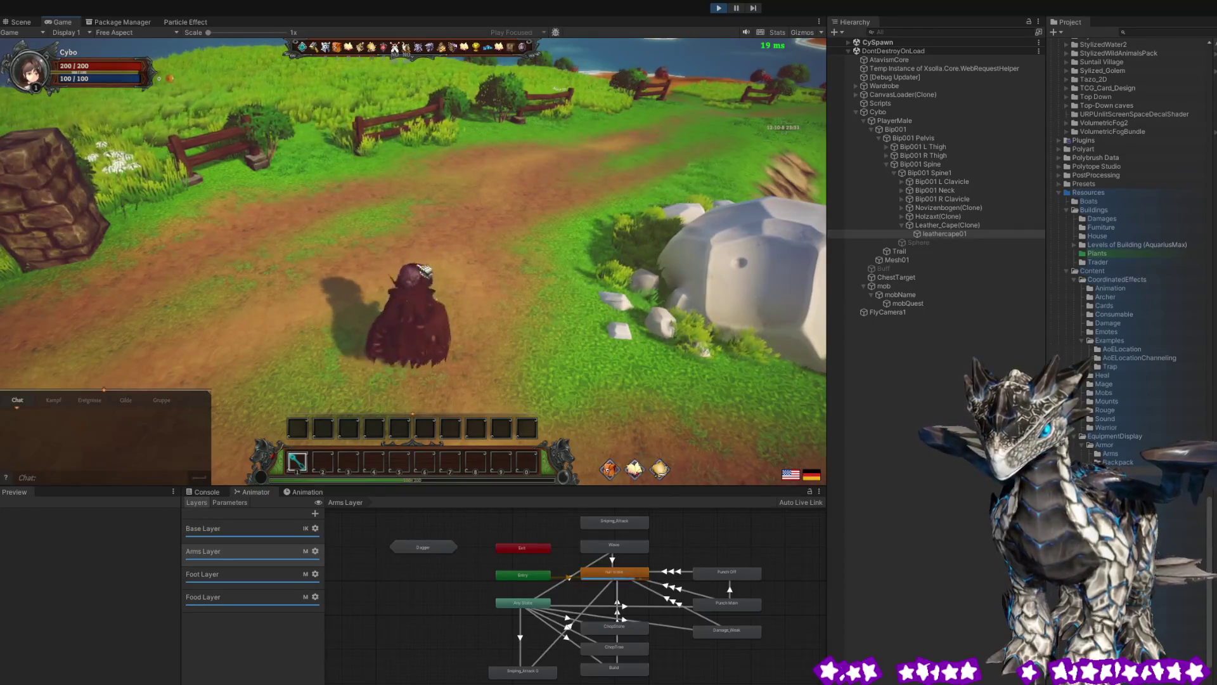
mouse_move(423, 271)
left_mouse_down()
mouse_move(424, 230)
mouse_move(543, 280)
mouse_move(633, 287)
mouse_move(691, 272)
left_mouse_up()
key("w")
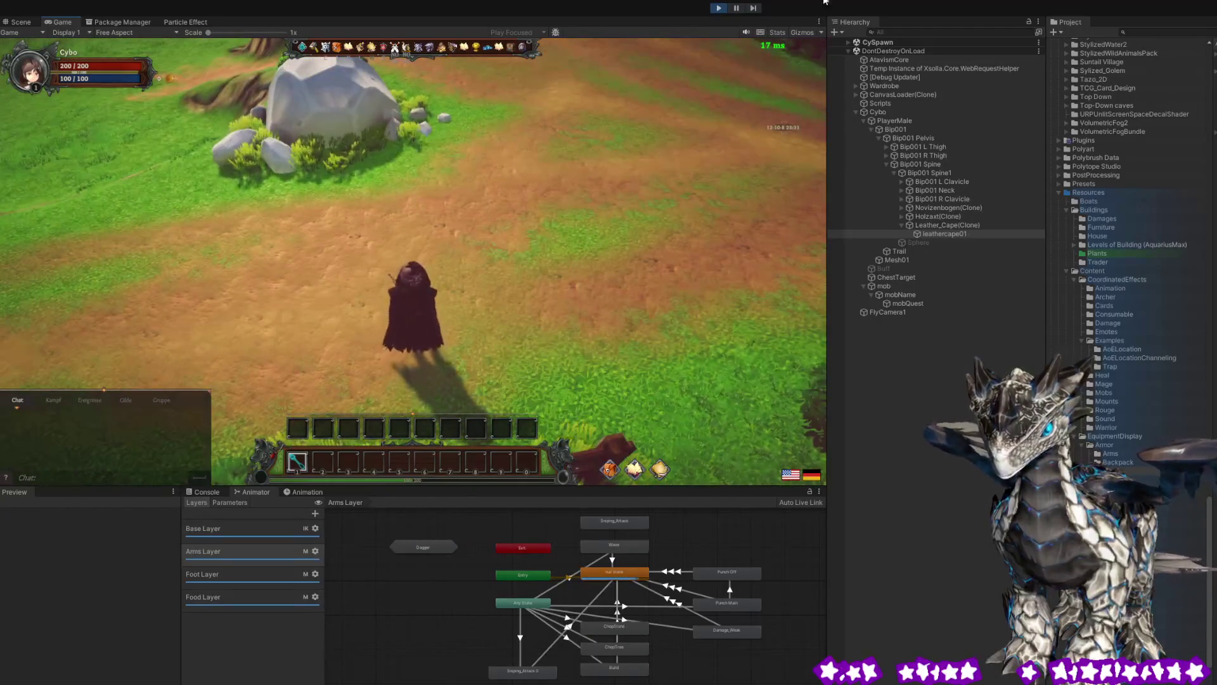
left_click(720, 9)
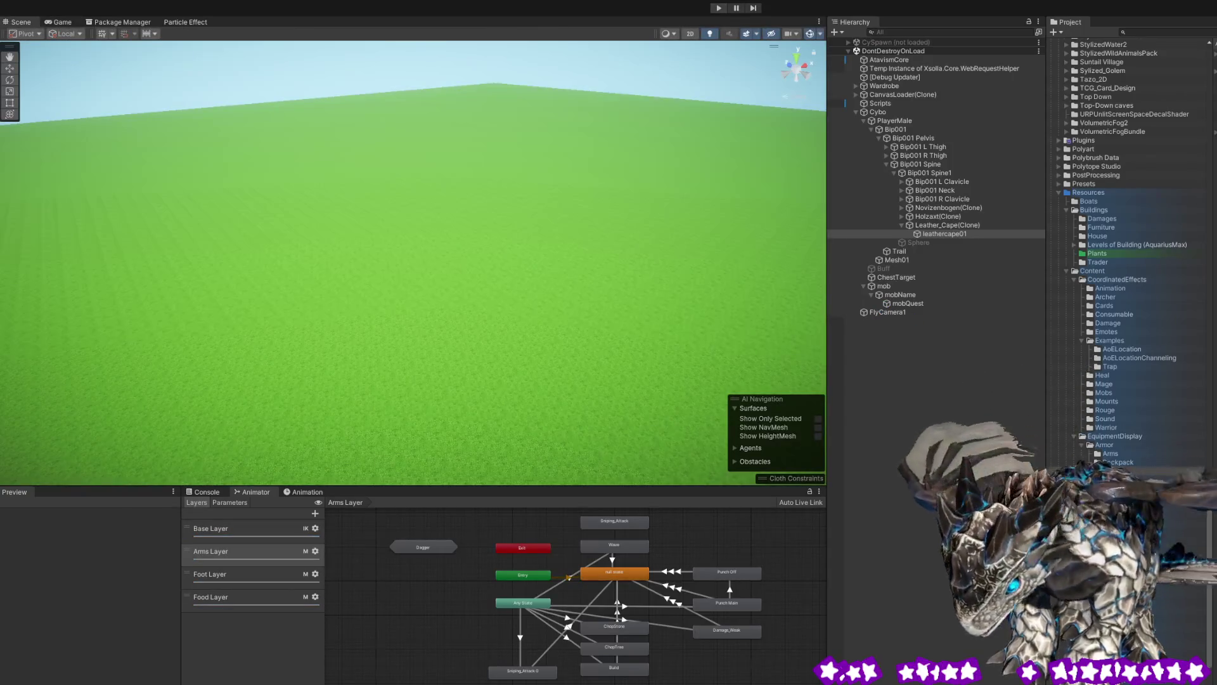
left_click(1041, 225)
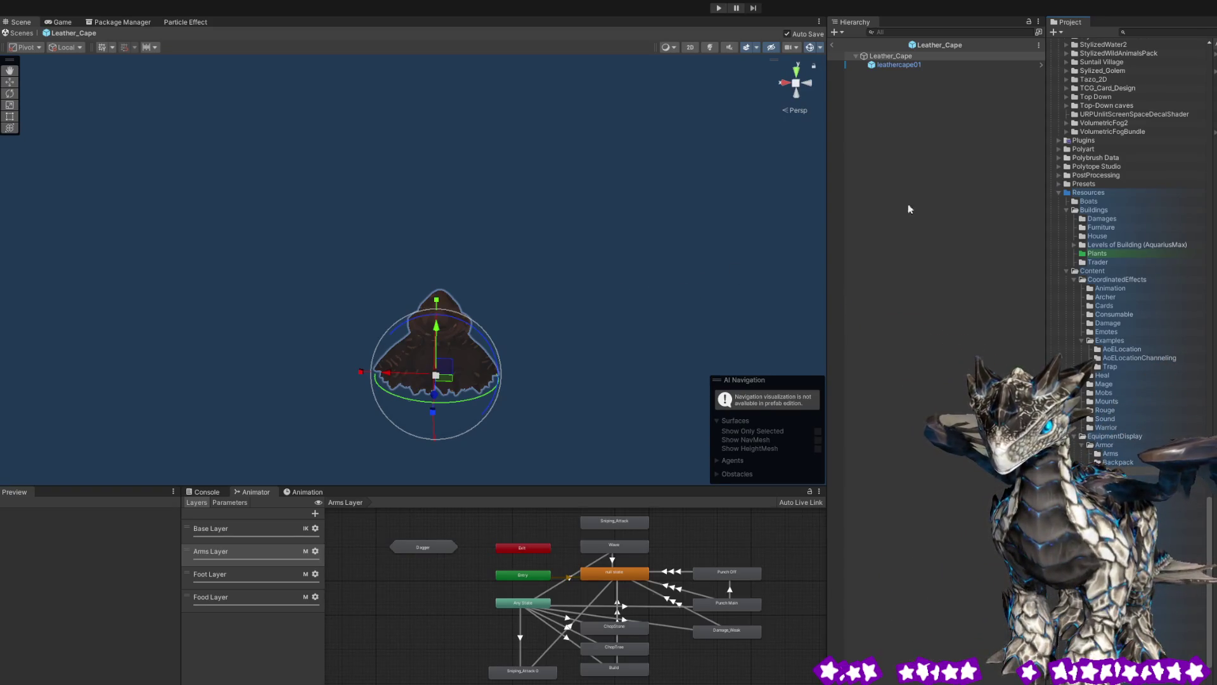
Select leathercape01 in the prefab, orbit to its cloth particles, and switch to Paint mode.
left_click(899, 65)
mouse_move(608, 237)
left_mouse_down()
mouse_move(557, 279)
mouse_move(424, 228)
mouse_move(417, 257)
left_mouse_up()
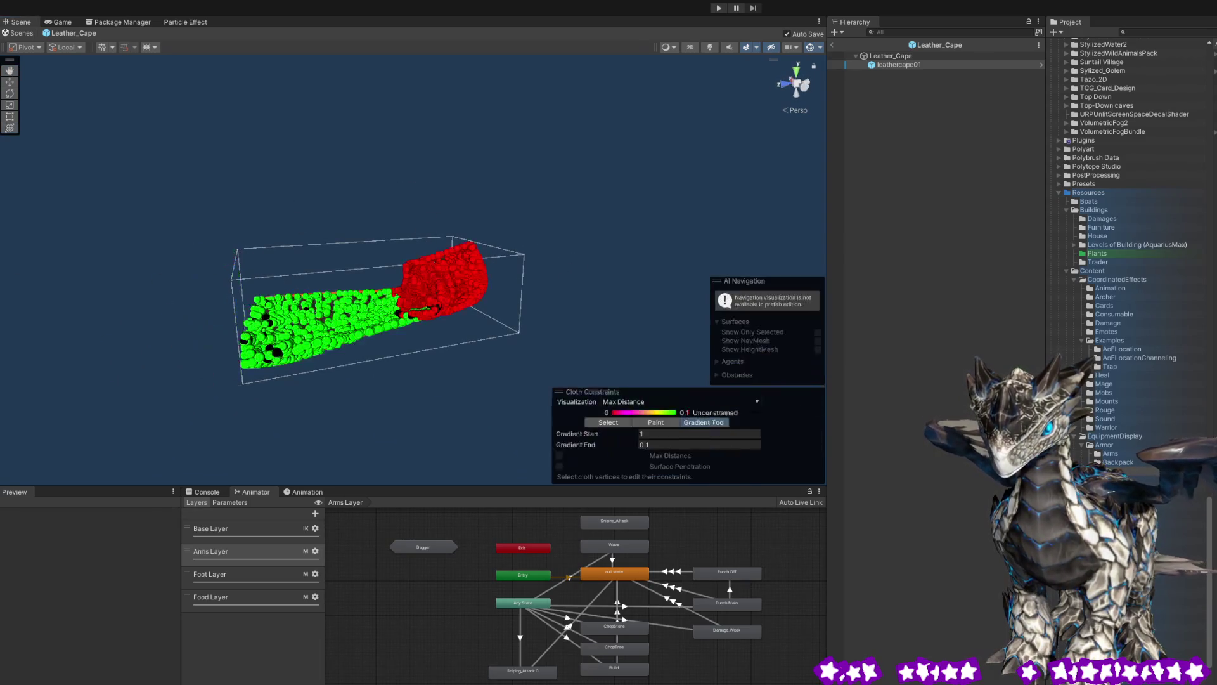
mouse_move(424, 408)
left_mouse_down()
mouse_move(483, 378)
mouse_move(443, 411)
mouse_move(462, 413)
mouse_move(285, 408)
mouse_move(178, 305)
mouse_move(258, 313)
mouse_move(427, 184)
left_mouse_up()
mouse_move(425, 290)
left_mouse_down()
mouse_move(494, 399)
mouse_move(543, 440)
mouse_move(590, 453)
left_mouse_up()
left_click(719, 423)
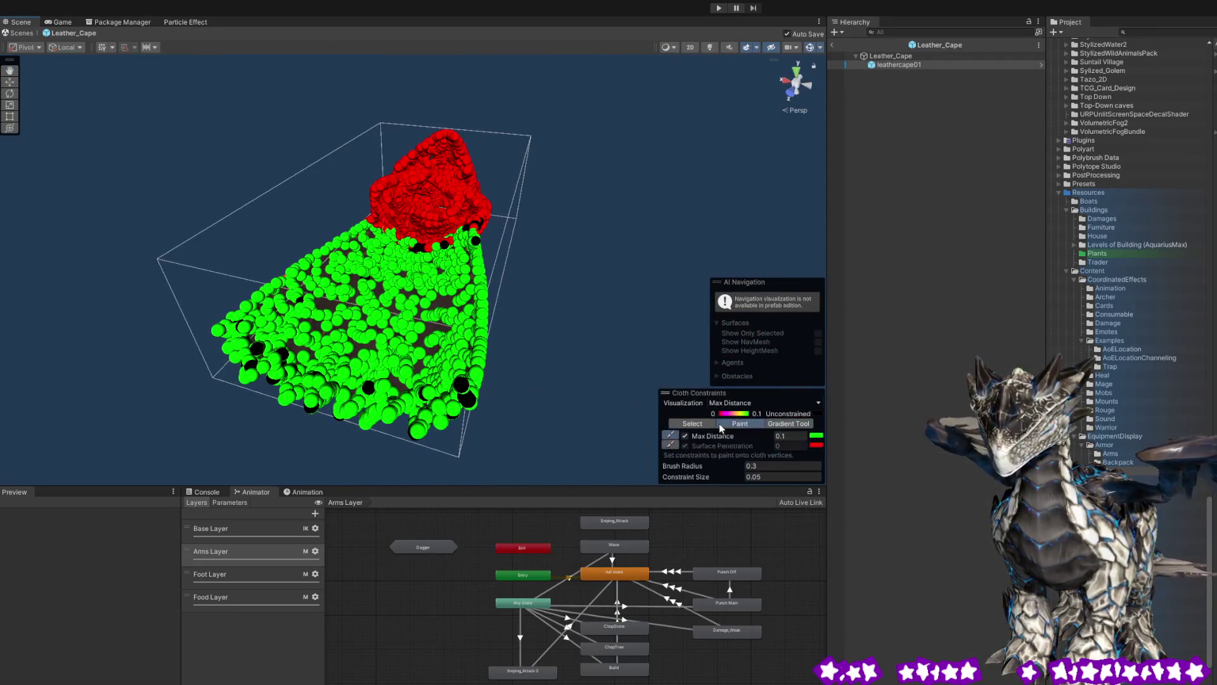
Paint the stray black cape vertices green at Max Distance 0.1.
scroll(625, 252, "up", 5)
left_click_drag(634, 330, 672, 451)
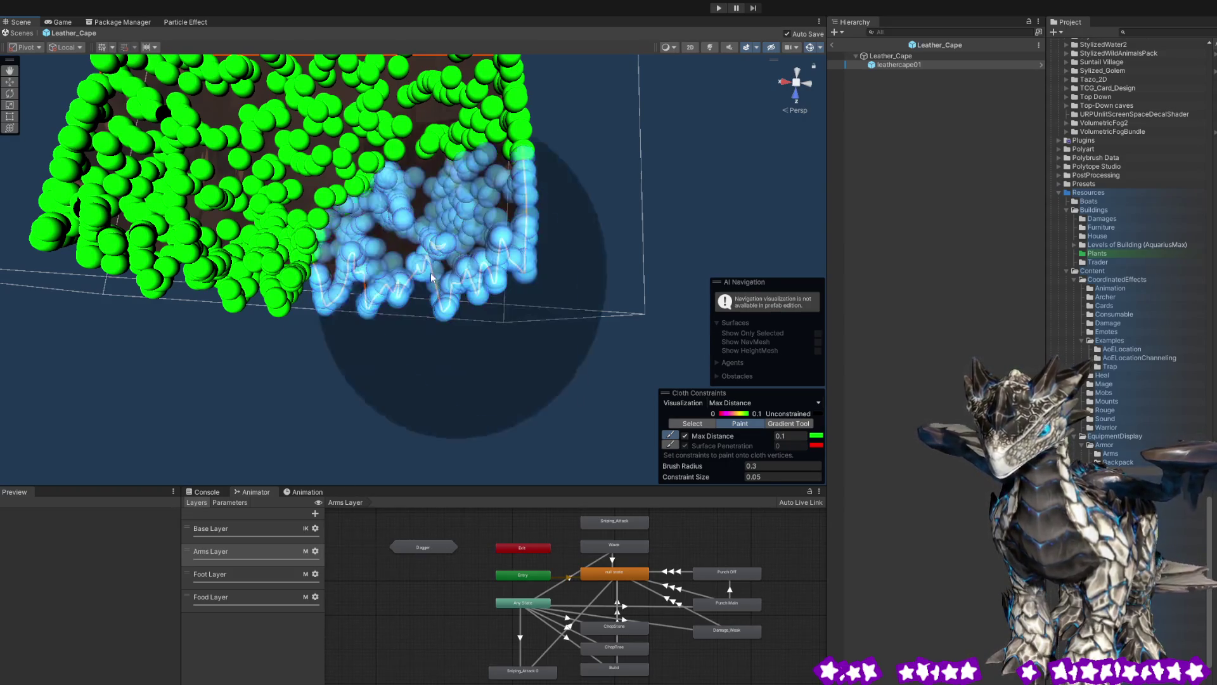
left_click(428, 268)
mouse_move(252, 287)
left_mouse_down()
mouse_move(332, 222)
mouse_move(497, 175)
left_mouse_up()
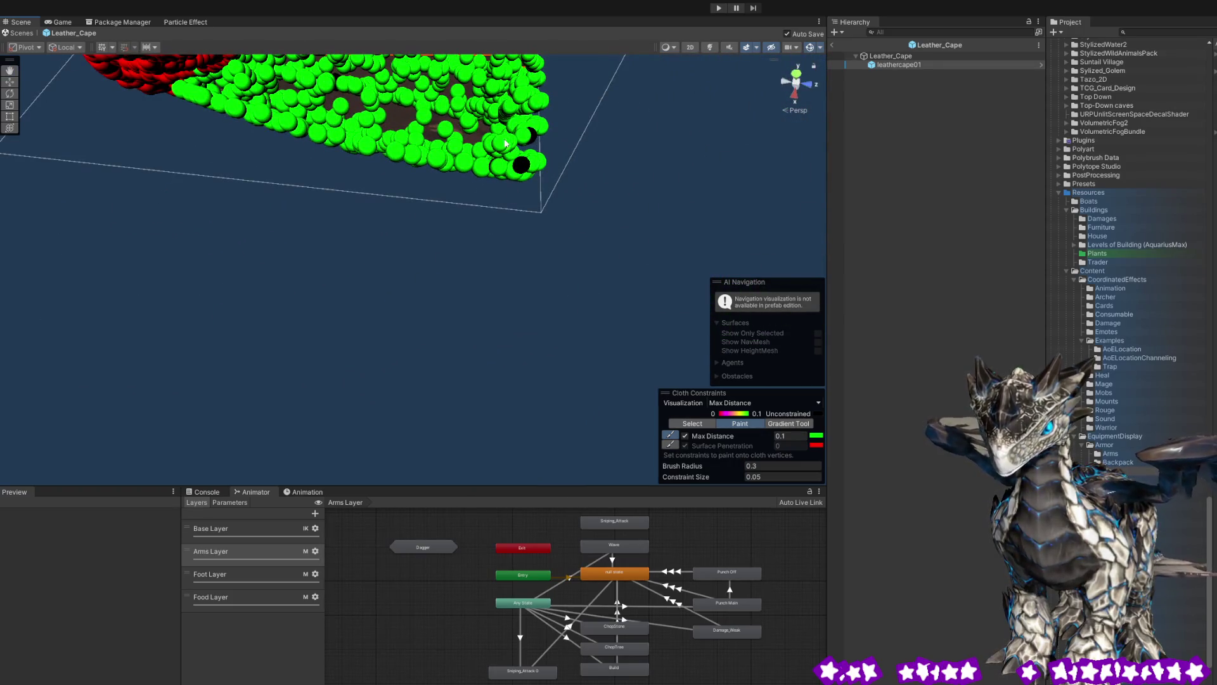
left_click(510, 148)
mouse_move(518, 167)
left_mouse_down()
mouse_move(503, 184)
mouse_move(489, 168)
mouse_move(557, 109)
mouse_move(557, 85)
mouse_move(539, 86)
left_mouse_up()
mouse_move(603, 121)
left_mouse_down()
mouse_move(525, 130)
mouse_move(504, 170)
mouse_move(239, 220)
mouse_move(141, 177)
left_mouse_up()
Orbit around the cape, leave cloth constraint editing, and return to the Login scene.
mouse_move(330, 219)
left_mouse_down()
mouse_move(229, 192)
mouse_move(214, 120)
mouse_move(299, 211)
mouse_move(344, 214)
left_mouse_up()
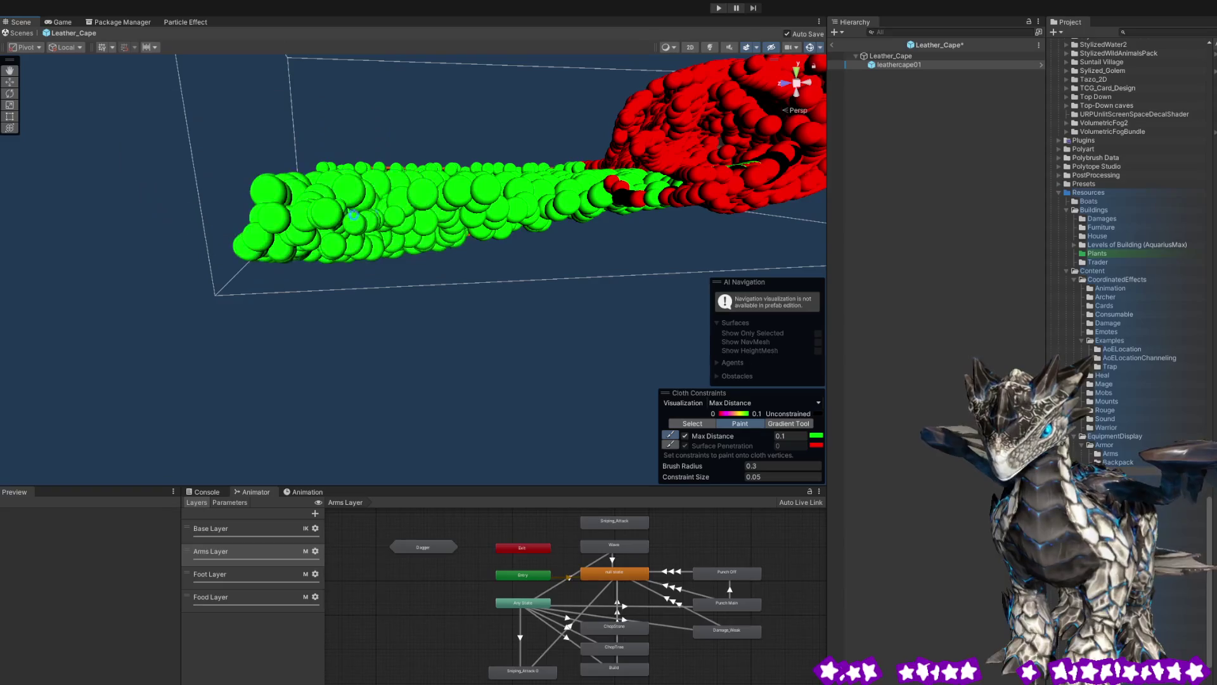
mouse_move(530, 200)
left_mouse_down()
mouse_move(508, 242)
mouse_move(568, 202)
mouse_move(655, 272)
mouse_move(573, 342)
mouse_move(424, 203)
mouse_move(487, 182)
mouse_move(535, 299)
mouse_move(592, 326)
mouse_move(579, 372)
mouse_move(611, 389)
mouse_move(584, 399)
left_mouse_up()
key("w")
mouse_move(267, 306)
left_mouse_down()
mouse_move(234, 288)
mouse_move(295, 307)
left_mouse_up()
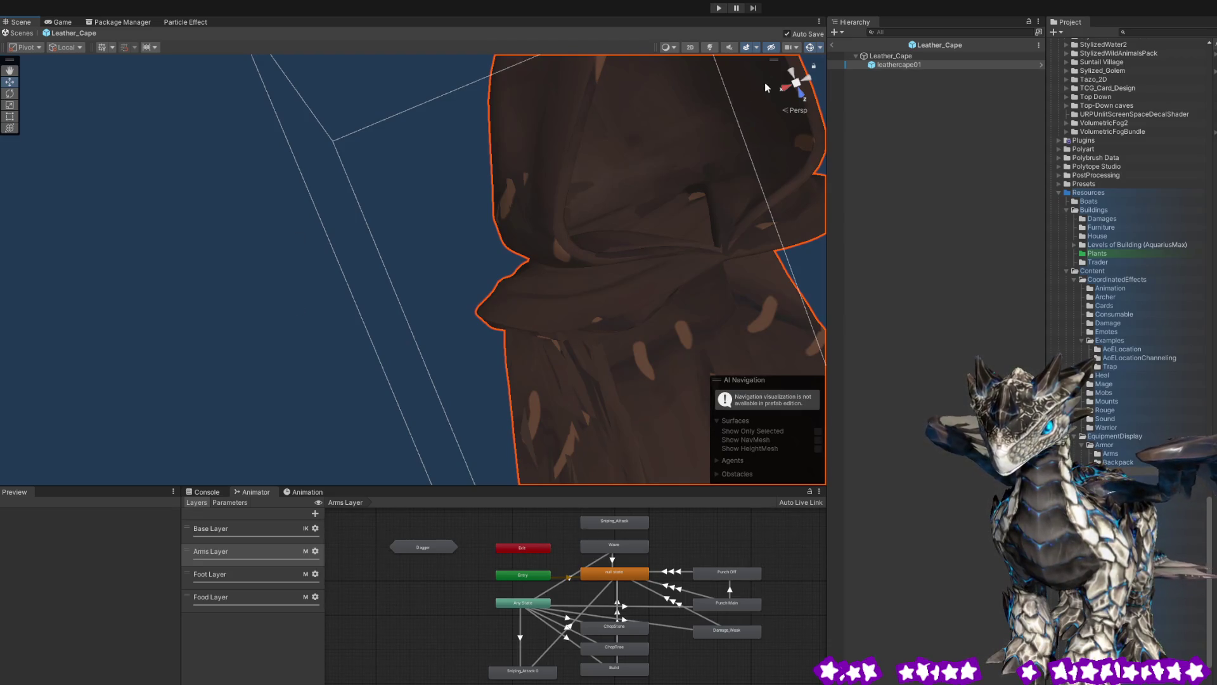
left_click(831, 48)
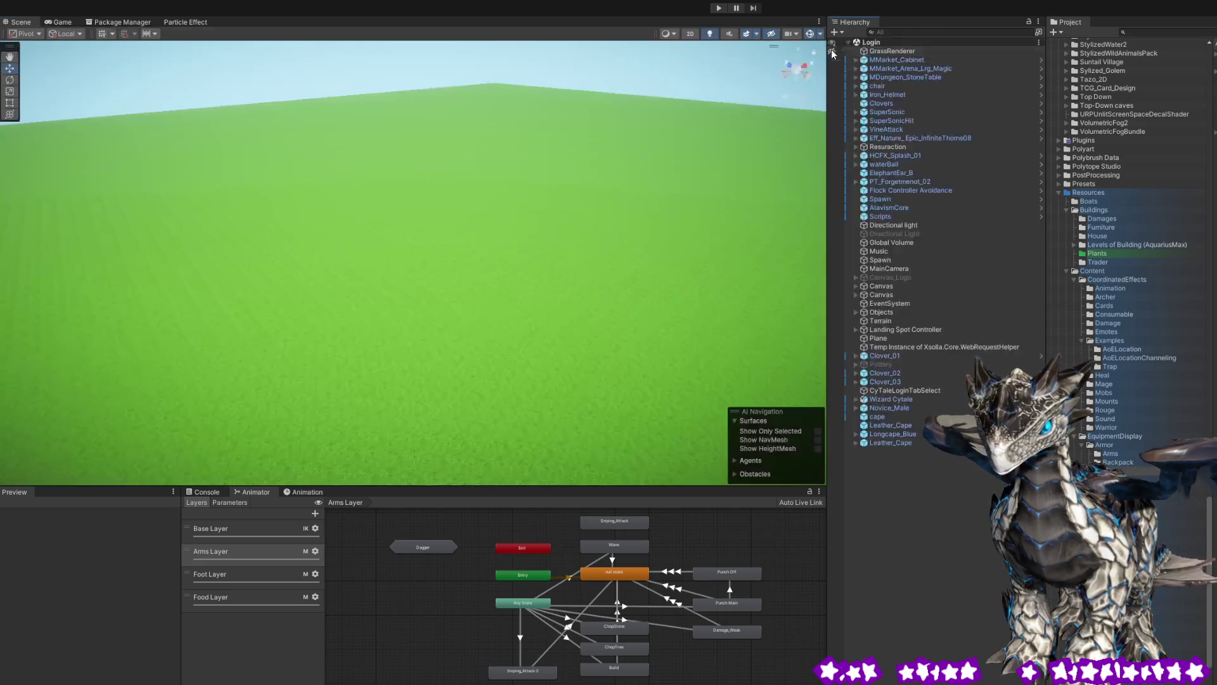
Orbit to the characters on the platform, delete the old cape object, and select Longcape_Blue.
mouse_move(397, 249)
left_mouse_down()
mouse_move(501, 230)
mouse_move(723, 228)
mouse_move(702, 230)
mouse_move(814, 185)
left_mouse_up()
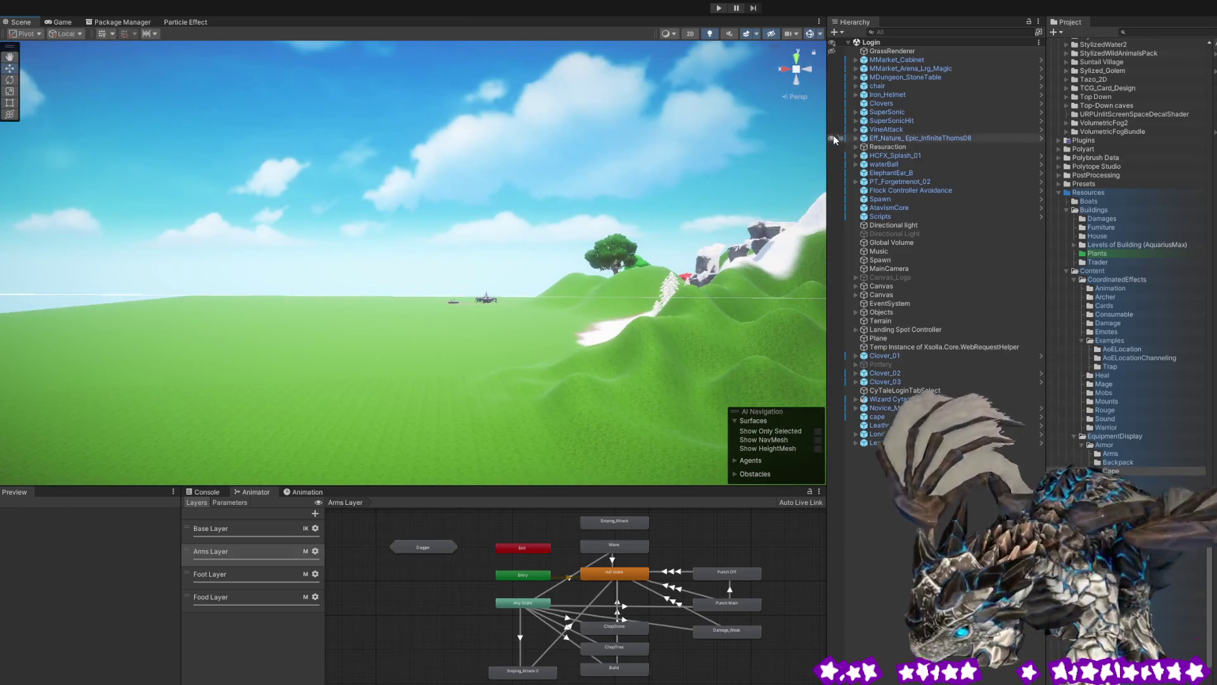
mouse_move(505, 297)
left_mouse_down()
mouse_move(451, 352)
mouse_move(484, 307)
mouse_move(437, 399)
mouse_move(448, 384)
mouse_move(437, 379)
mouse_move(313, 371)
mouse_move(409, 367)
left_mouse_up()
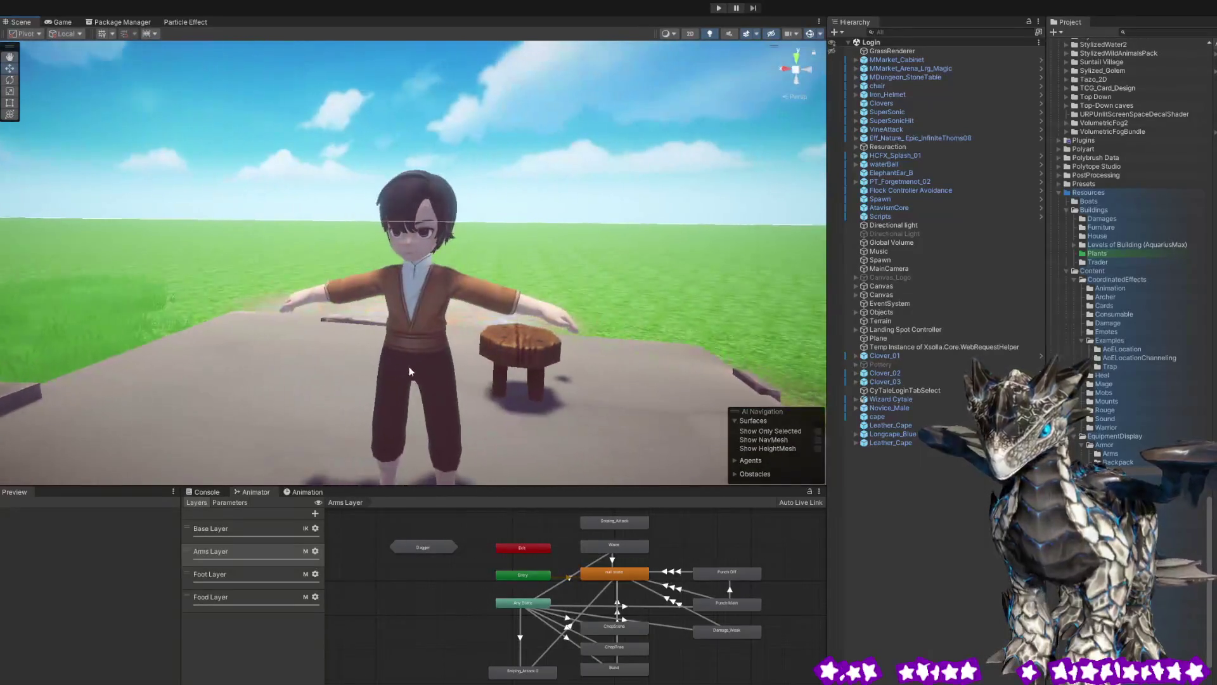
left_click(406, 303)
mouse_move(405, 303)
left_mouse_down()
mouse_move(436, 292)
mouse_move(781, 380)
left_mouse_up()
left_click(877, 416)
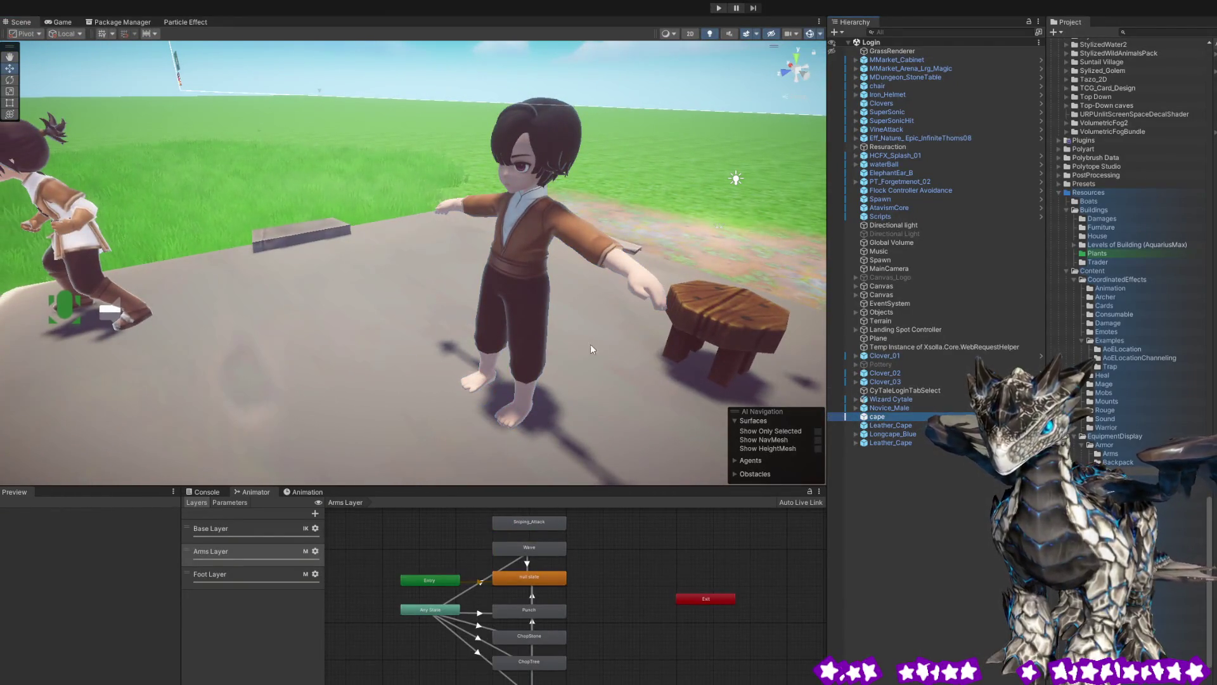
key("Delete")
left_click_drag(659, 198, 654, 168)
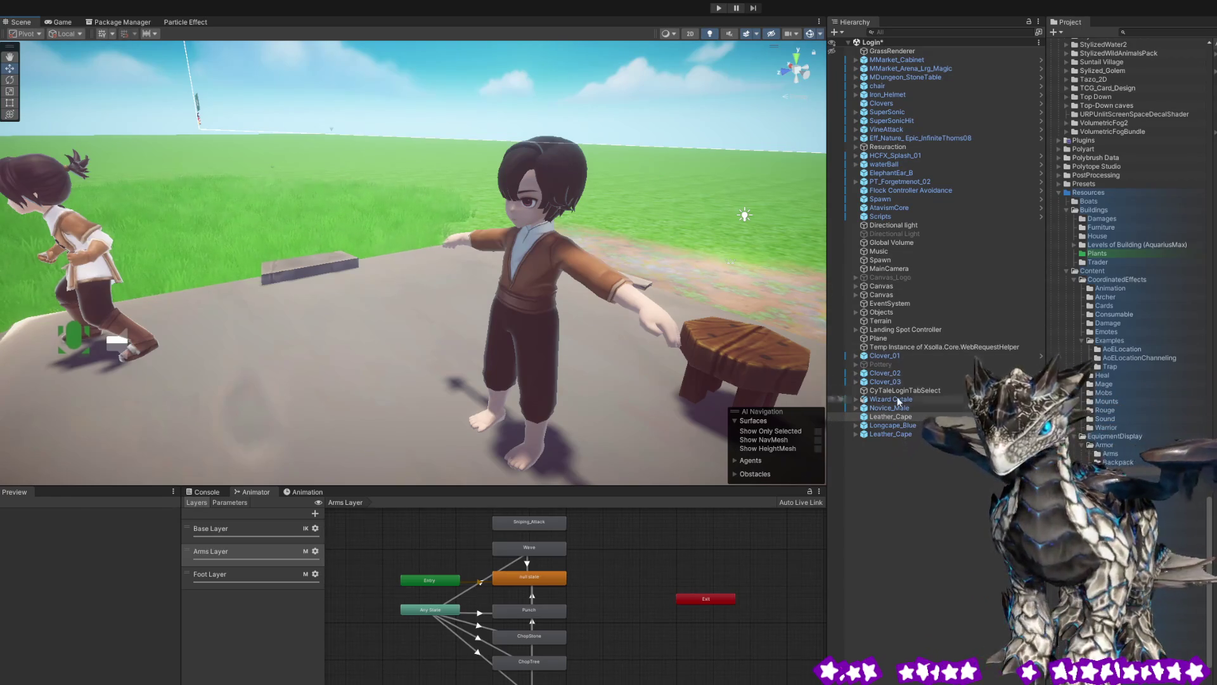
left_click(908, 426)
Delete the upper duplicate Leather_Cape, keeping the one listed below Longcape_Blue.
left_click(908, 432)
left_click(909, 425)
left_click(908, 431)
left_click(911, 425)
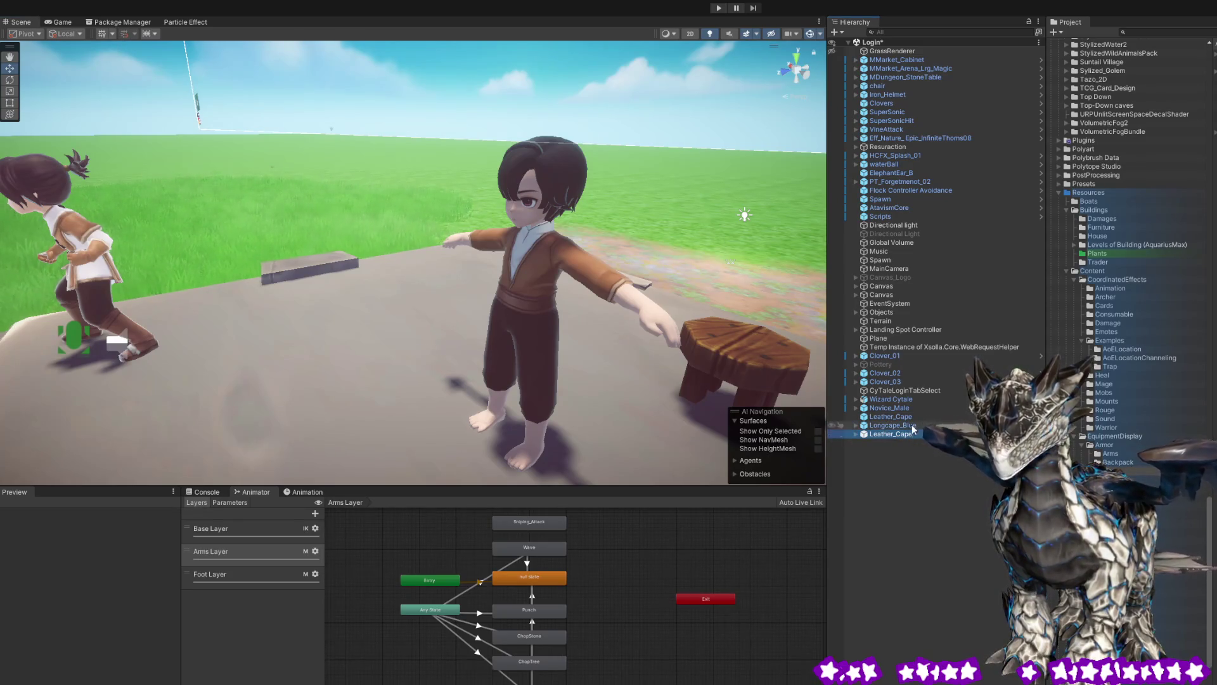
left_click(903, 434)
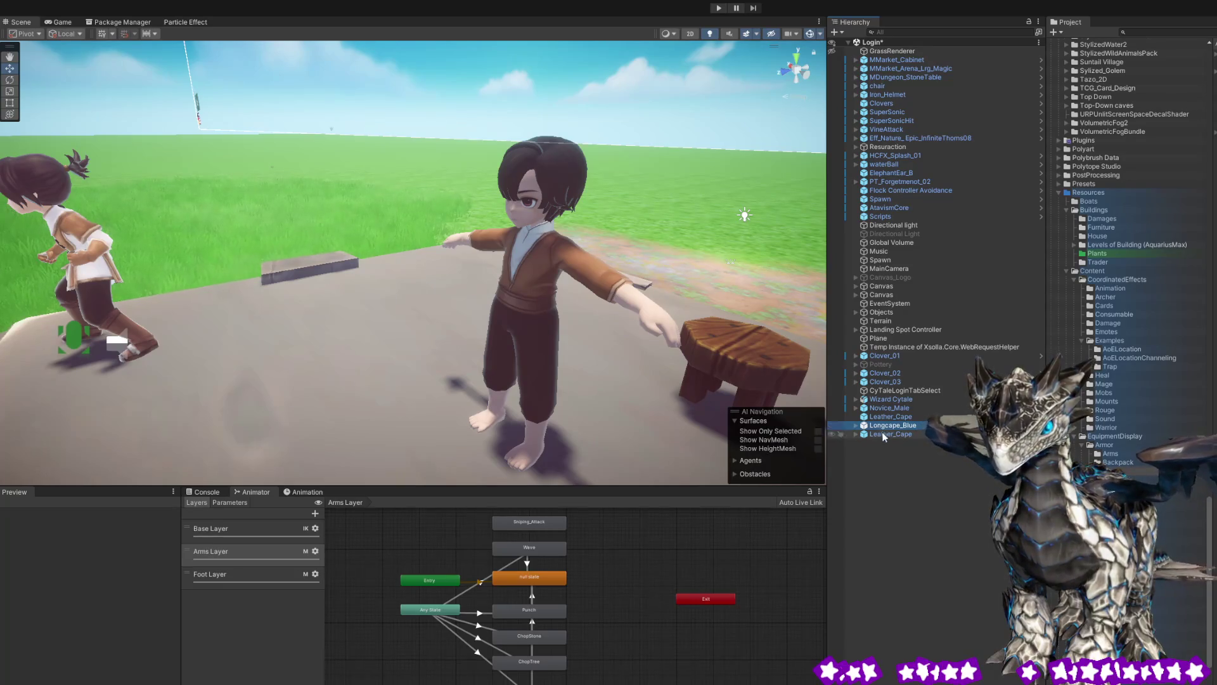
left_click(888, 416)
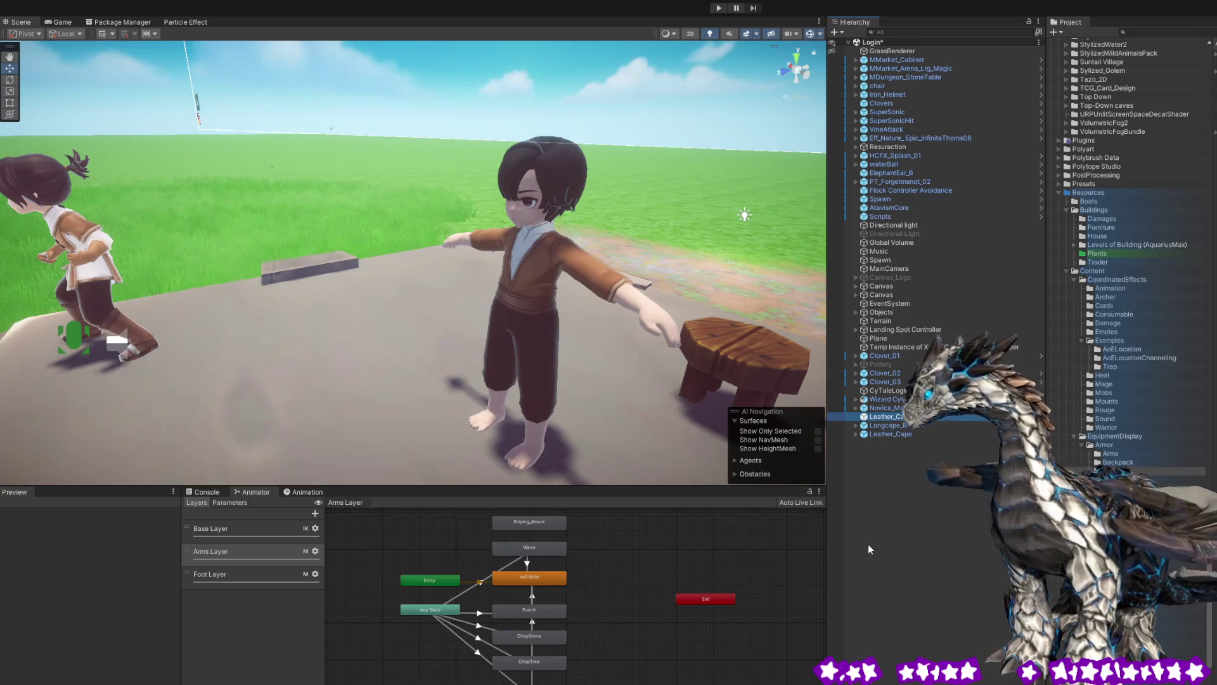
key("Delete")
Select the remaining Leather_Cape and orbit the view behind the character to locate it.
left_click(900, 424)
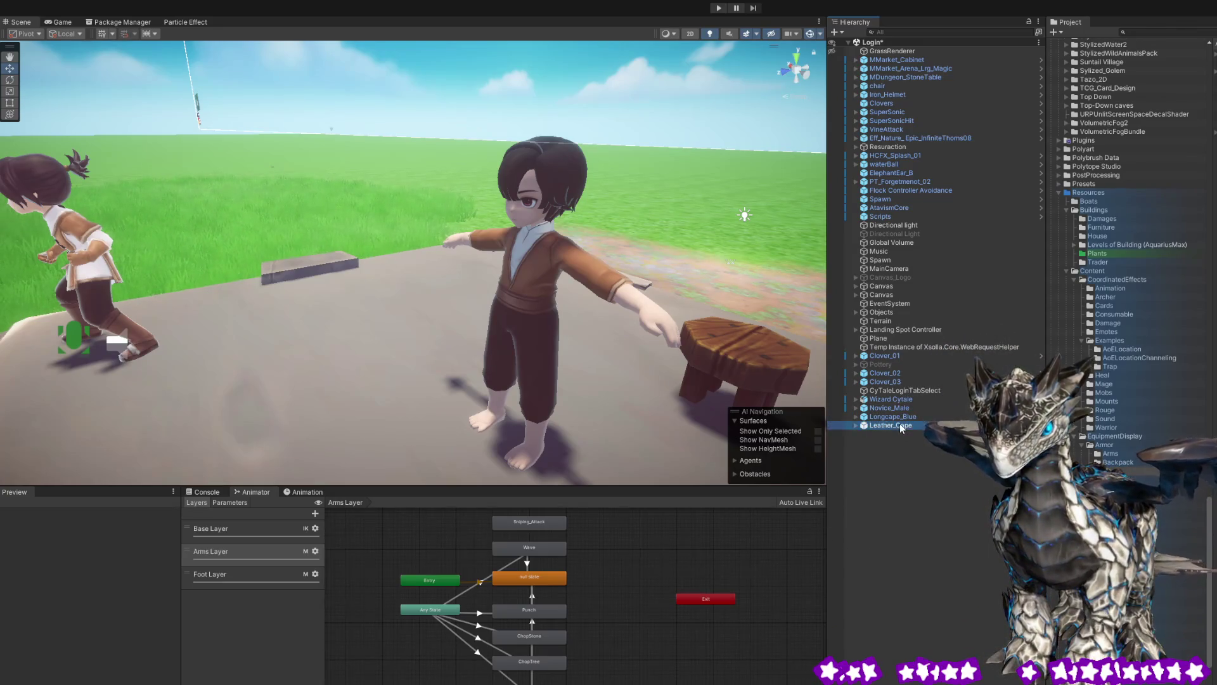
mouse_move(629, 206)
left_mouse_down()
mouse_move(356, 210)
mouse_move(285, 198)
left_mouse_up()
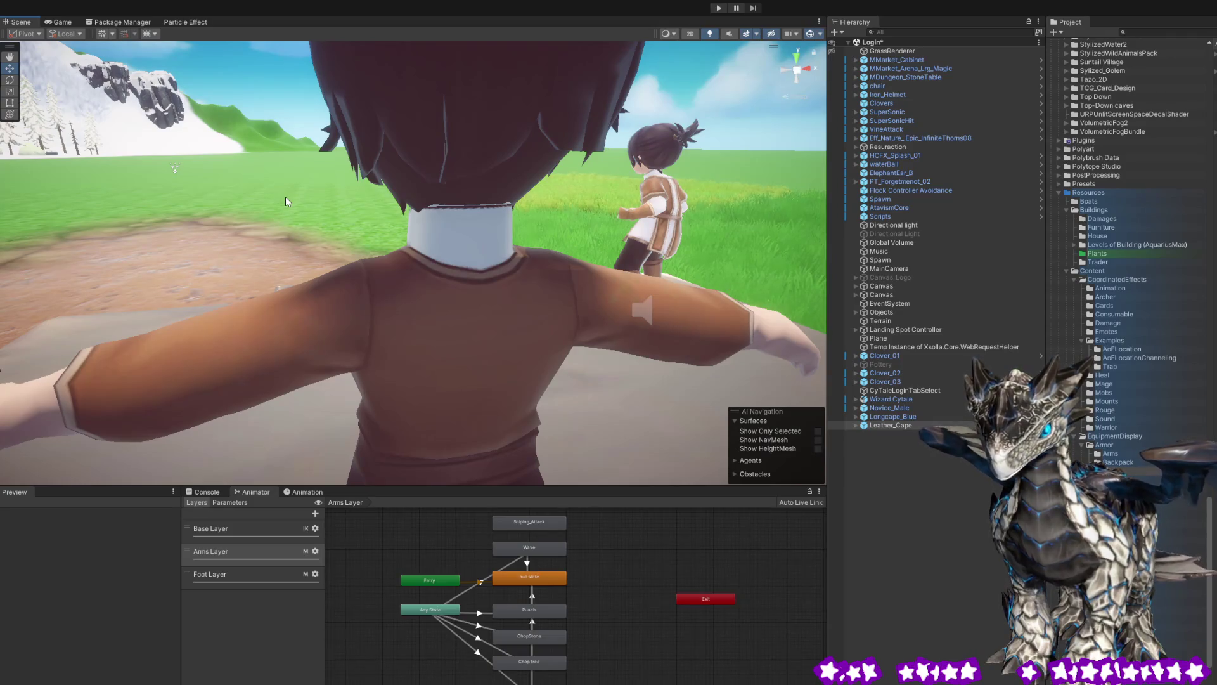
mouse_move(301, 226)
left_mouse_down()
mouse_move(213, 216)
mouse_move(608, 232)
mouse_move(584, 230)
left_mouse_up()
Select the leather cape and rotate it from horizontal to upright.
left_click(588, 184)
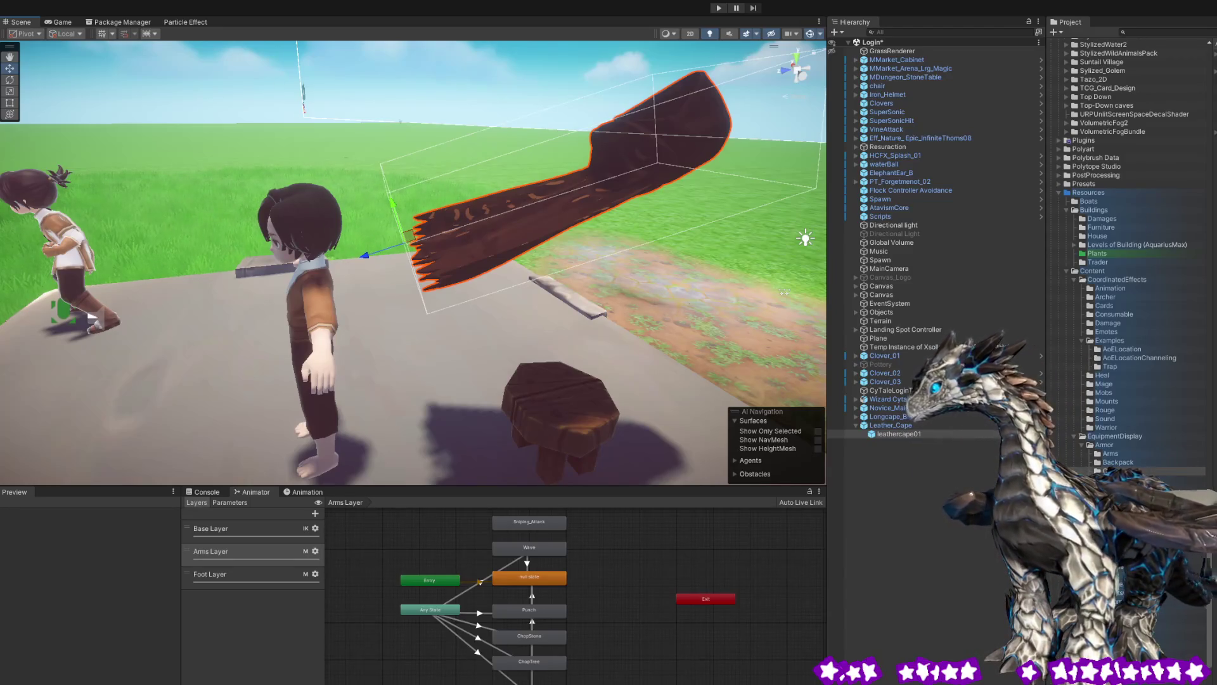
left_click_drag(132, 133, 332, 225)
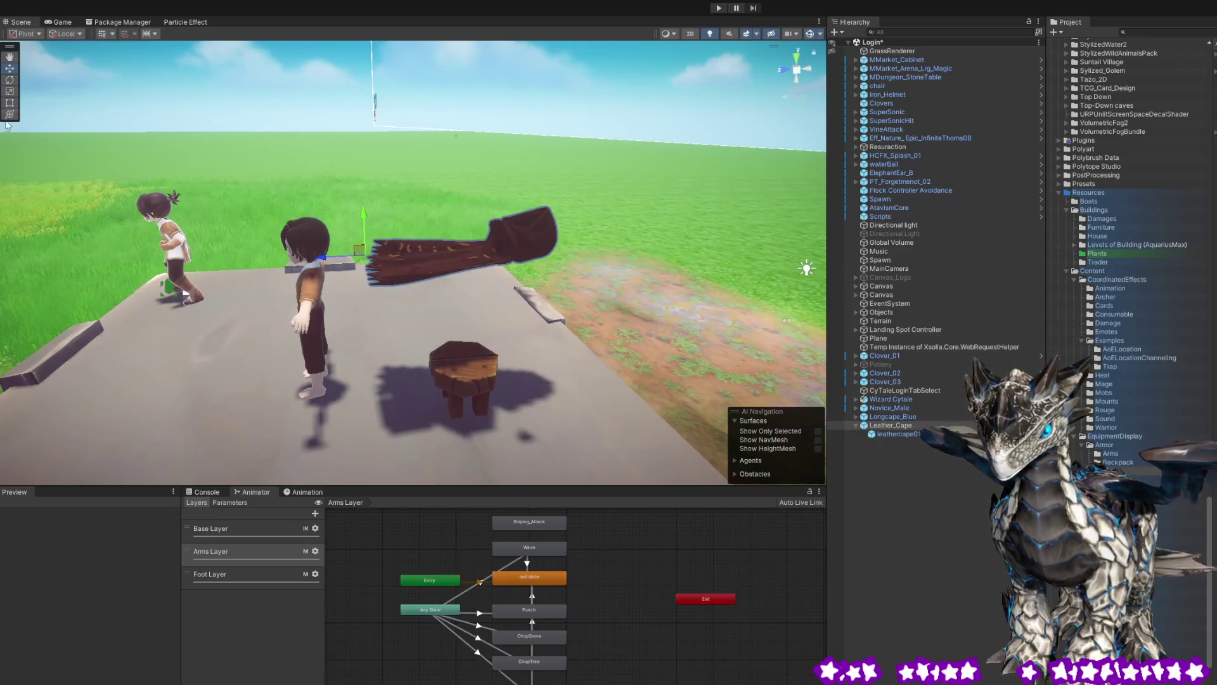
left_click_drag(324, 217, 311, 254)
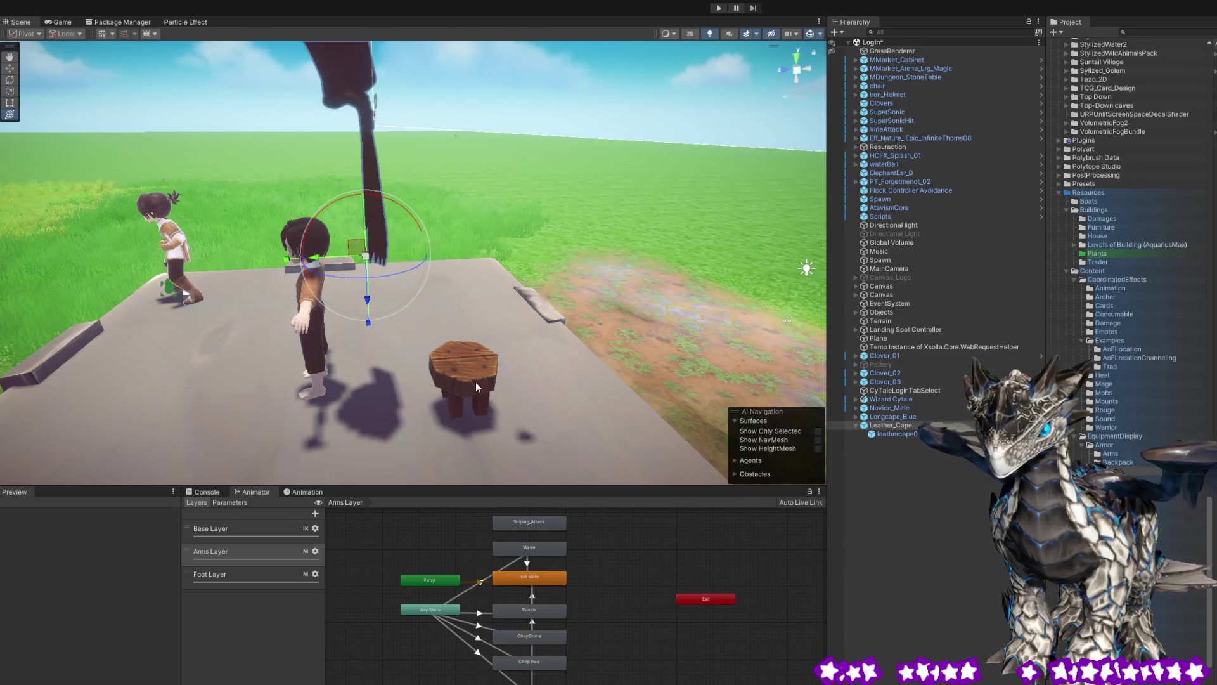
Move the cape along its axes so it sits centred on the character's back.
left_click_drag(366, 309, 405, 419)
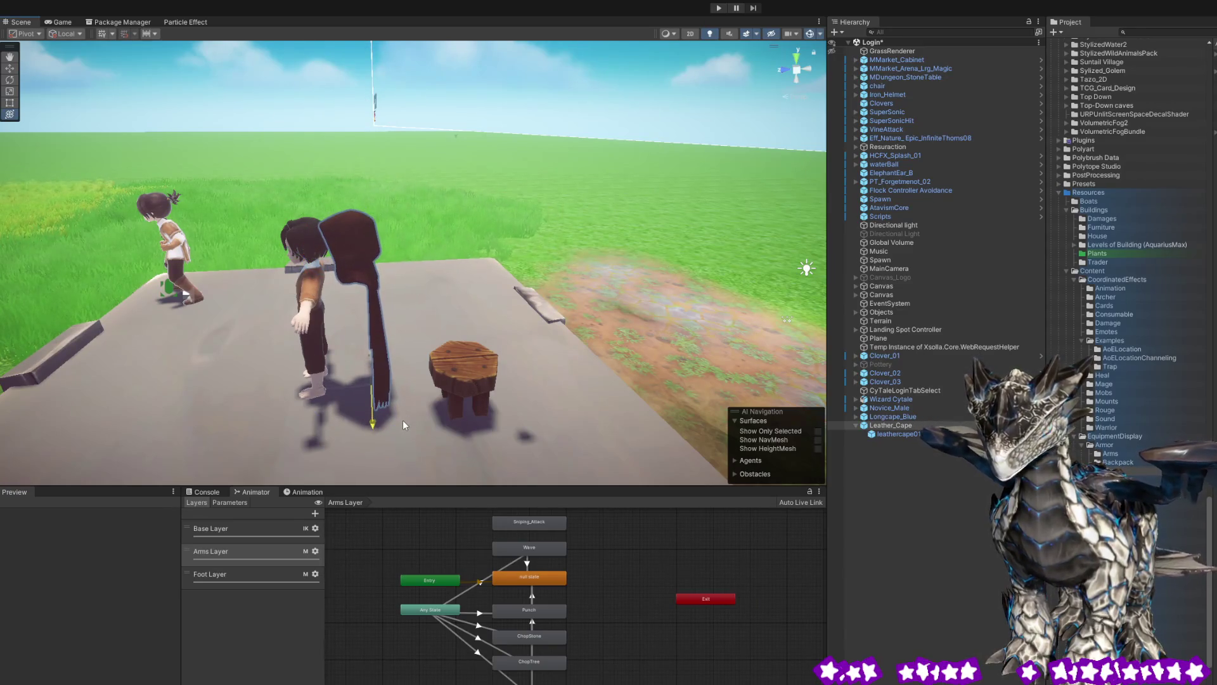
mouse_move(325, 393)
left_mouse_down()
mouse_move(288, 388)
mouse_move(609, 431)
left_mouse_up()
mouse_move(438, 364)
left_mouse_down()
mouse_move(398, 364)
mouse_move(650, 220)
mouse_move(254, 195)
mouse_move(729, 379)
mouse_move(603, 355)
mouse_move(500, 313)
left_mouse_up()
scroll(501, 312, "down", 5)
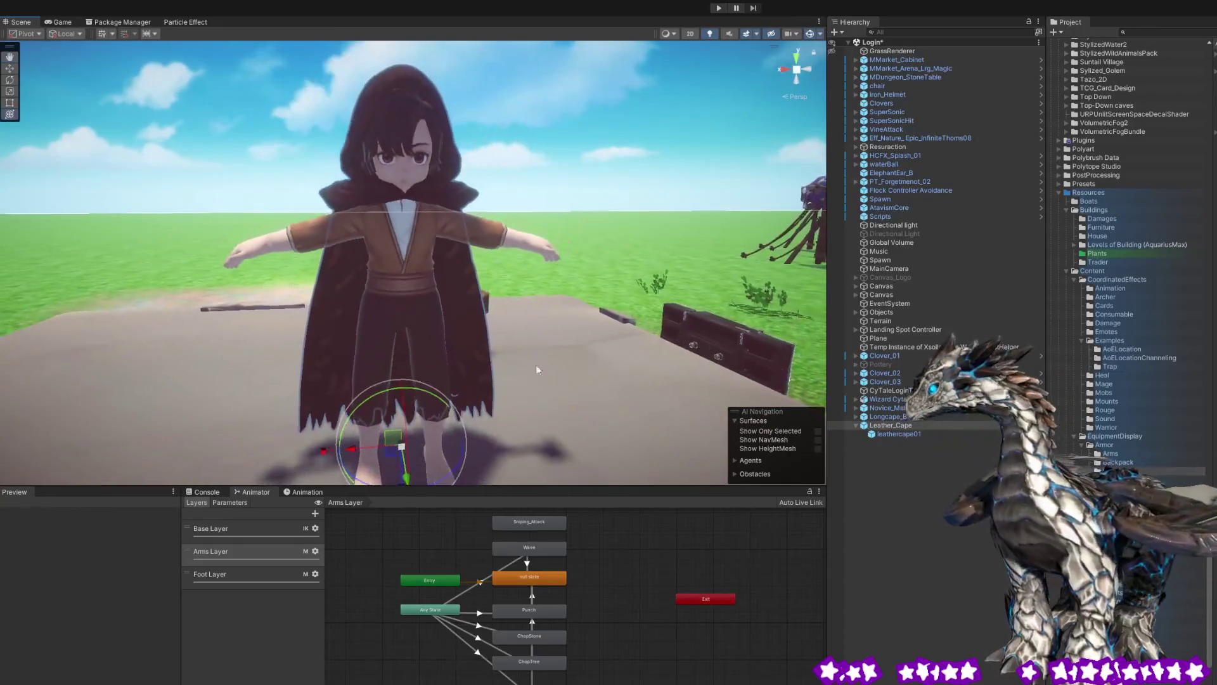
Orbit to check the caped character from side and front, then select the Login root and enter Play mode.
scroll(467, 437, "down", 2)
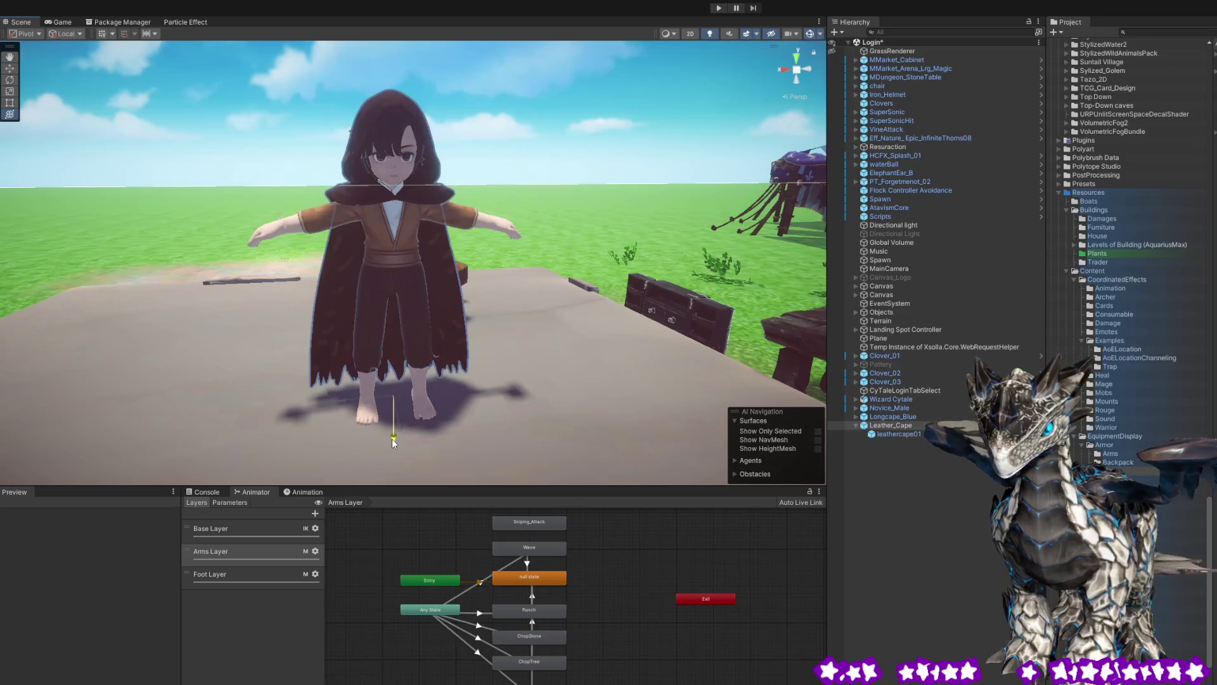
mouse_move(454, 299)
left_mouse_down()
mouse_move(708, 246)
mouse_move(570, 368)
mouse_move(553, 404)
left_mouse_up()
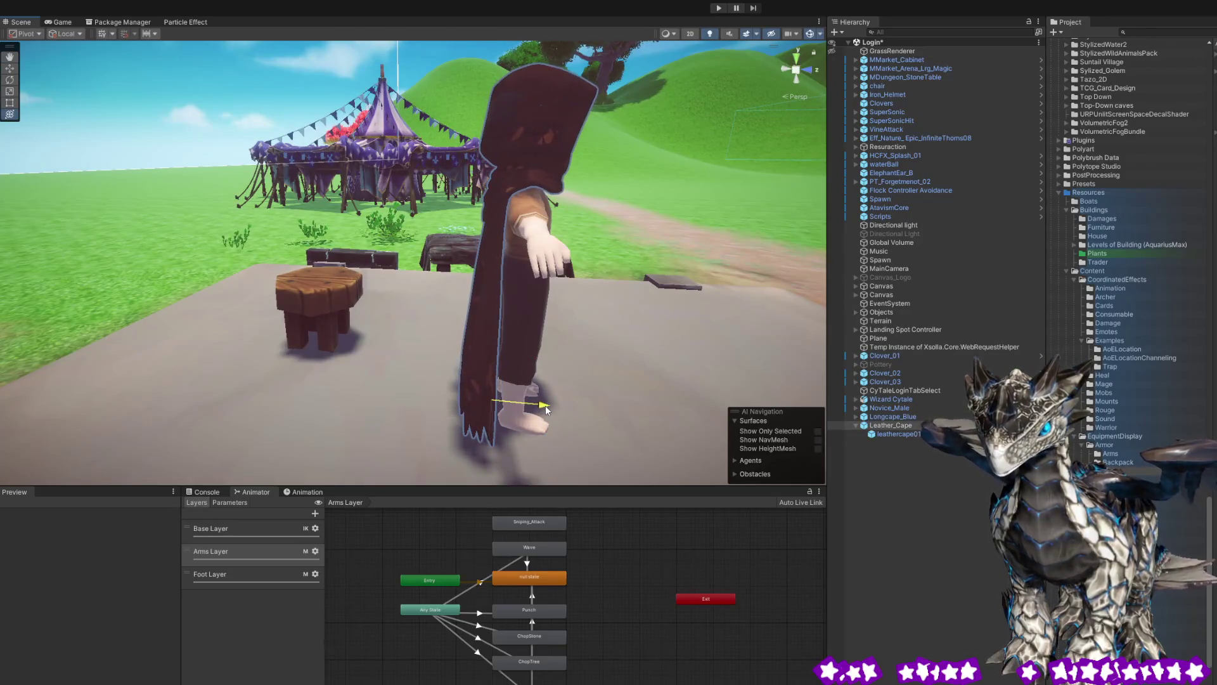
left_click_drag(546, 405, 307, 389)
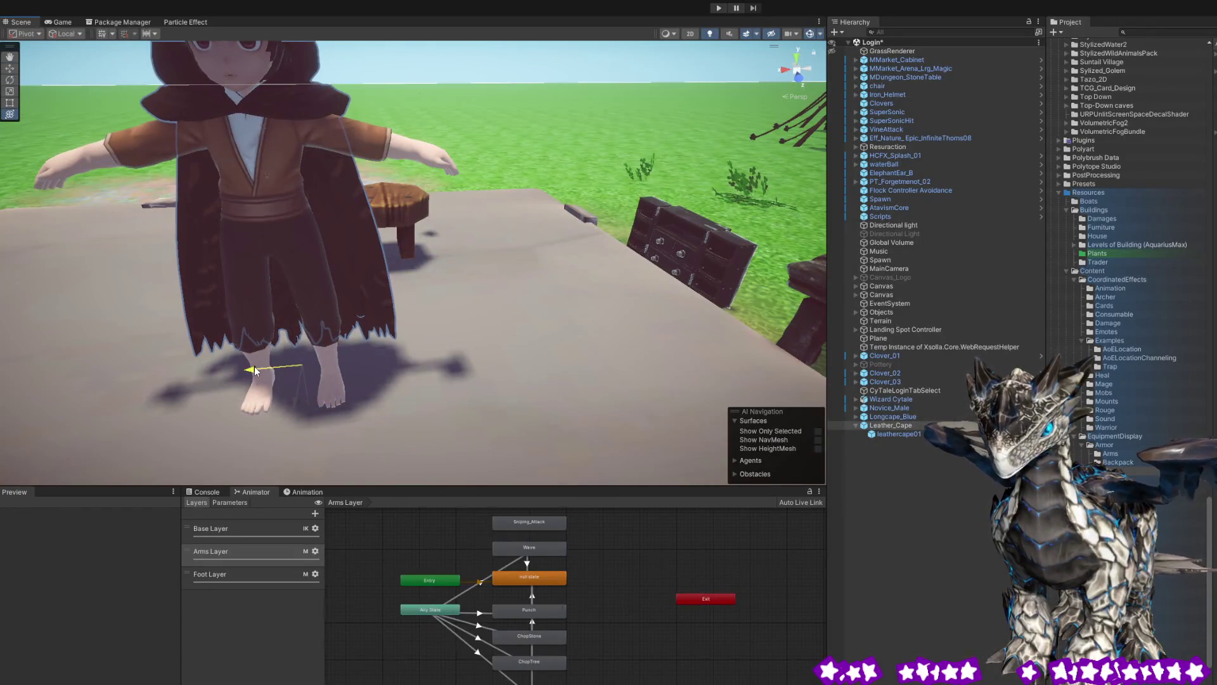
mouse_move(407, 241)
left_mouse_down()
mouse_move(383, 180)
mouse_move(633, 178)
mouse_move(831, 219)
mouse_move(418, 279)
mouse_move(397, 205)
mouse_move(475, 210)
left_mouse_up()
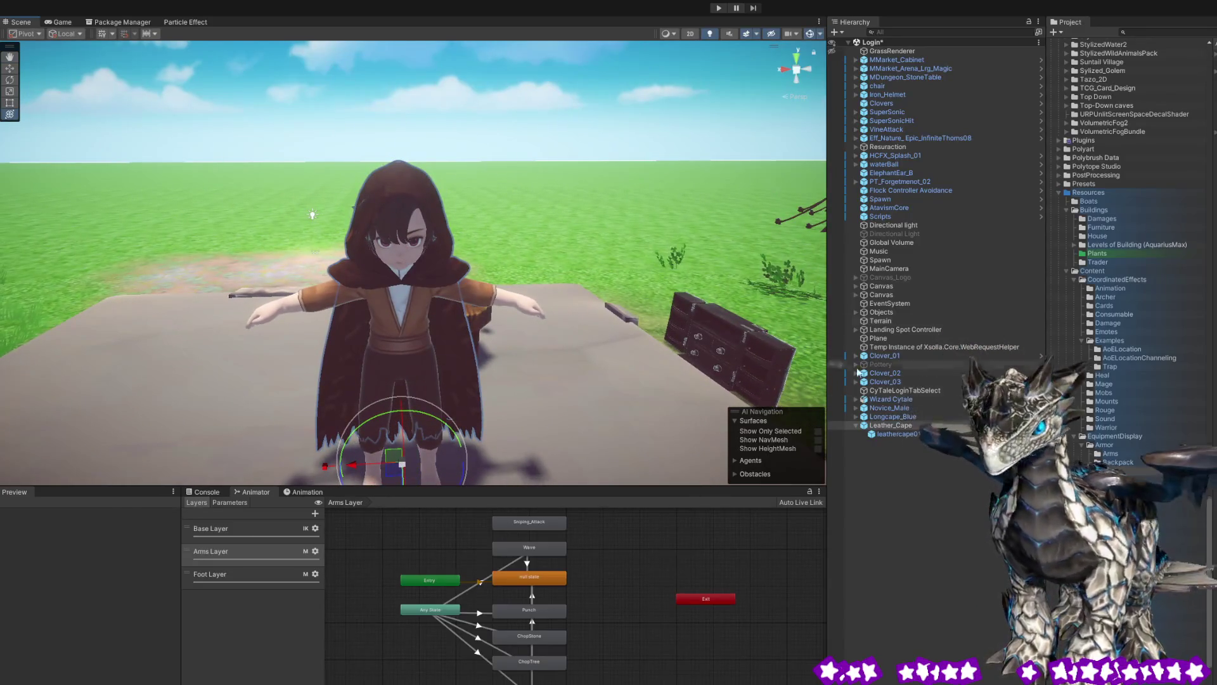
left_click(878, 43)
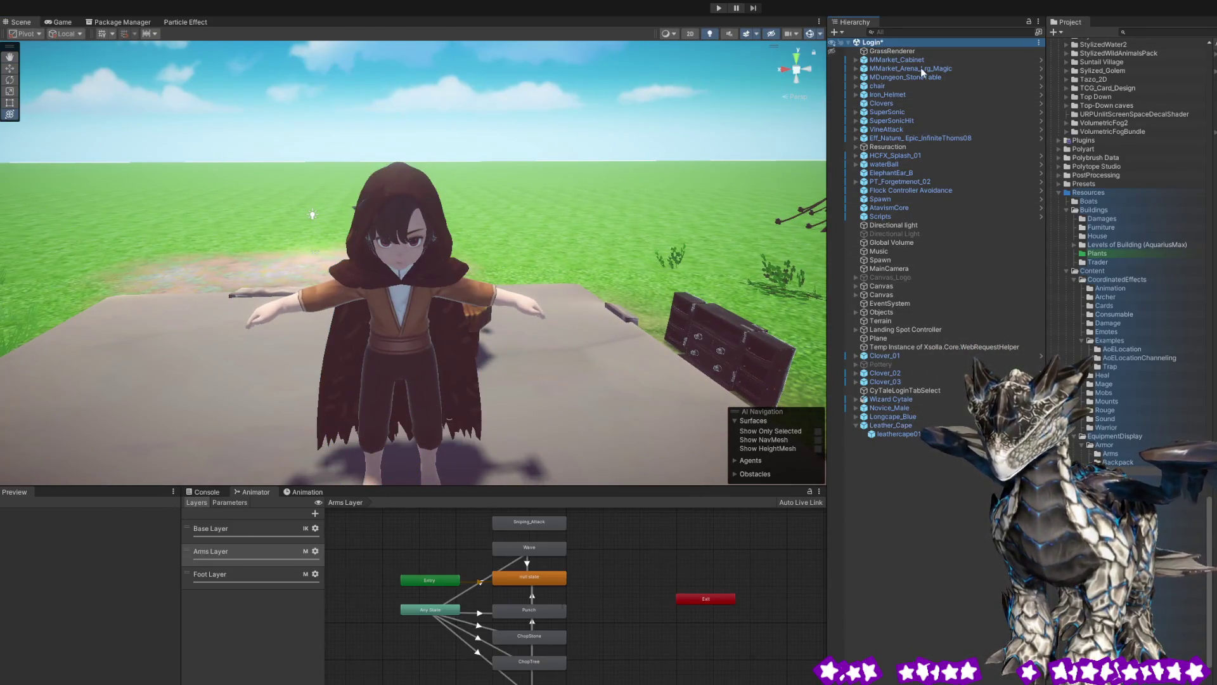
left_click(719, 9)
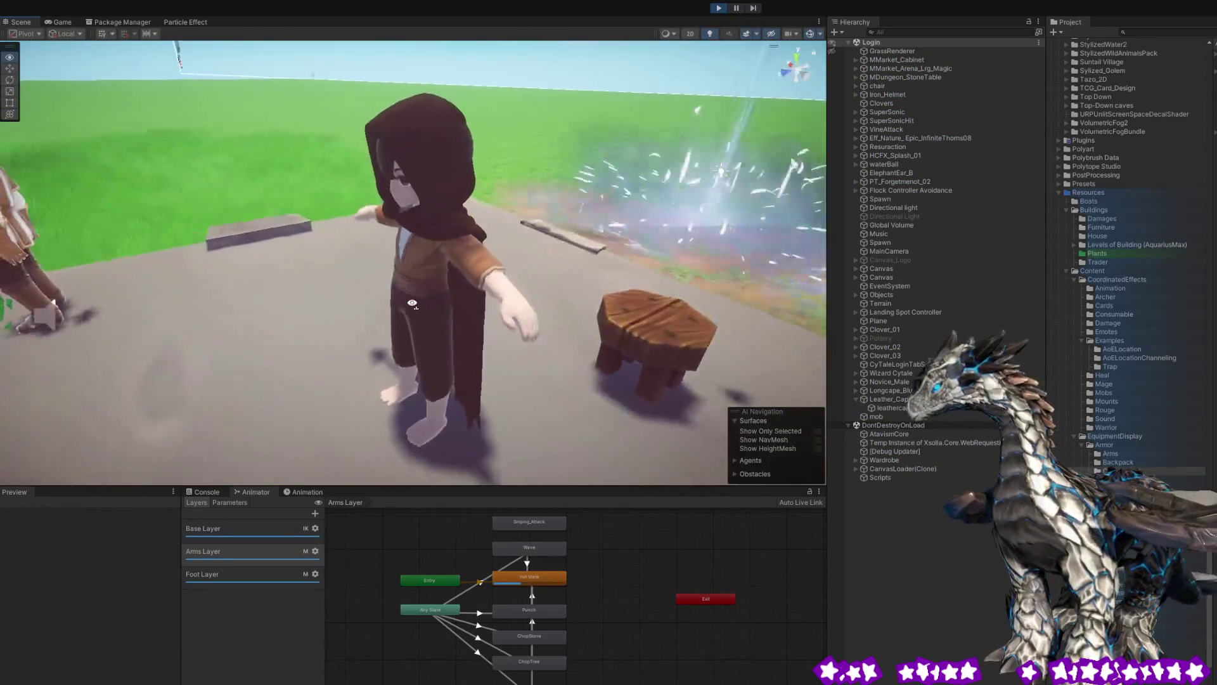
Drop Leather_Cape onto Wizard Cytale in the Hierarchy and confirm it is now the wizard's child.
left_click(420, 311)
left_click_drag(420, 310, 826, 317)
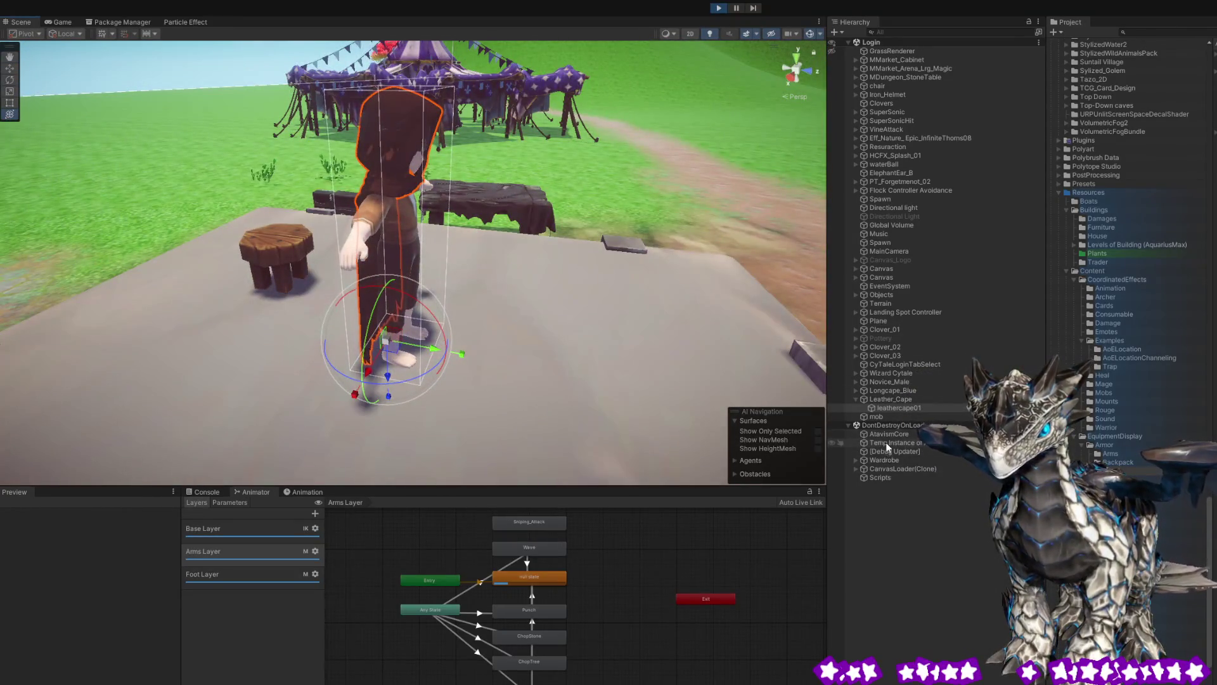
left_click(891, 399)
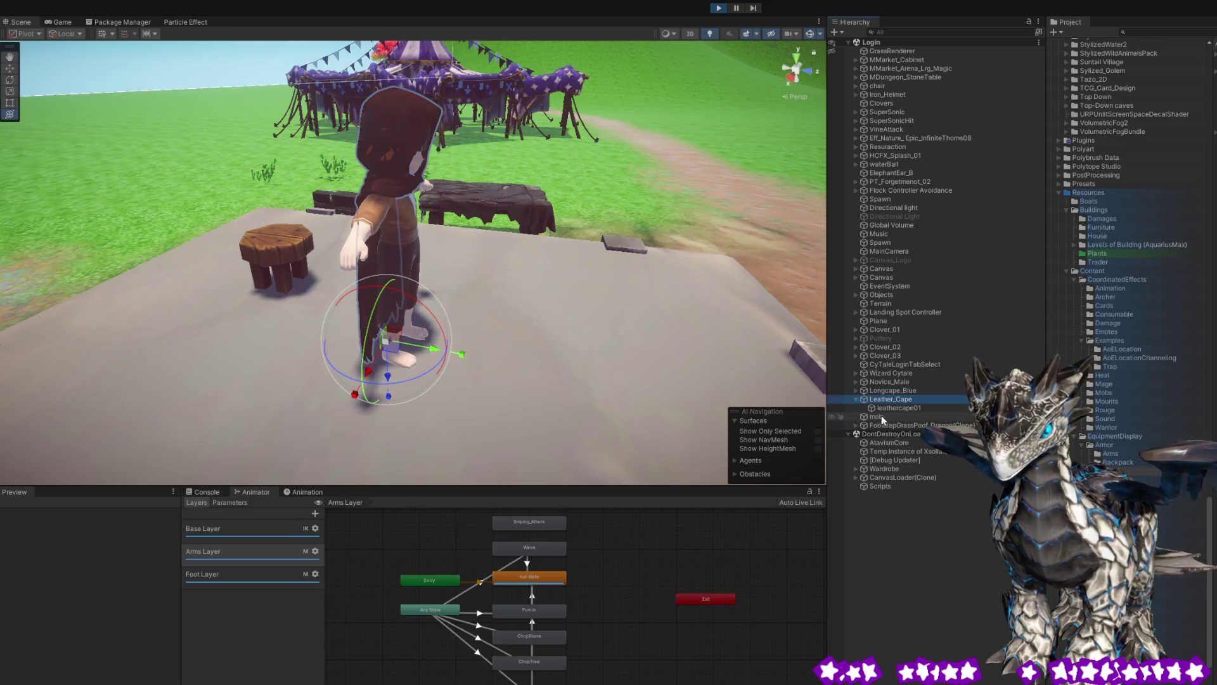
left_click(857, 399)
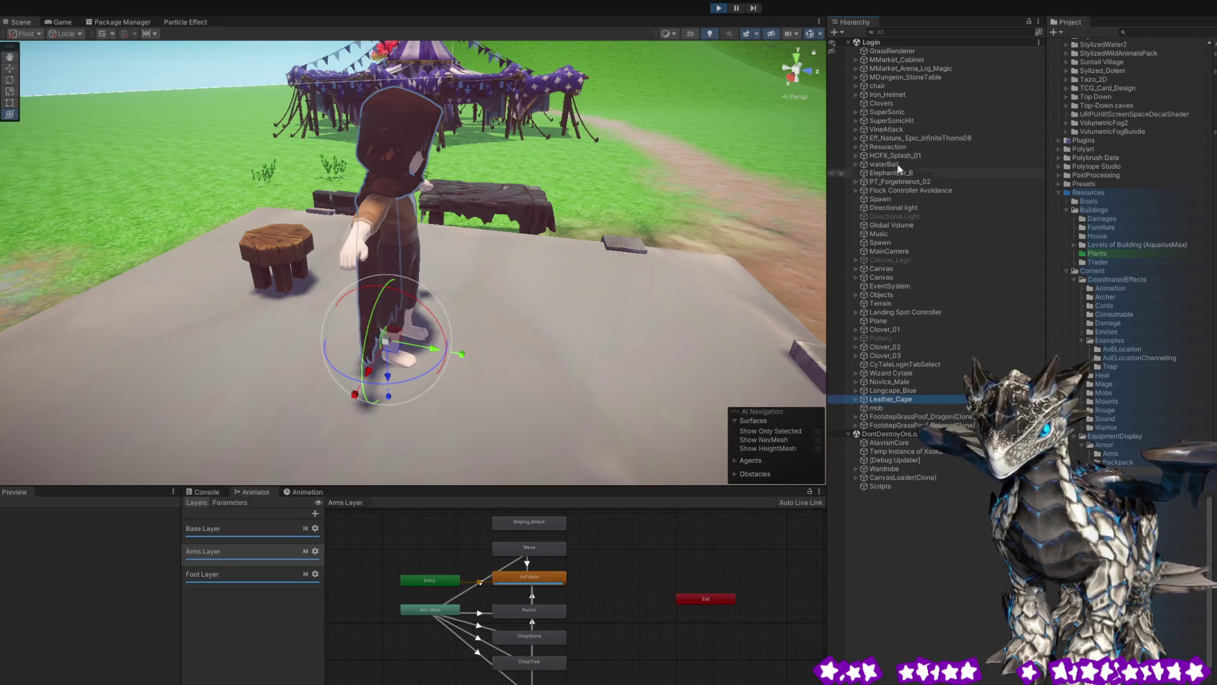
left_click(390, 241)
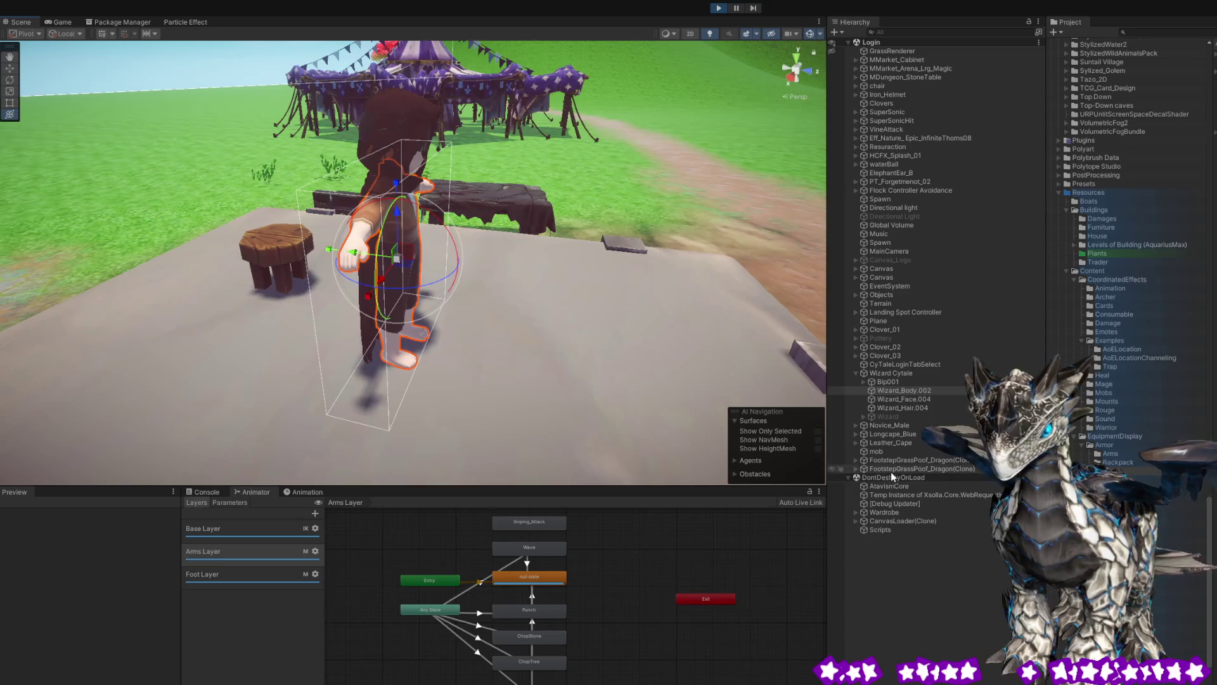
left_click(882, 374)
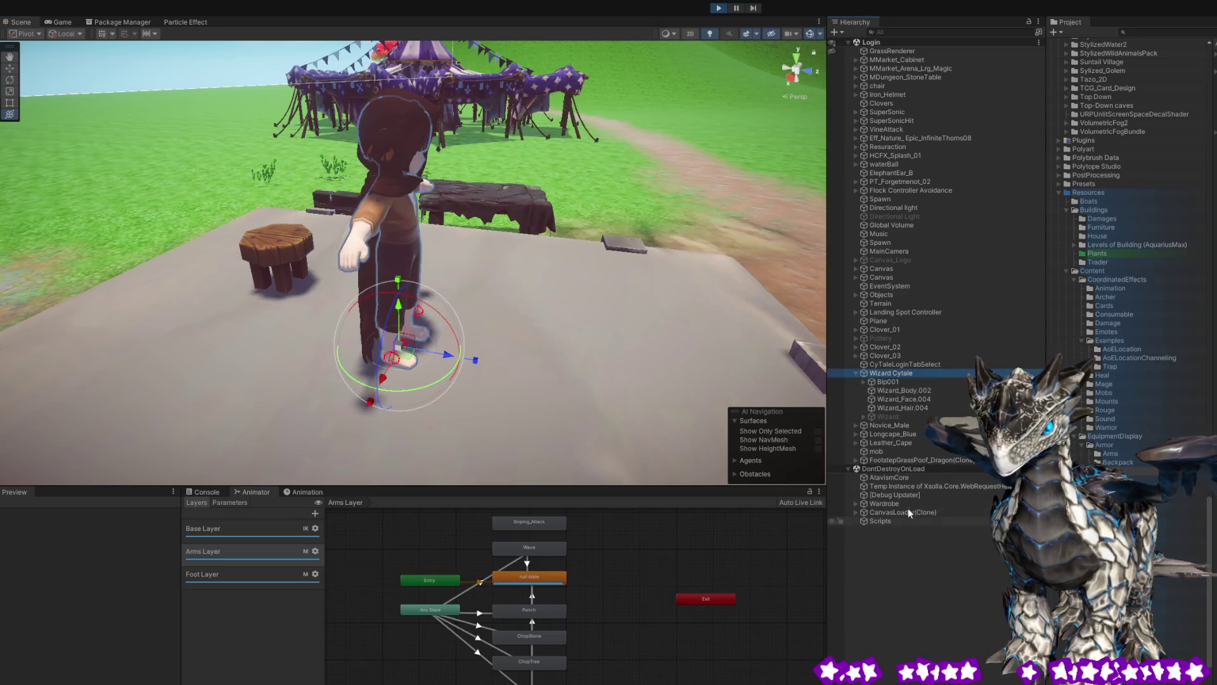
left_click(897, 444)
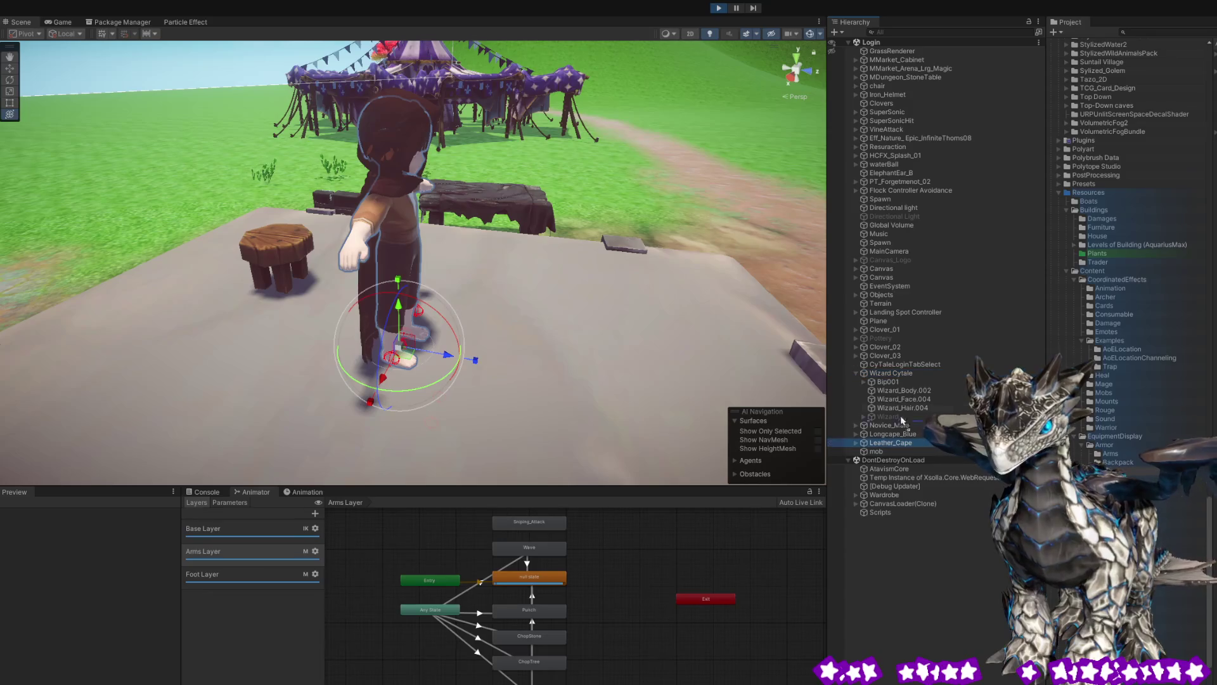
left_click_drag(897, 377, 896, 373)
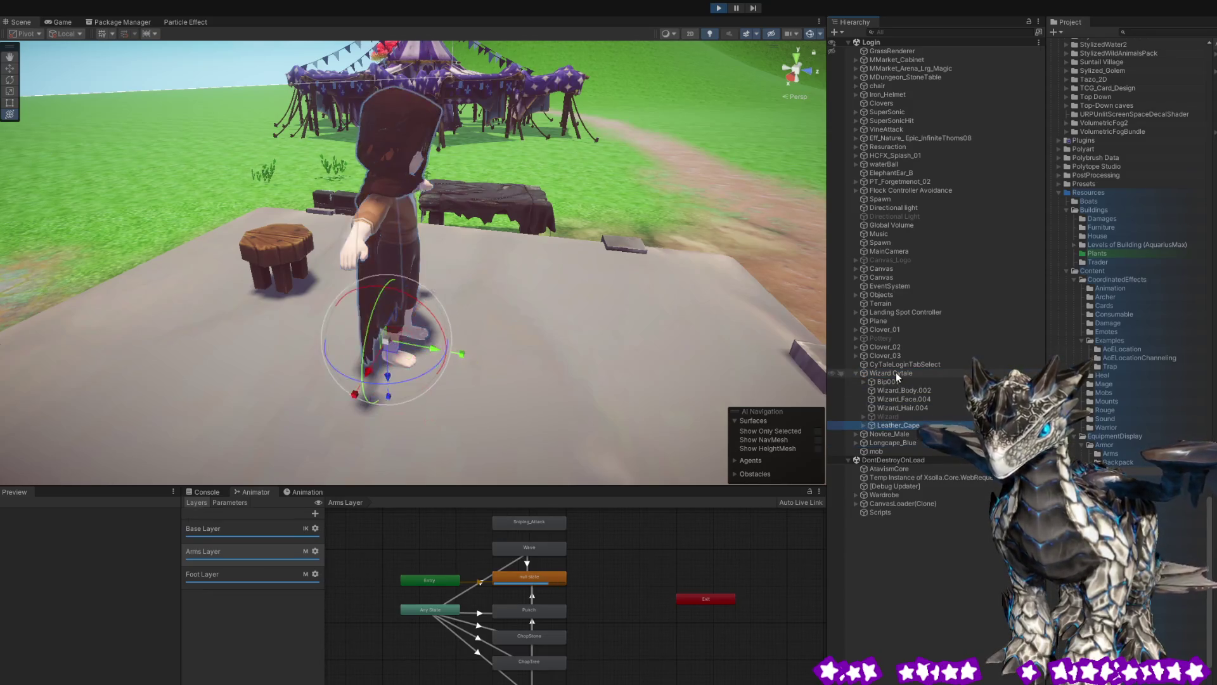
left_click(899, 374)
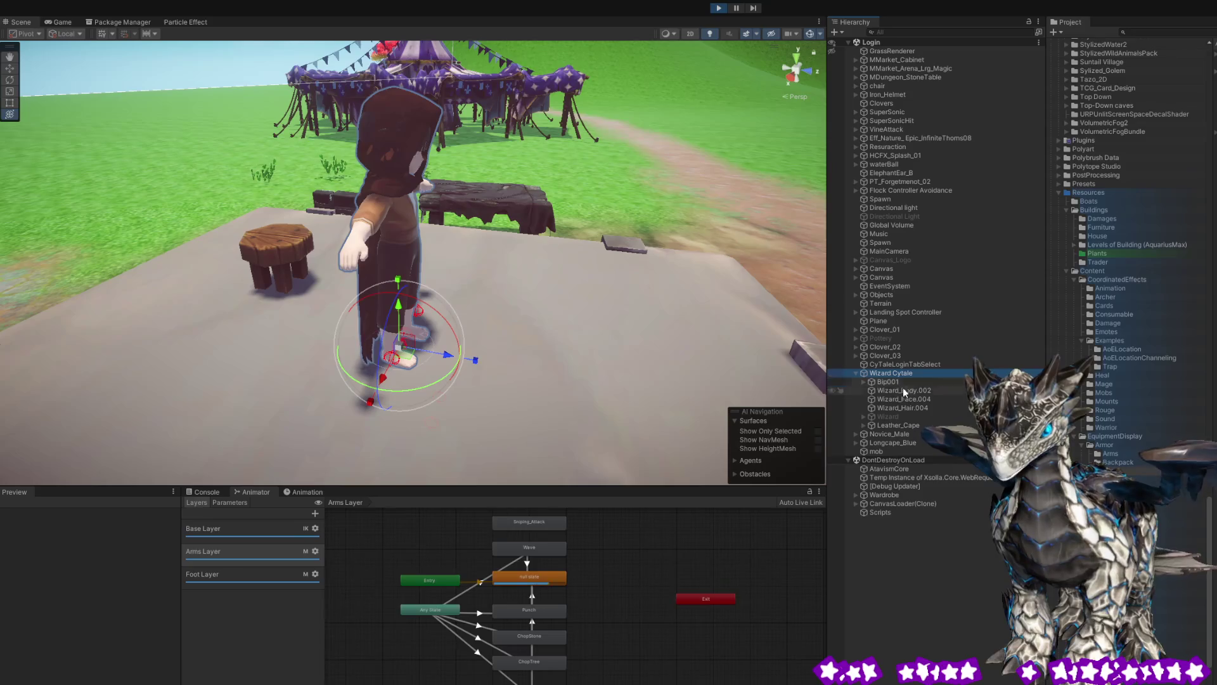
Move, raise and tilt the wizard in play mode to watch the cape follow.
left_click_drag(448, 361, 846, 343)
mouse_move(515, 335)
left_mouse_down()
mouse_move(505, 338)
mouse_move(513, 324)
mouse_move(492, 260)
mouse_move(478, 272)
mouse_move(478, 255)
left_mouse_up()
mouse_move(476, 315)
left_mouse_down()
mouse_move(482, 275)
mouse_move(501, 275)
mouse_move(481, 277)
left_mouse_up()
mouse_move(521, 324)
left_mouse_down()
mouse_move(219, 321)
mouse_move(492, 328)
left_mouse_up()
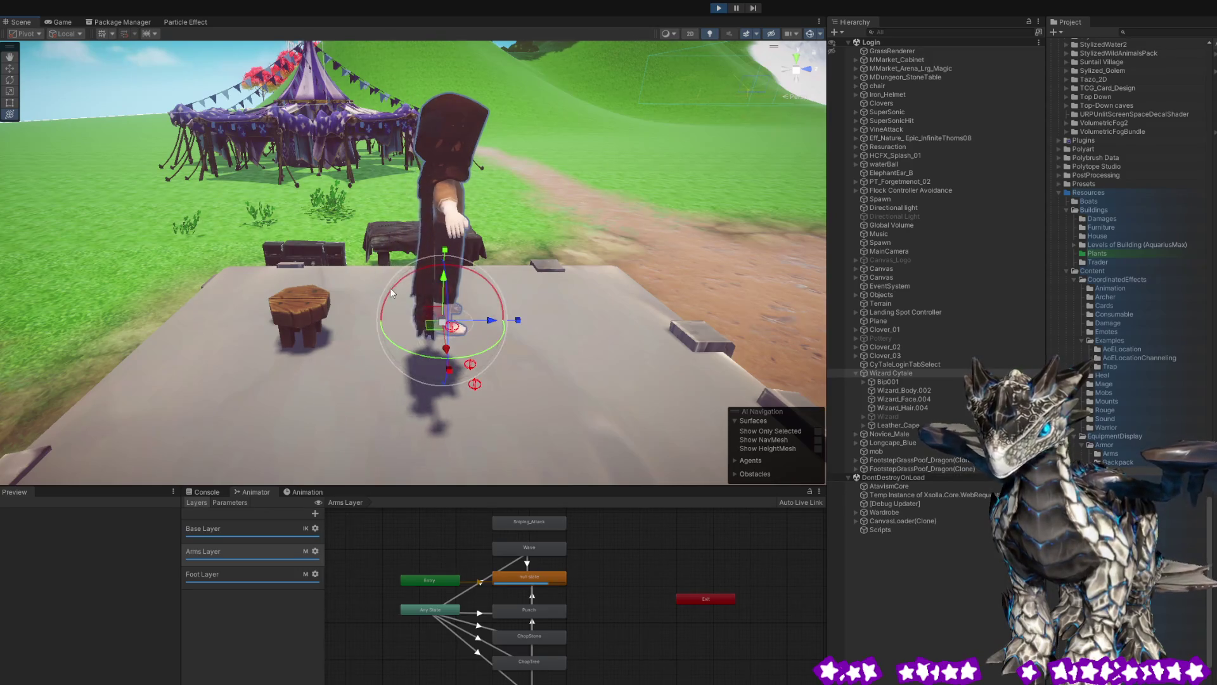
mouse_move(393, 286)
left_mouse_down()
mouse_move(595, 312)
mouse_move(356, 270)
mouse_move(576, 304)
mouse_move(648, 338)
mouse_move(692, 387)
mouse_move(486, 310)
mouse_move(644, 347)
mouse_move(533, 320)
mouse_move(195, 299)
mouse_move(348, 298)
mouse_move(560, 329)
mouse_move(599, 337)
mouse_move(277, 303)
mouse_move(526, 326)
mouse_move(617, 344)
mouse_move(359, 337)
mouse_move(645, 359)
mouse_move(720, 394)
mouse_move(603, 358)
mouse_move(672, 389)
mouse_move(588, 370)
mouse_move(675, 375)
mouse_move(698, 389)
mouse_move(525, 326)
mouse_move(613, 347)
mouse_move(55, 269)
mouse_move(333, 287)
mouse_move(284, 272)
mouse_move(416, 302)
mouse_move(332, 276)
mouse_move(398, 294)
mouse_move(331, 276)
mouse_move(216, 275)
left_mouse_up()
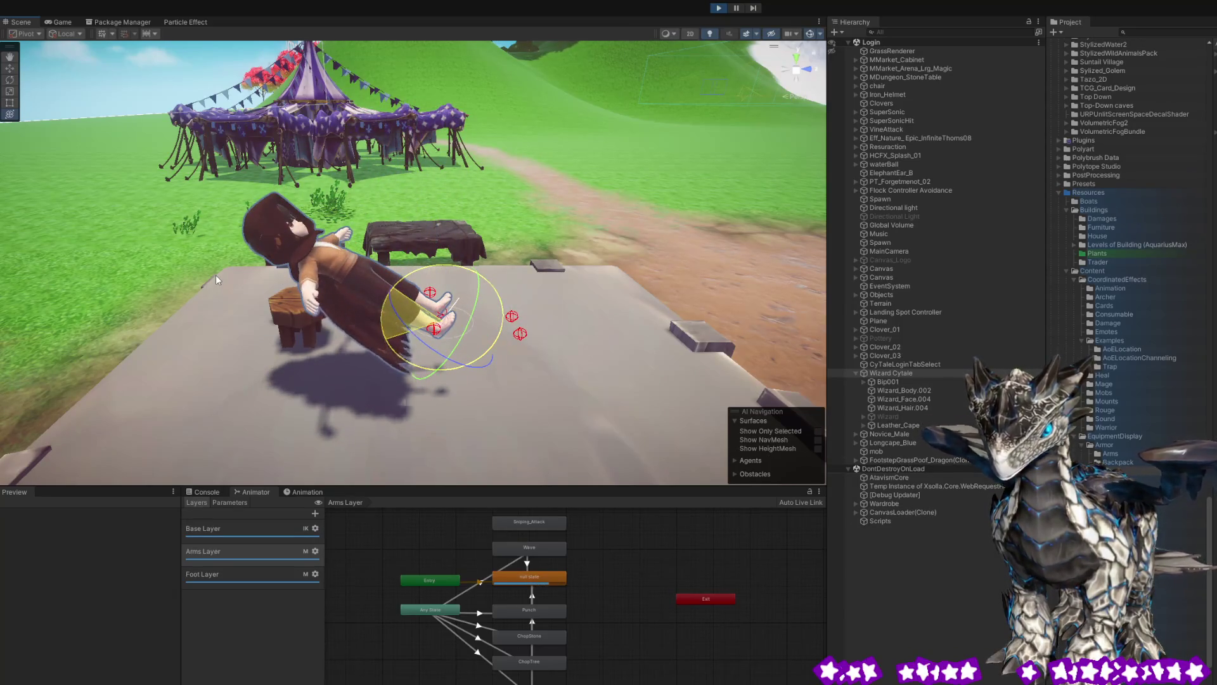
mouse_move(618, 223)
left_mouse_down()
mouse_move(440, 345)
mouse_move(467, 340)
mouse_move(534, 230)
mouse_move(586, 203)
left_mouse_up()
Select the cape, rotate it to test cloth motion, and select leathercape01 to show its cloth tools.
left_click(515, 245)
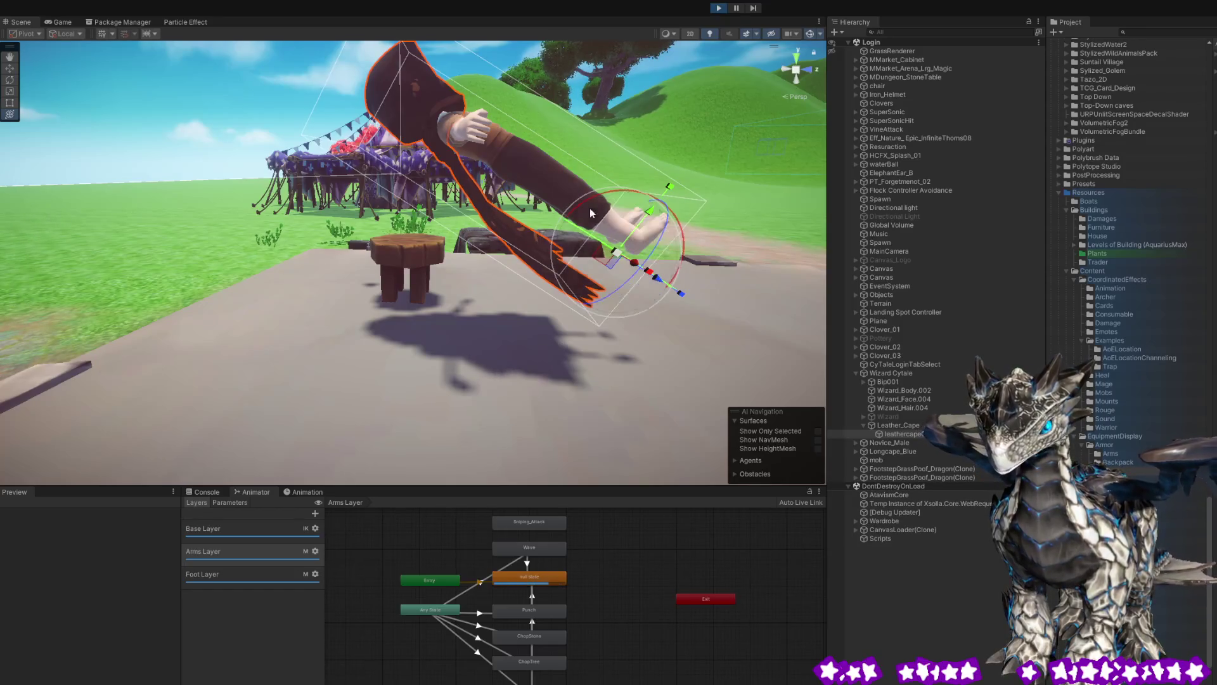
left_click(47, 23)
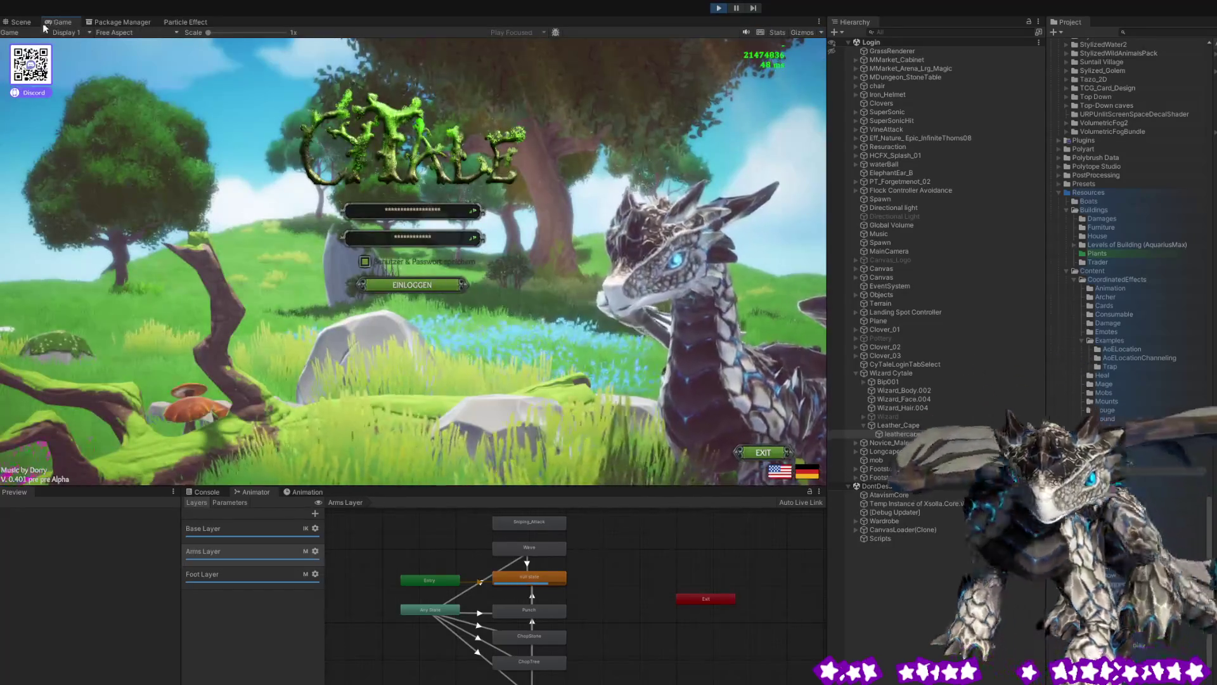
left_click(20, 22)
mouse_move(570, 208)
left_mouse_down()
mouse_move(595, 204)
mouse_move(566, 216)
left_mouse_up()
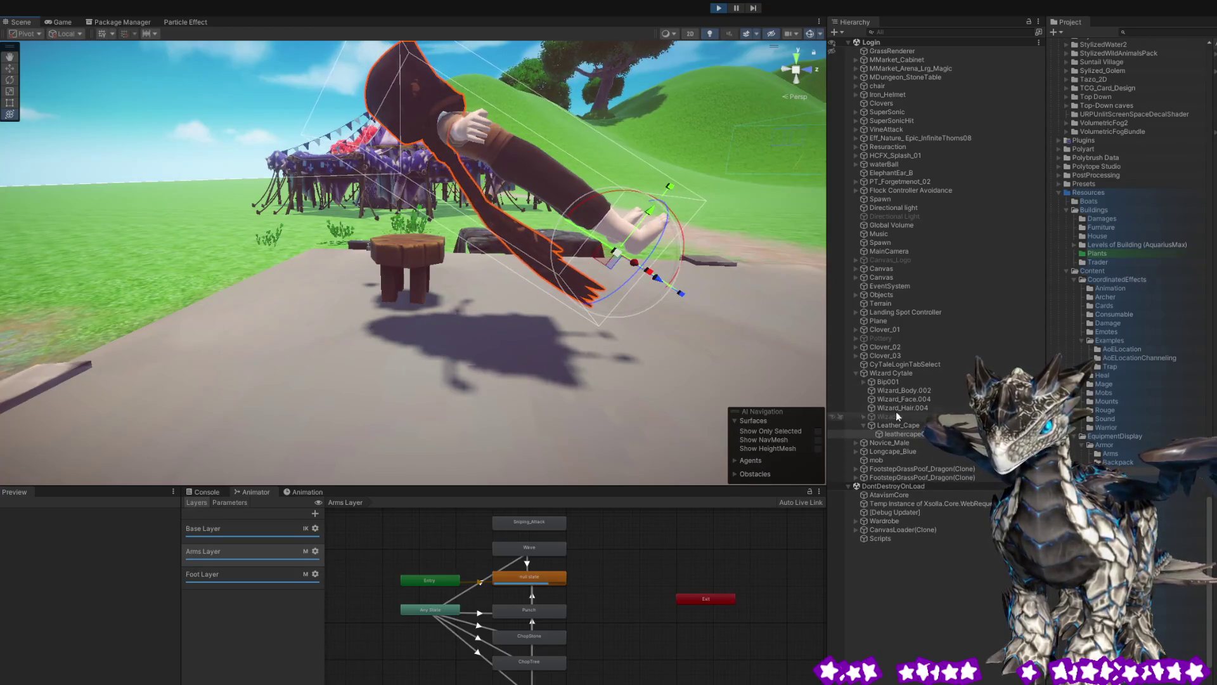
left_click(892, 432)
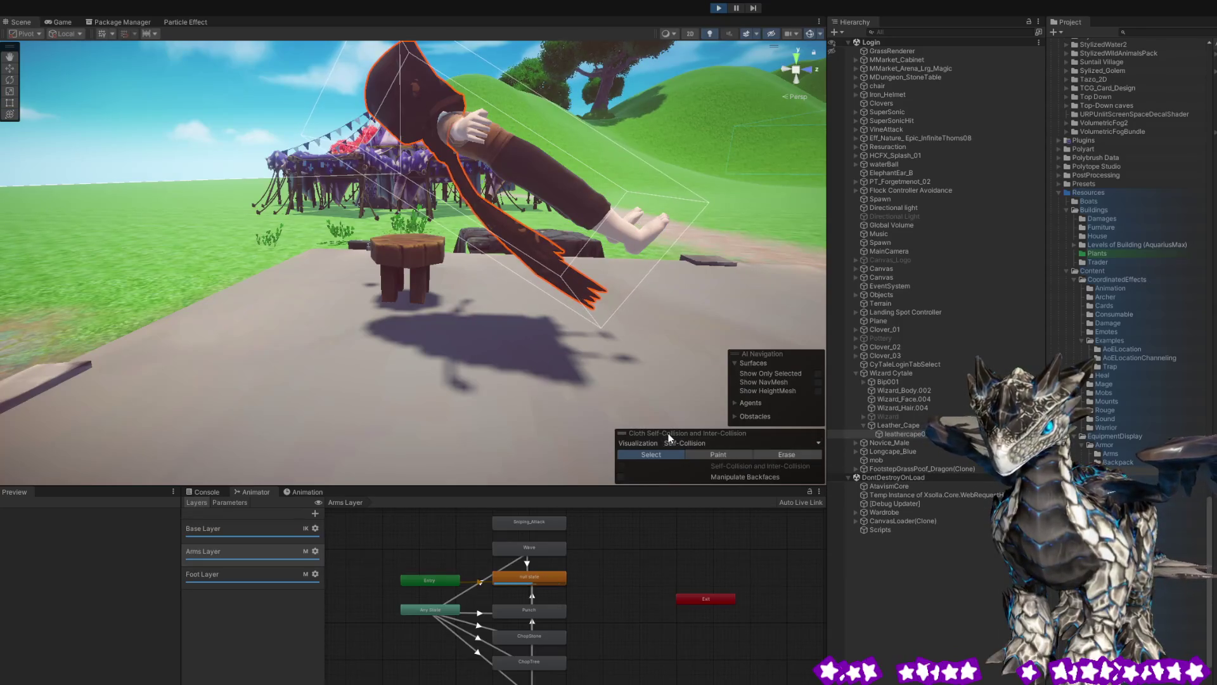
Toggle Manipulate Backfaces, switch to Erase, and stop play mode to reset the wizard.
left_click(623, 477)
left_click(622, 477)
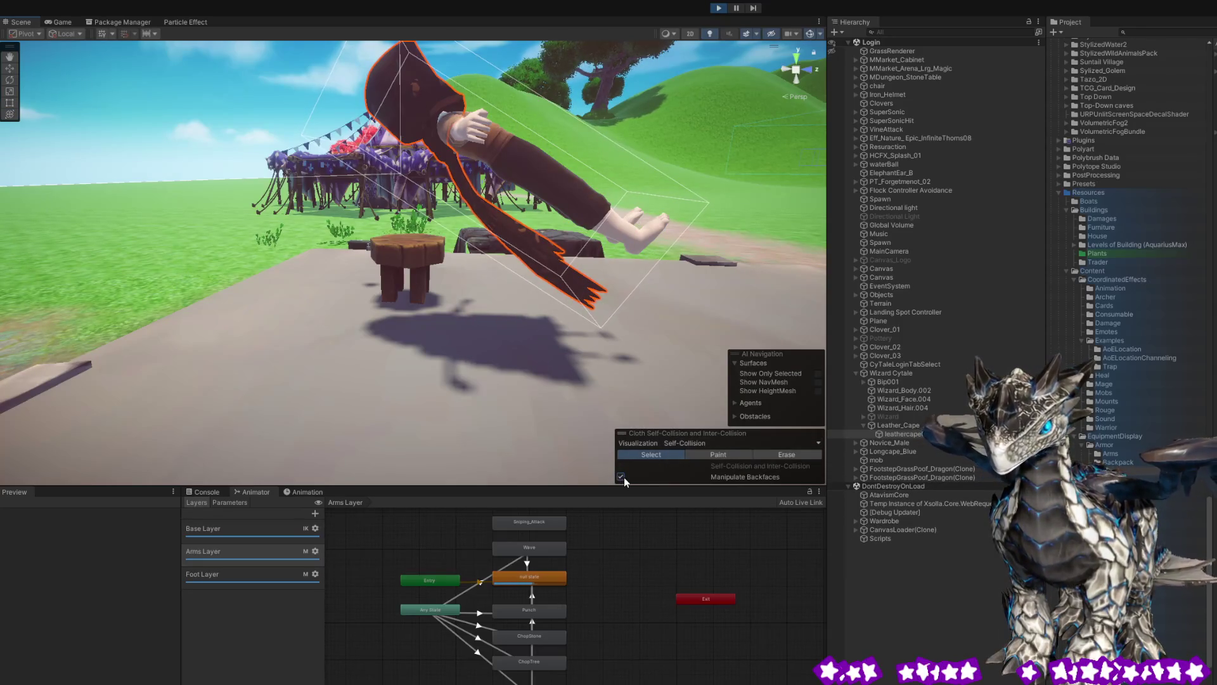
left_click(778, 454)
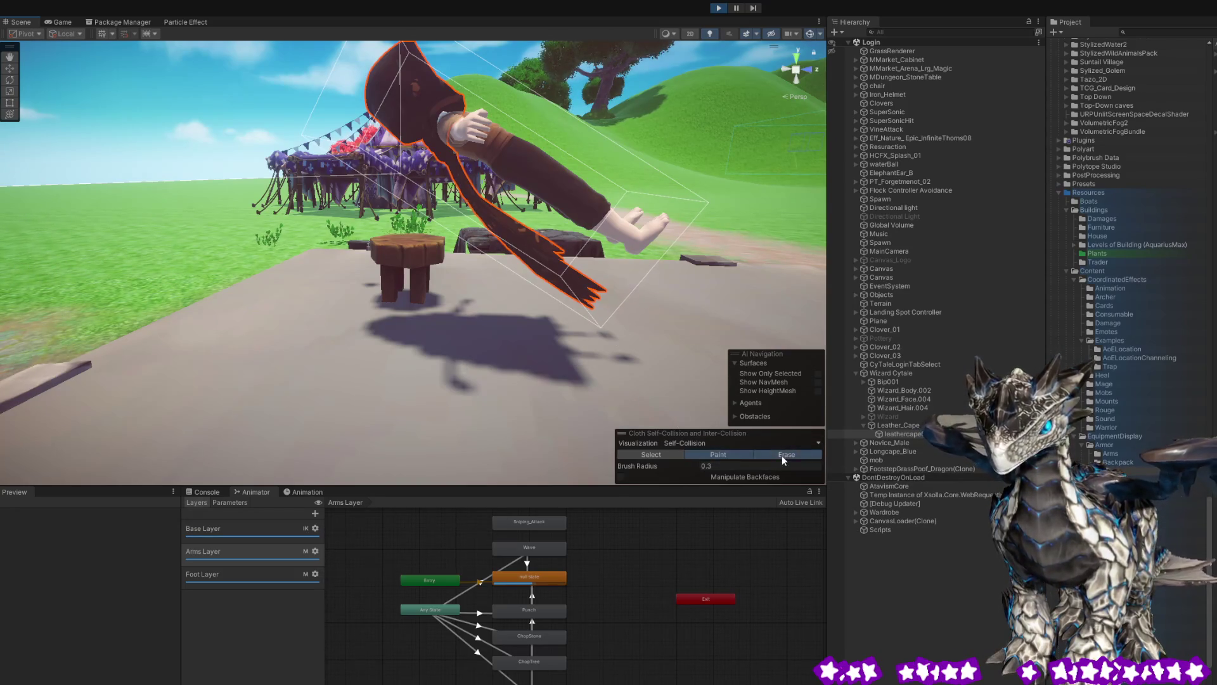
left_click(719, 10)
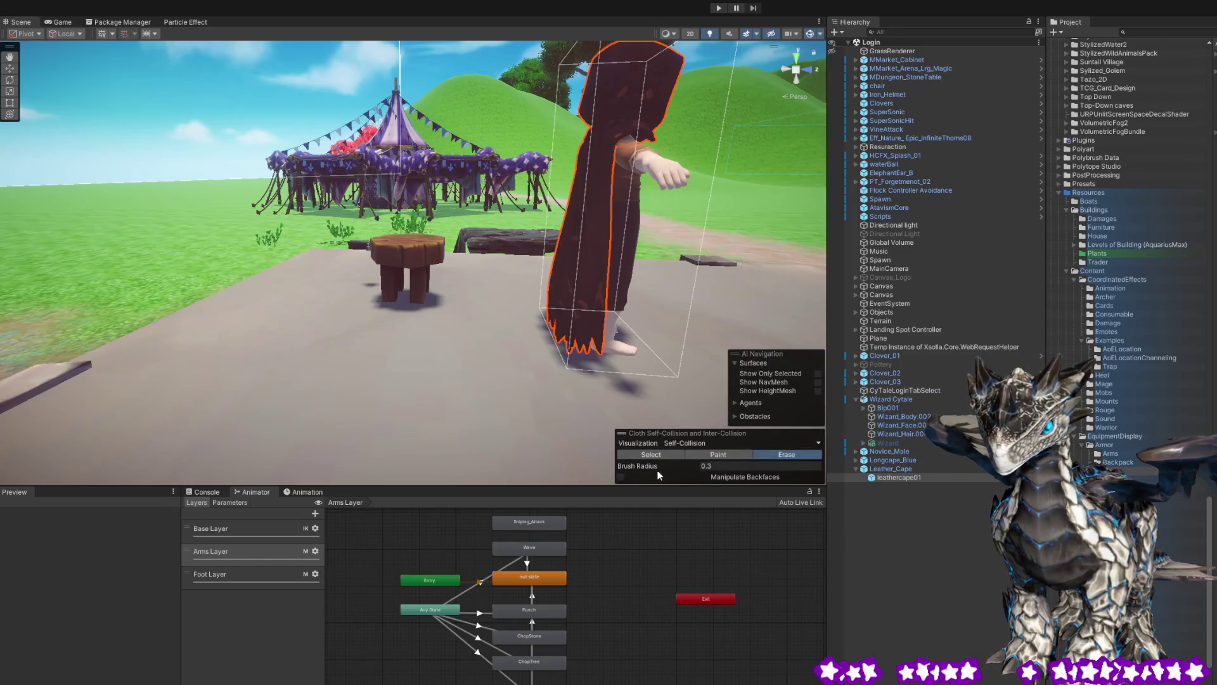
Try the Select, Paint and Erase self-collision modes on the cape, then close the tools.
left_click(674, 456)
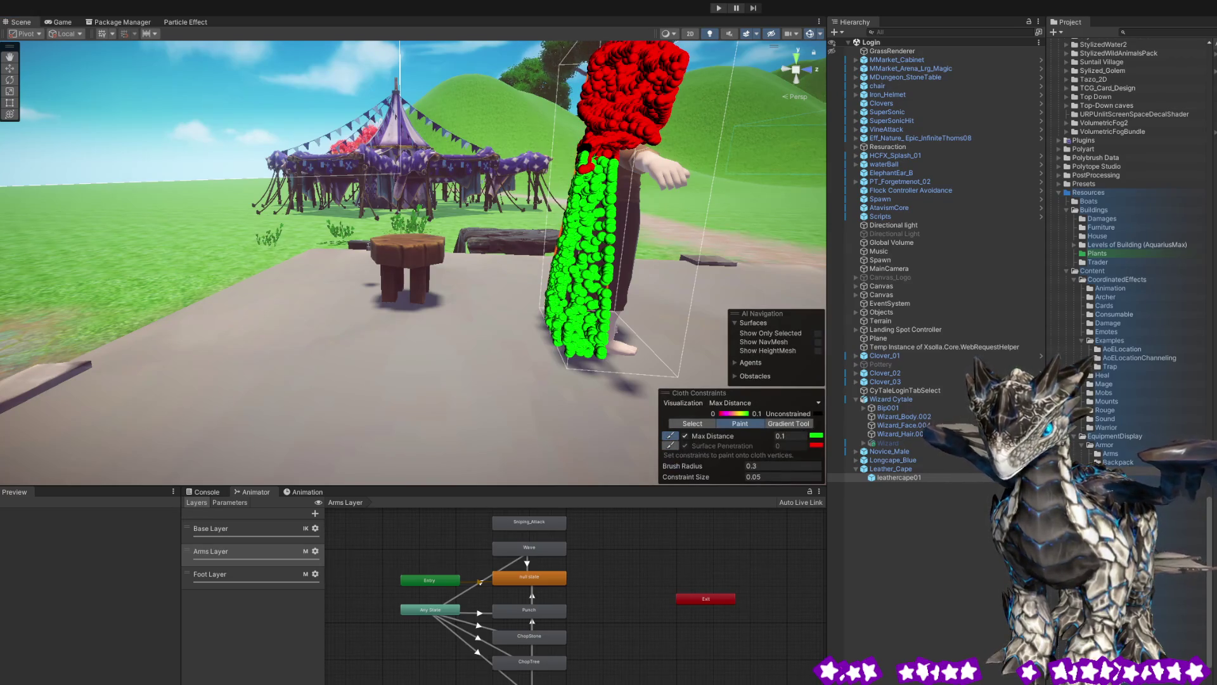
left_click(718, 454)
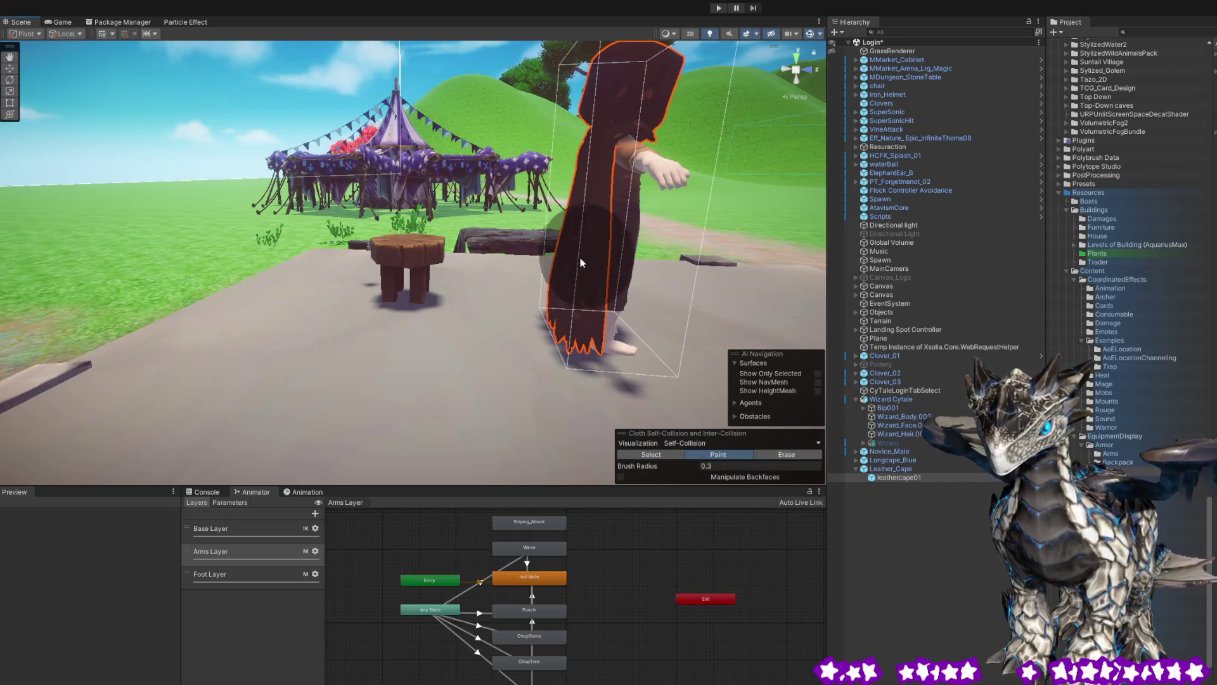
left_click_drag(565, 314, 724, 302, "alt")
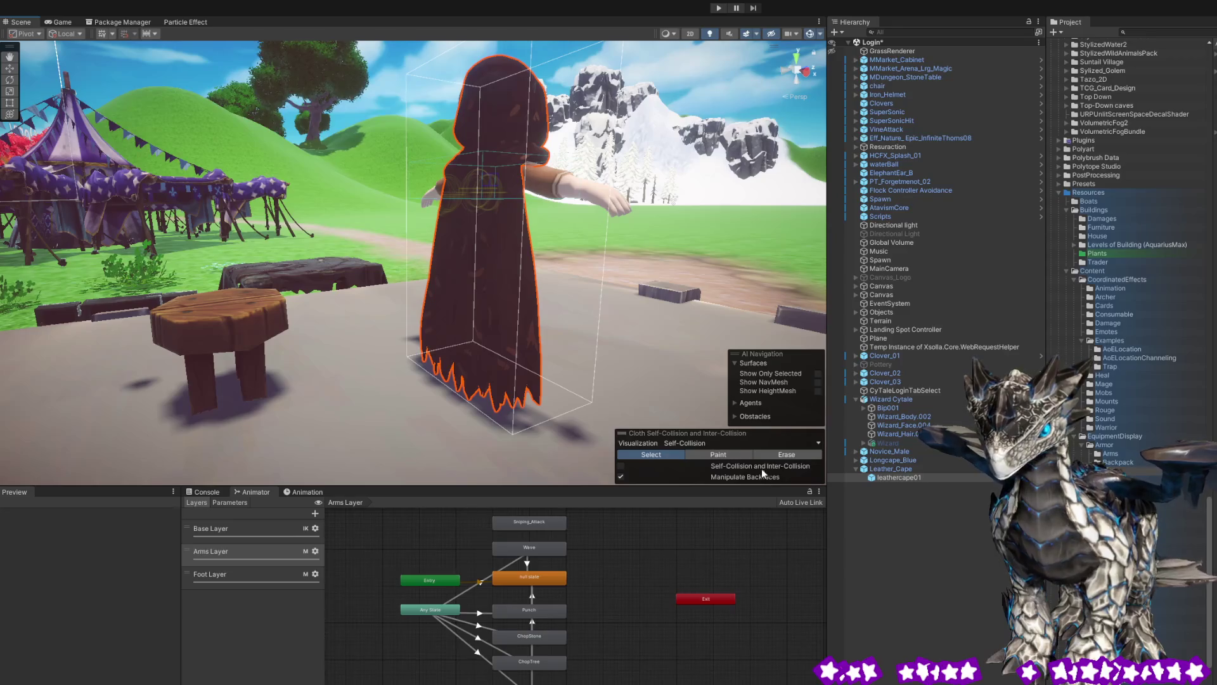
left_click(796, 455)
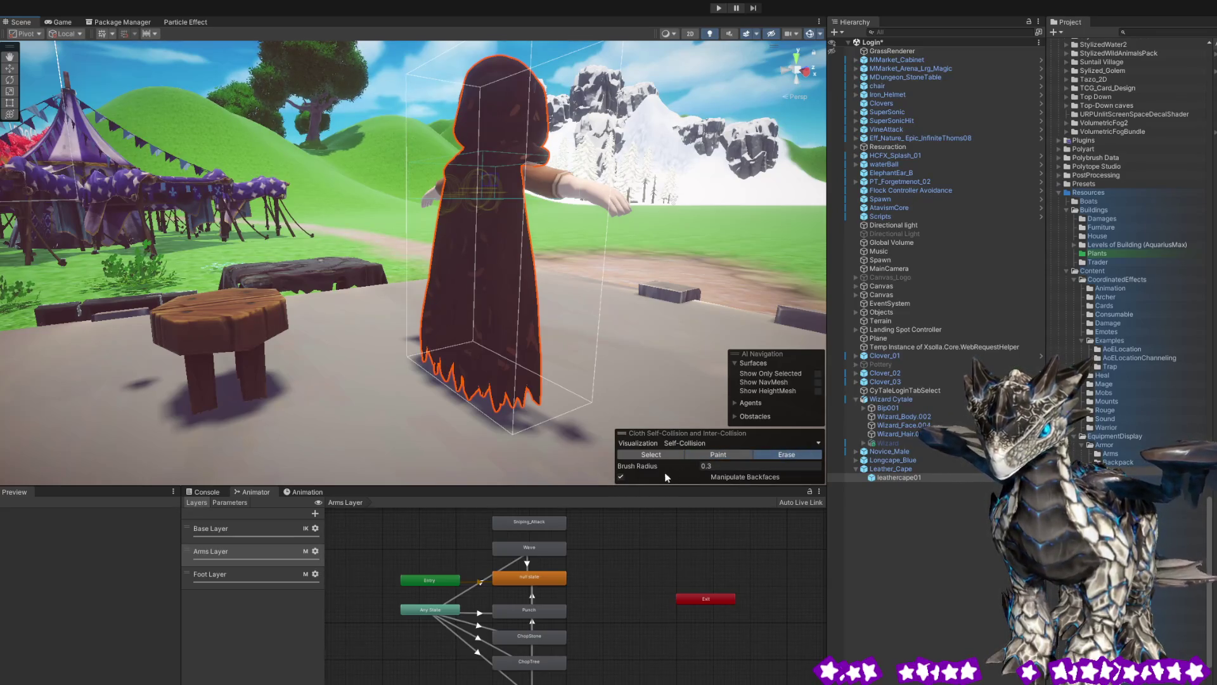
left_click(621, 476)
left_click(739, 454)
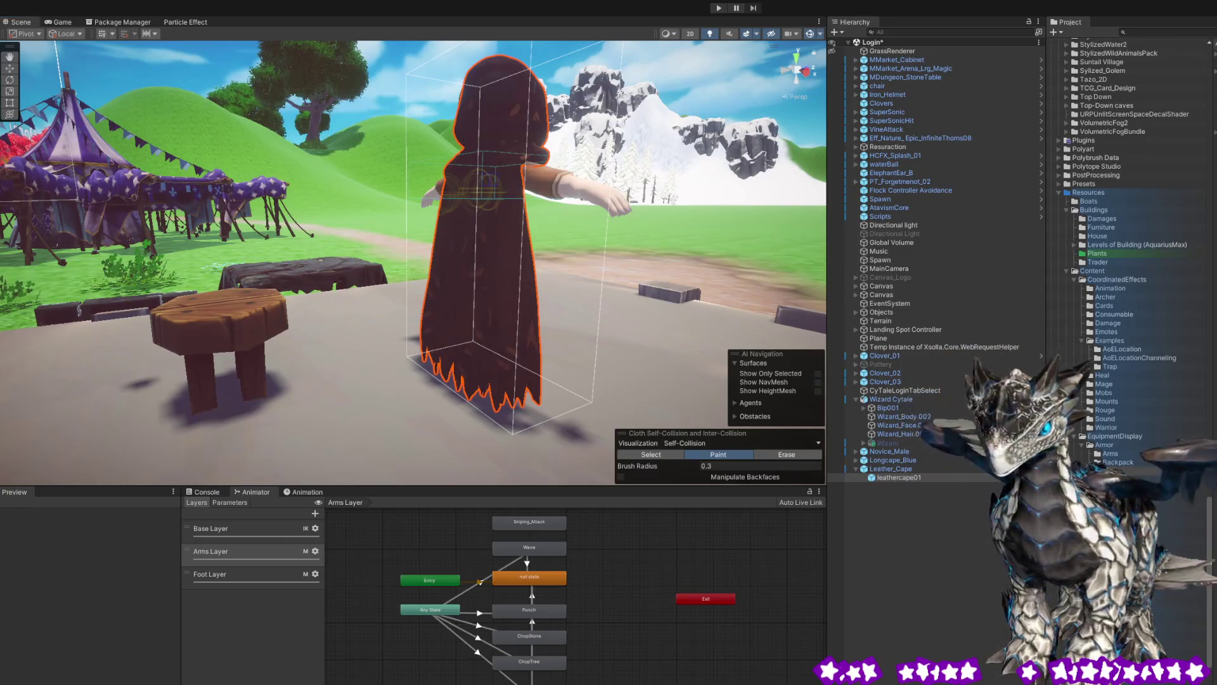
key("e")
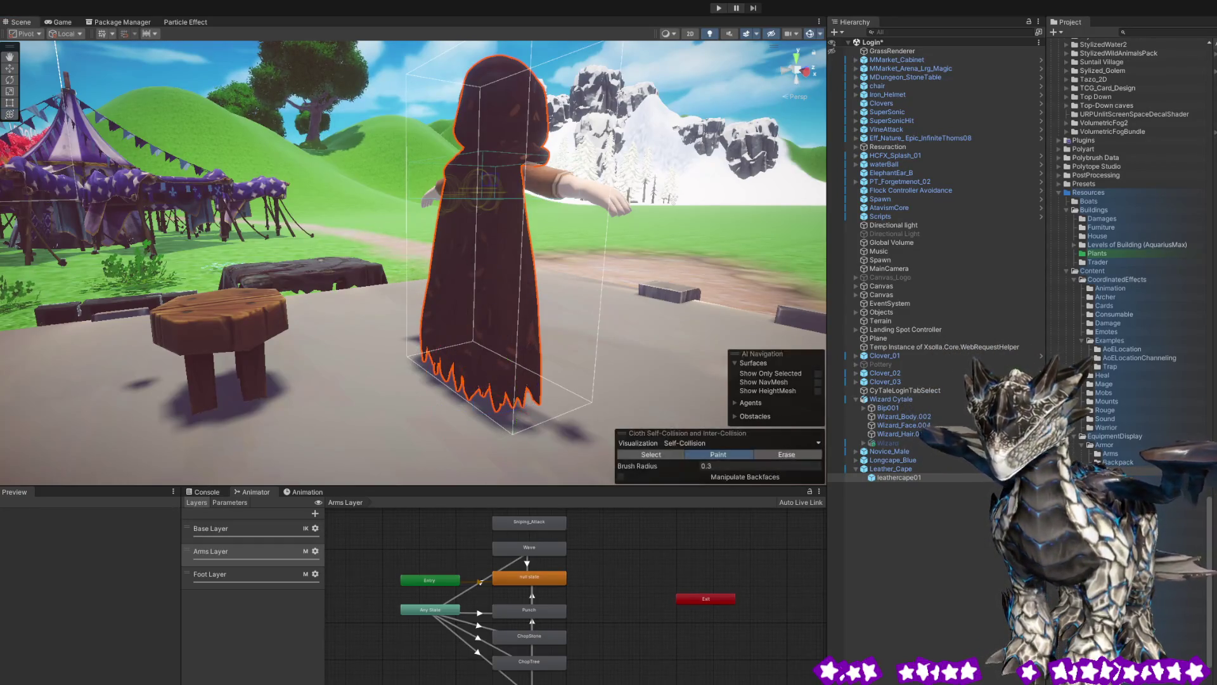
Select leathercape01 to view its cloth constraints, close them, and orbit around the wizard.
left_click(887, 478)
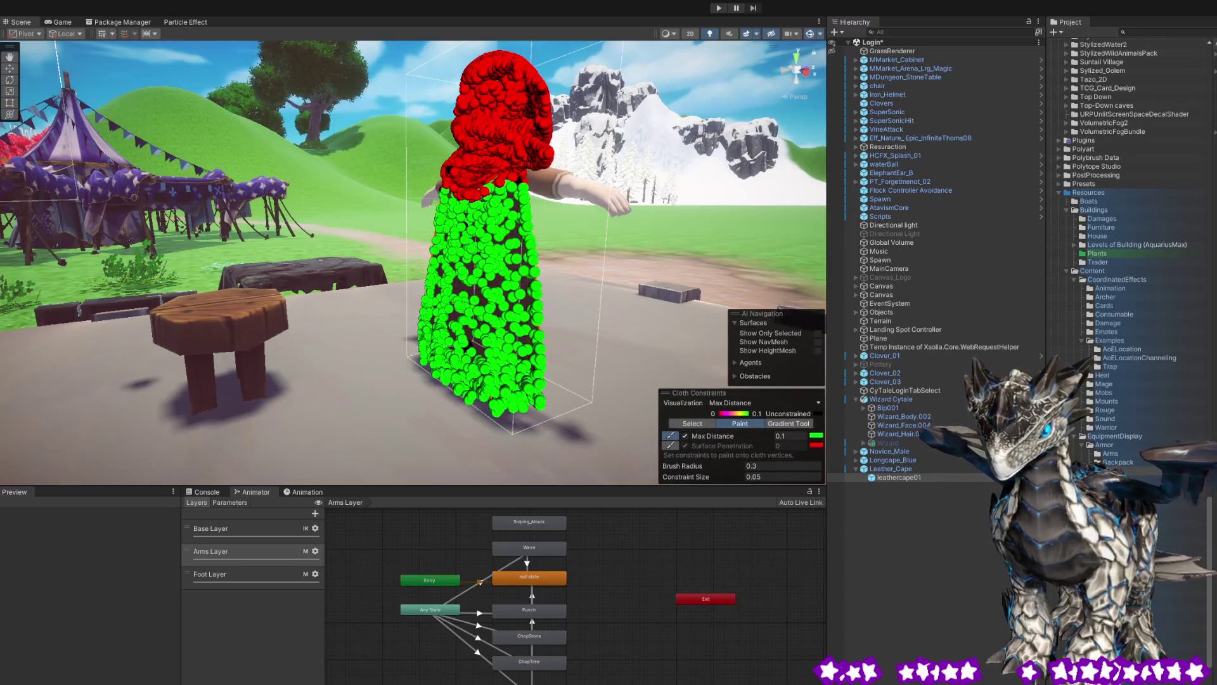
key("e")
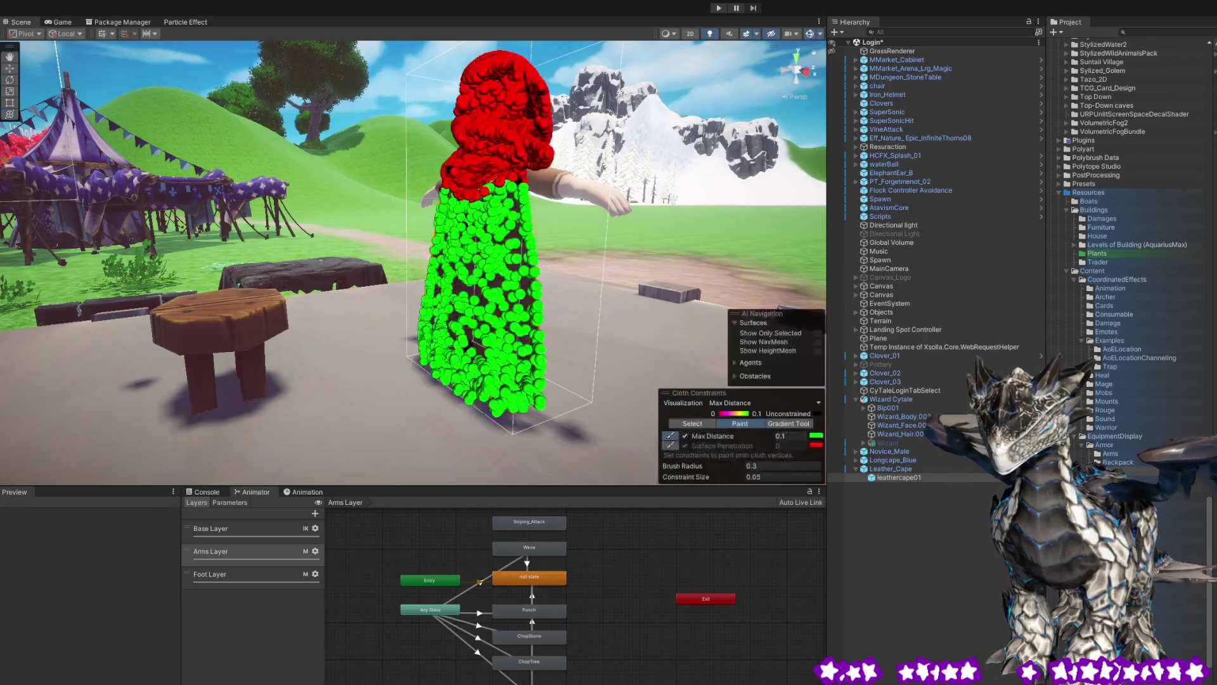
mouse_move(215, 396)
left_mouse_down()
mouse_move(229, 375)
mouse_move(155, 379)
mouse_move(130, 421)
left_mouse_up()
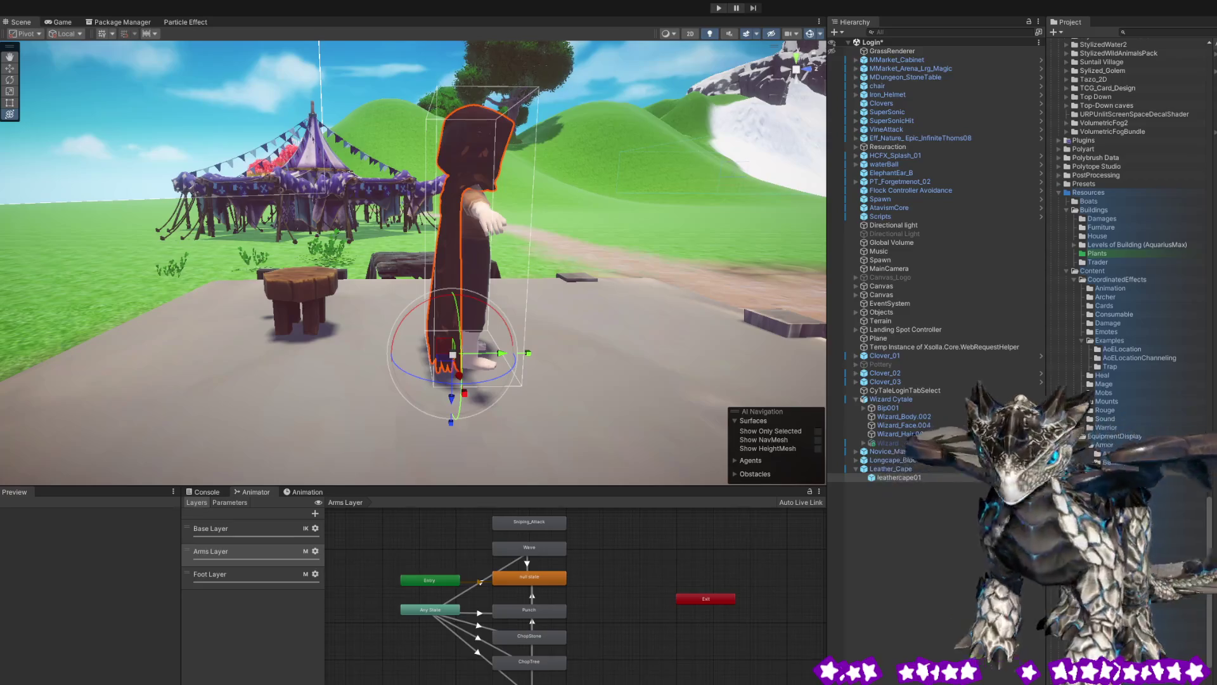
Browse the Wizard Cytale hierarchy: Bip001, hair, body and face meshes, and Novice_Male.
left_click(482, 274)
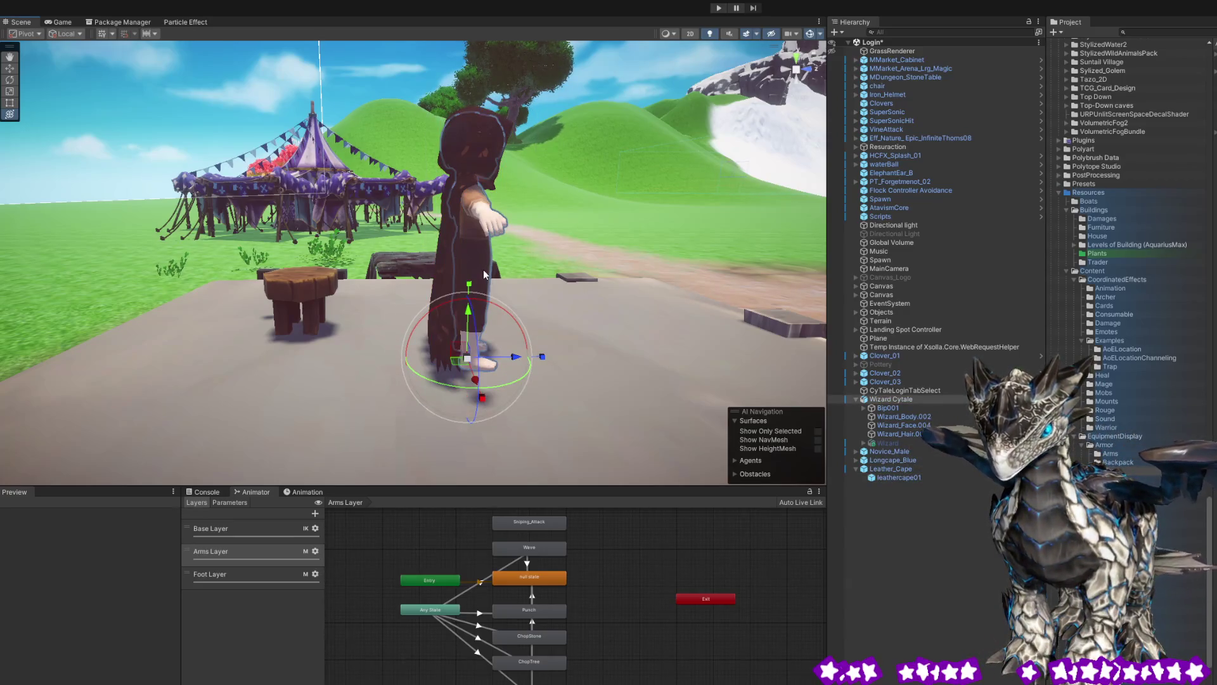
left_click(862, 409)
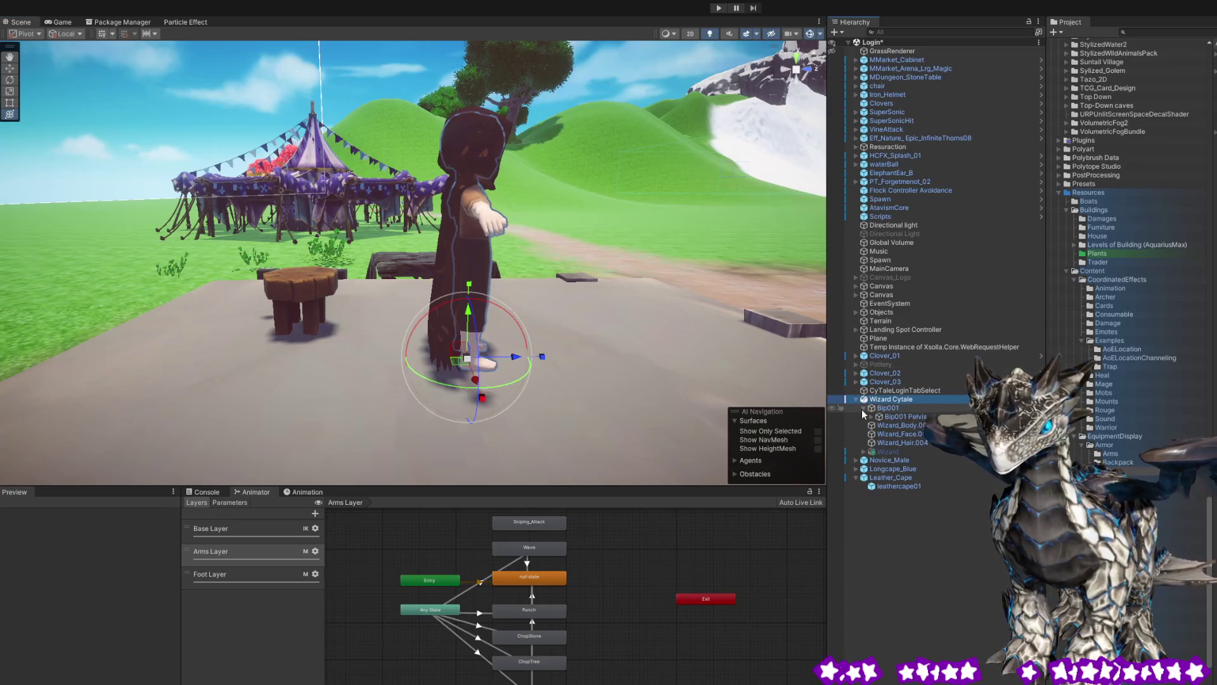
left_click(862, 409)
left_click(900, 408)
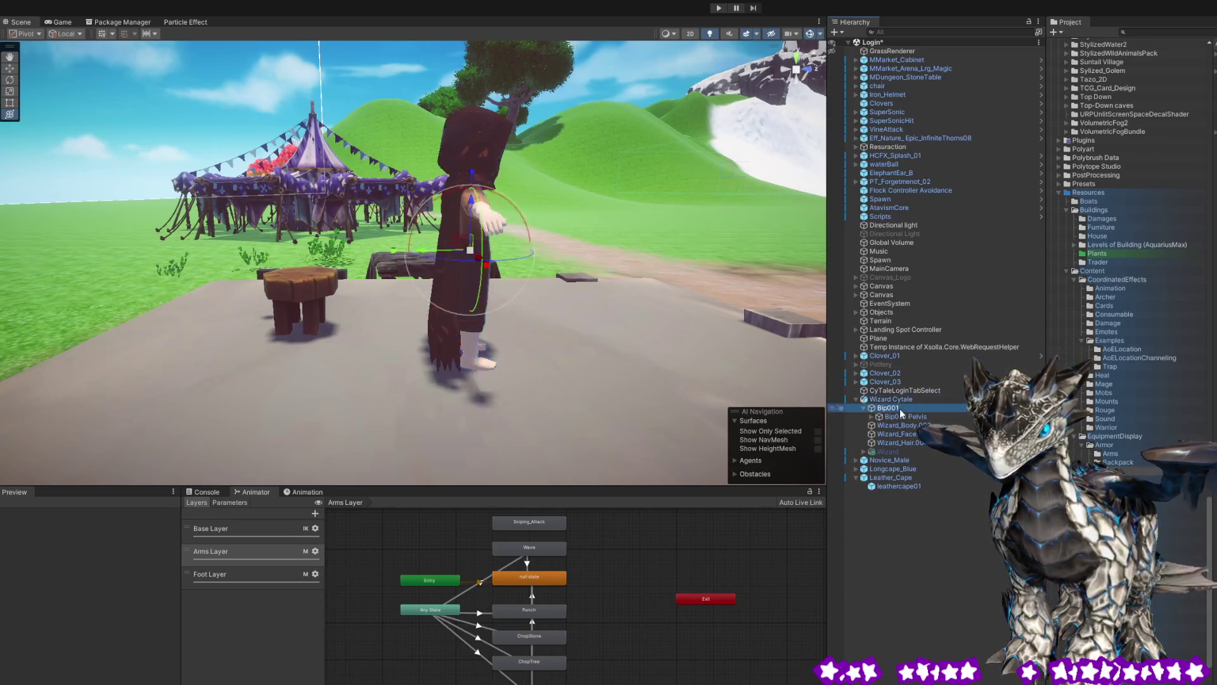
left_click(899, 426)
left_click(896, 442)
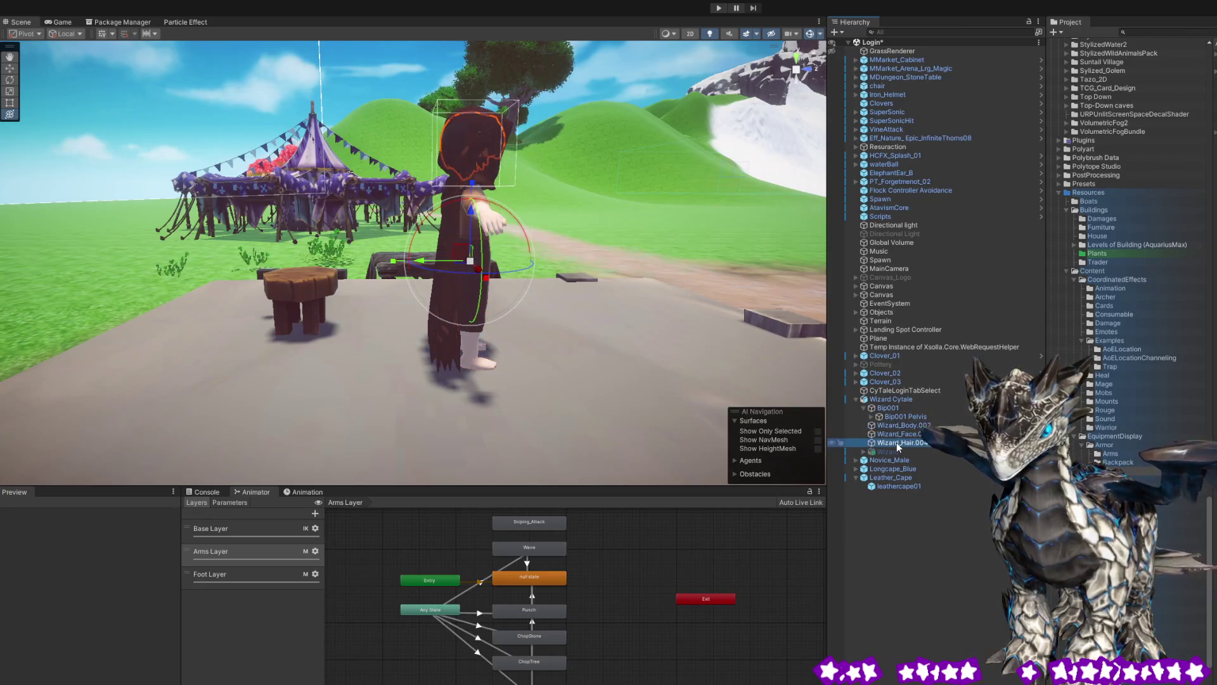
left_click(897, 401)
left_click(899, 390)
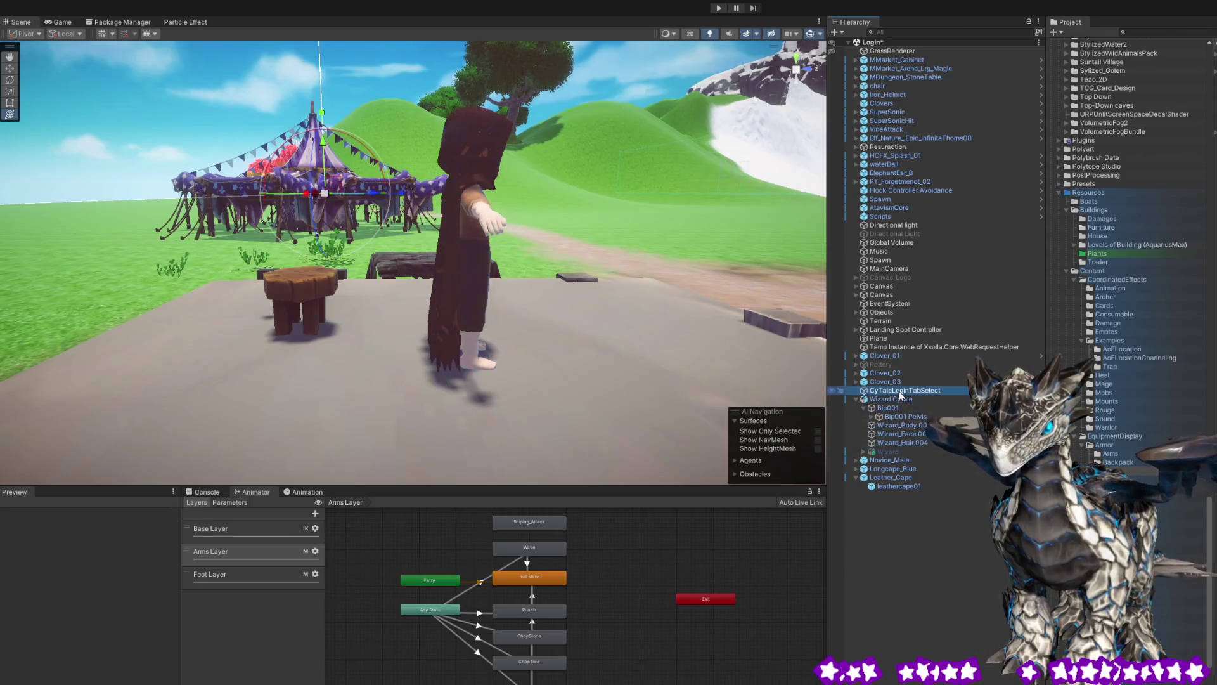
left_click(894, 399)
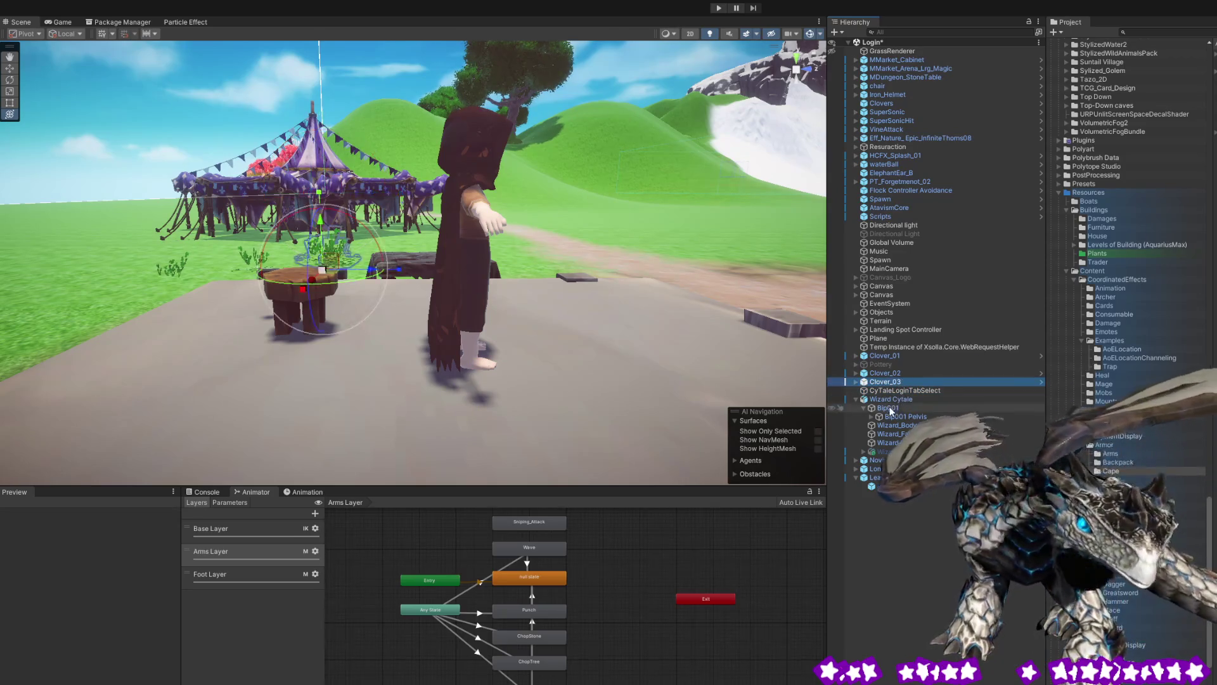
left_click(891, 408)
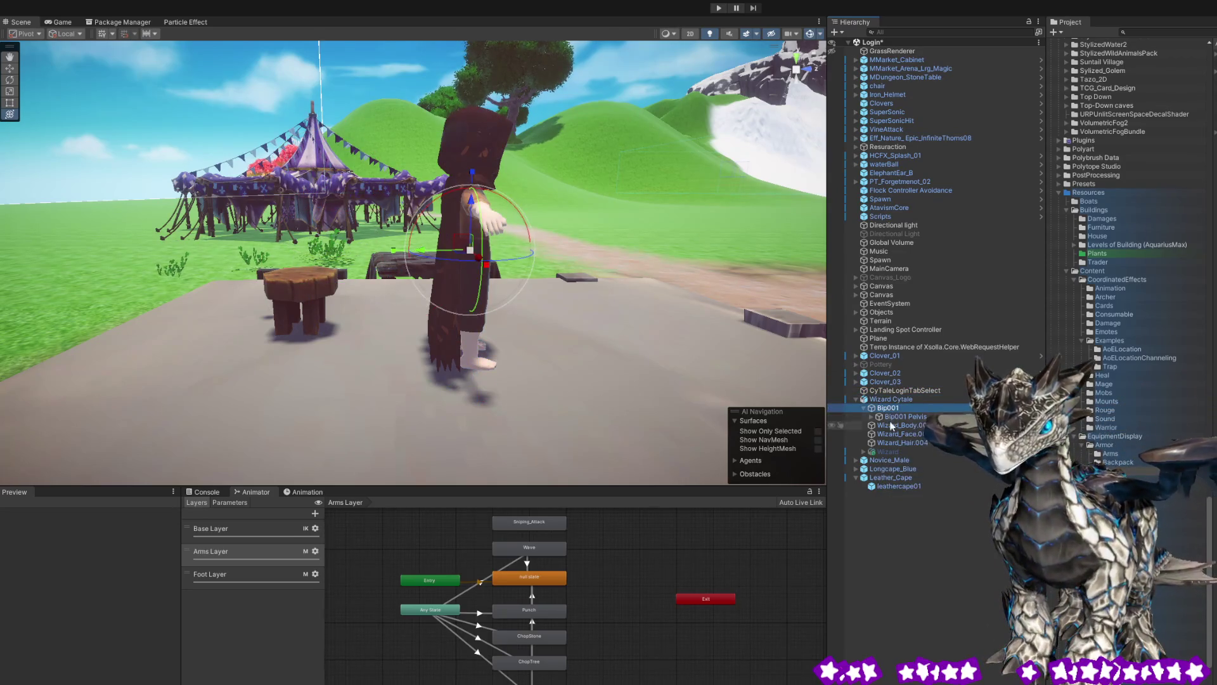
left_click(891, 425)
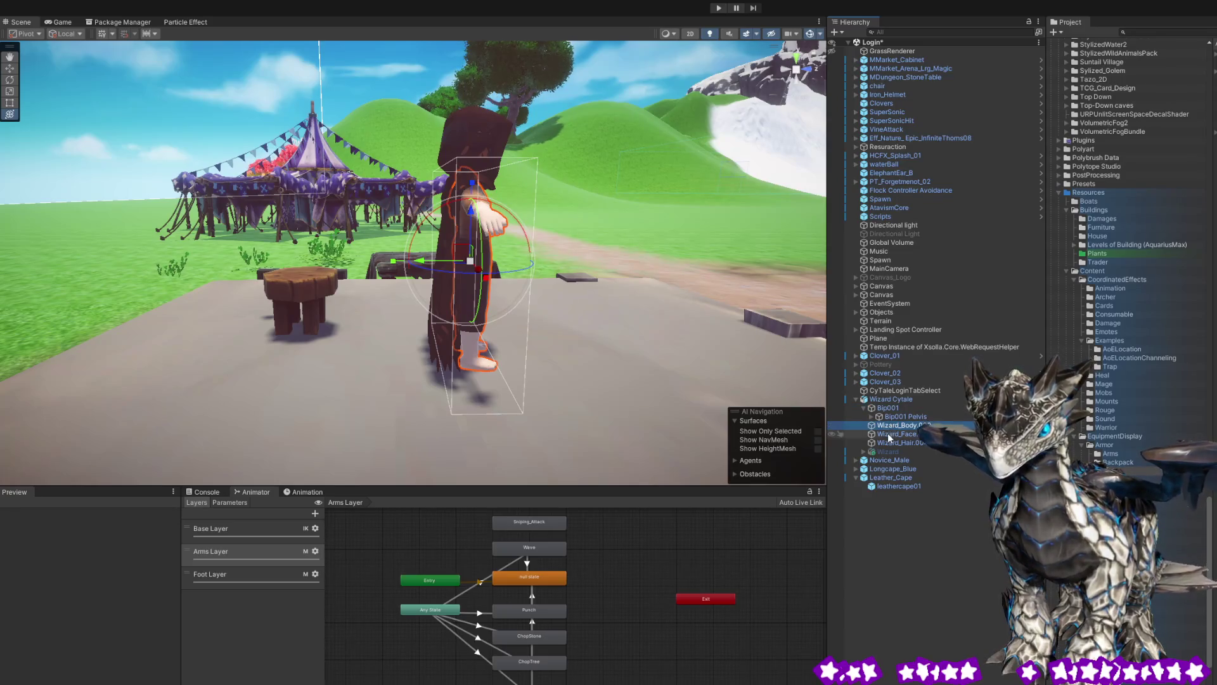
left_click(884, 443)
left_click(892, 435)
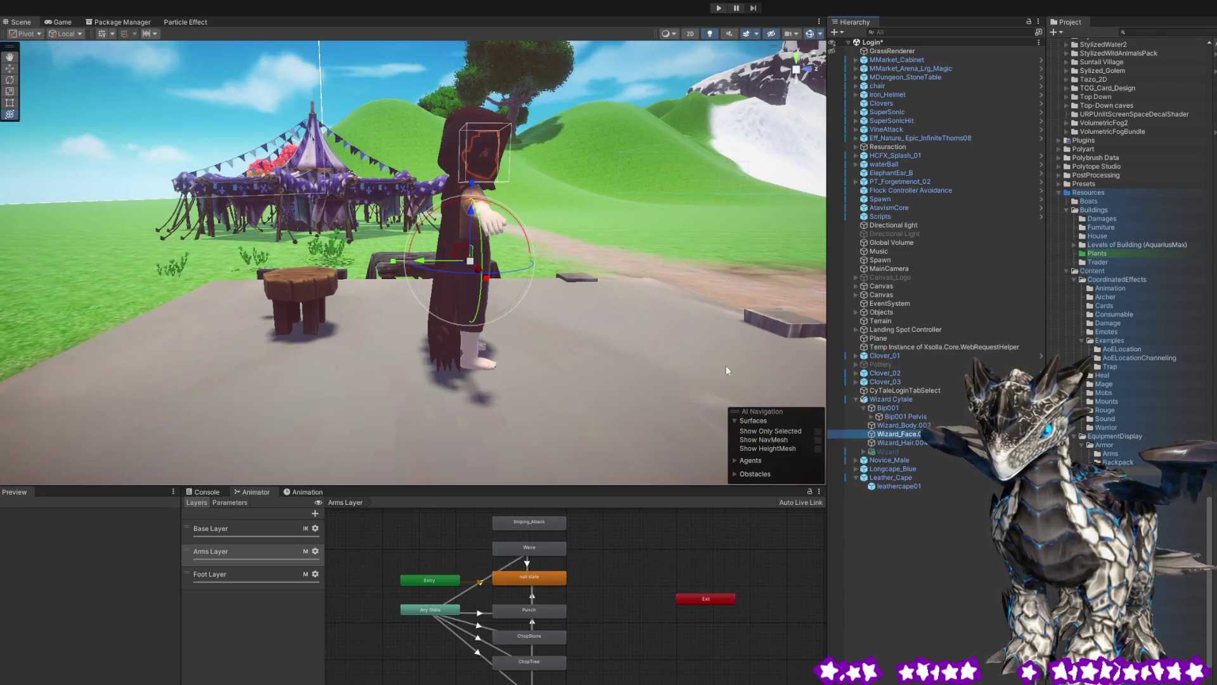
left_click(896, 406)
left_click(891, 400)
left_click(887, 459)
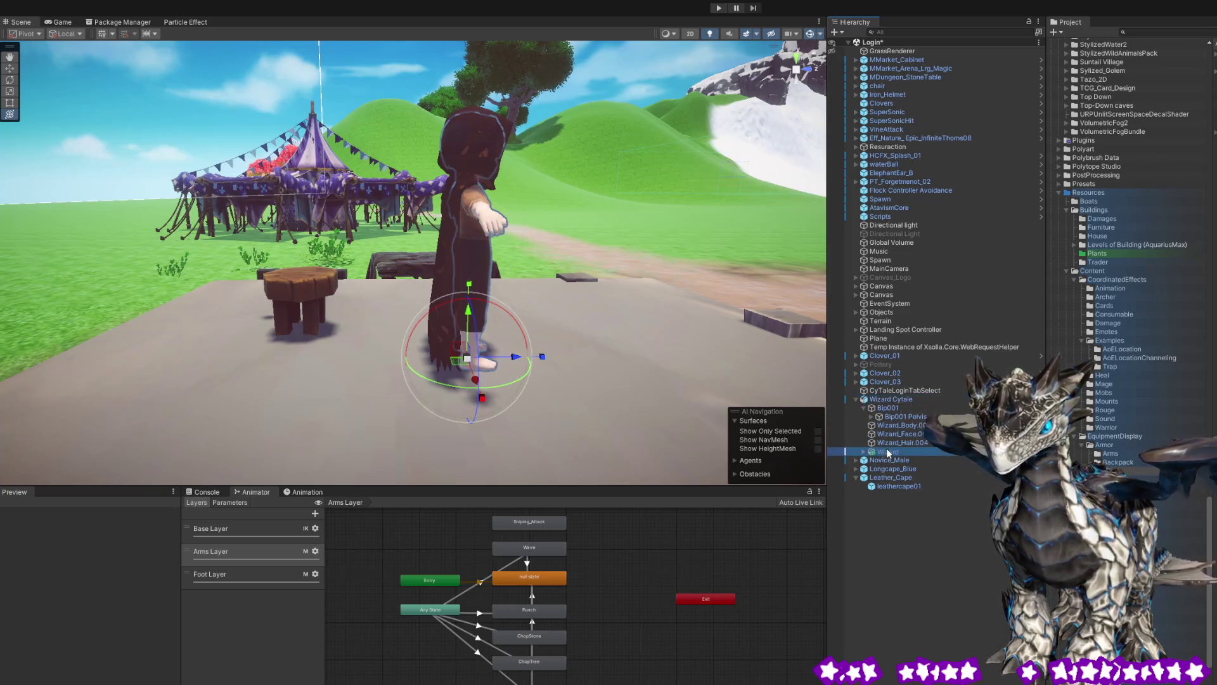
left_click(892, 399)
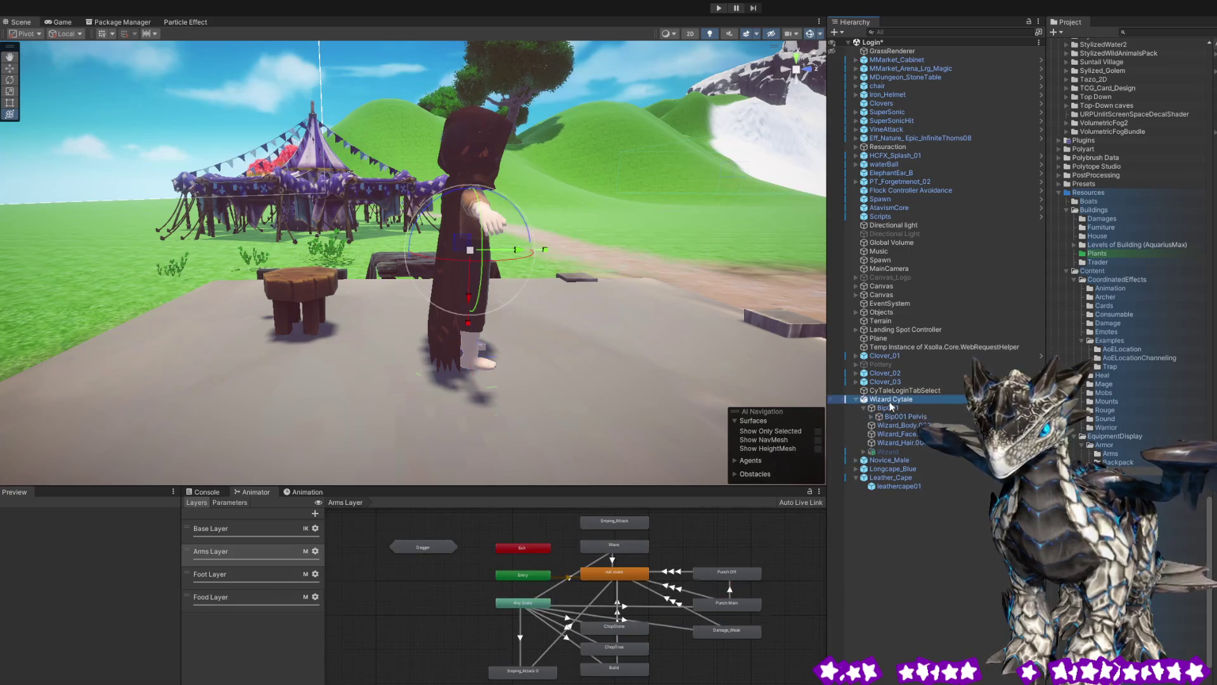
Select leathercape01 and orbit in close behind the hooded wizard, then clear the selection.
left_click(447, 276)
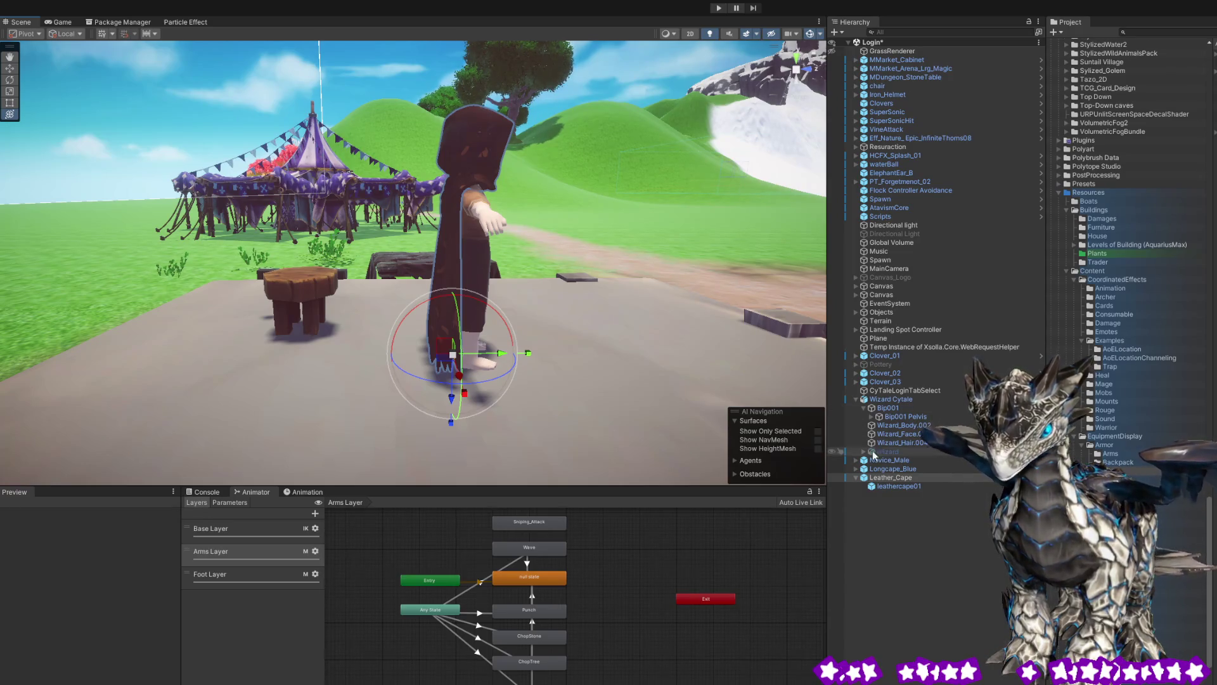
left_click(890, 487)
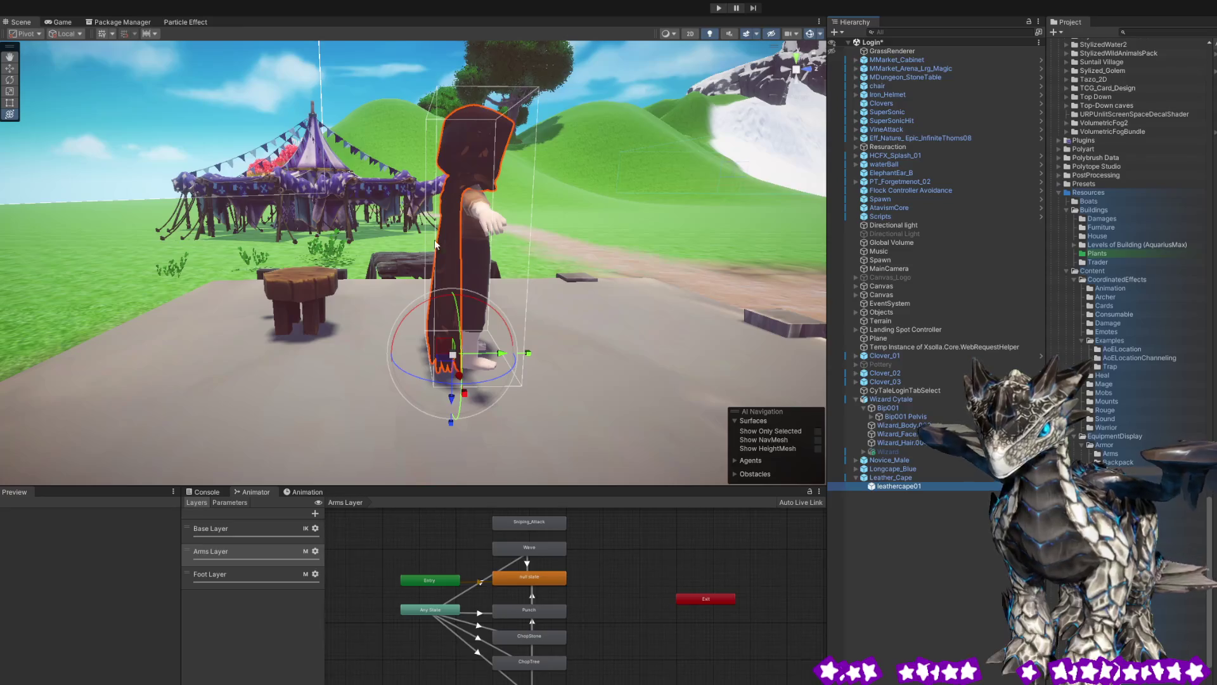
mouse_move(440, 233)
left_mouse_down()
mouse_move(539, 295)
mouse_move(284, 314)
mouse_move(538, 343)
left_mouse_up()
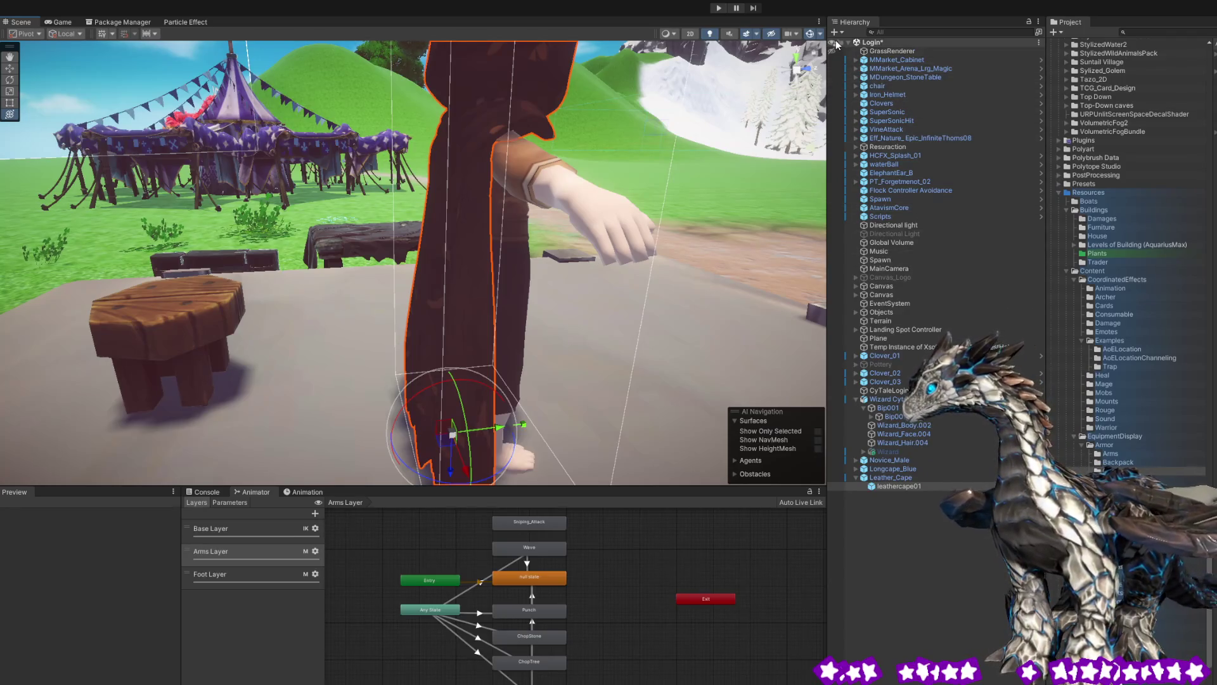
left_click(875, 43)
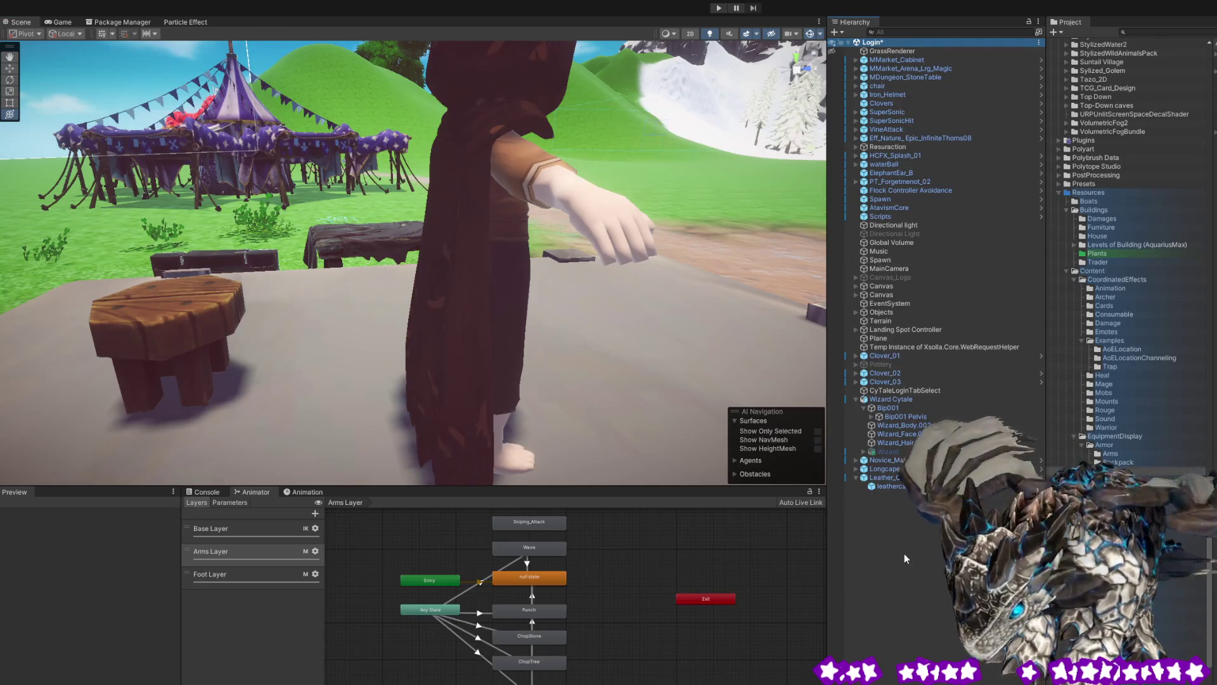
Show leathercape01's cloth constraints and view them from behind: red at the hood, green below.
double_click(895, 434)
mouse_move(443, 286)
left_mouse_down()
mouse_move(156, 395)
mouse_move(260, 373)
mouse_move(20, 435)
left_mouse_up()
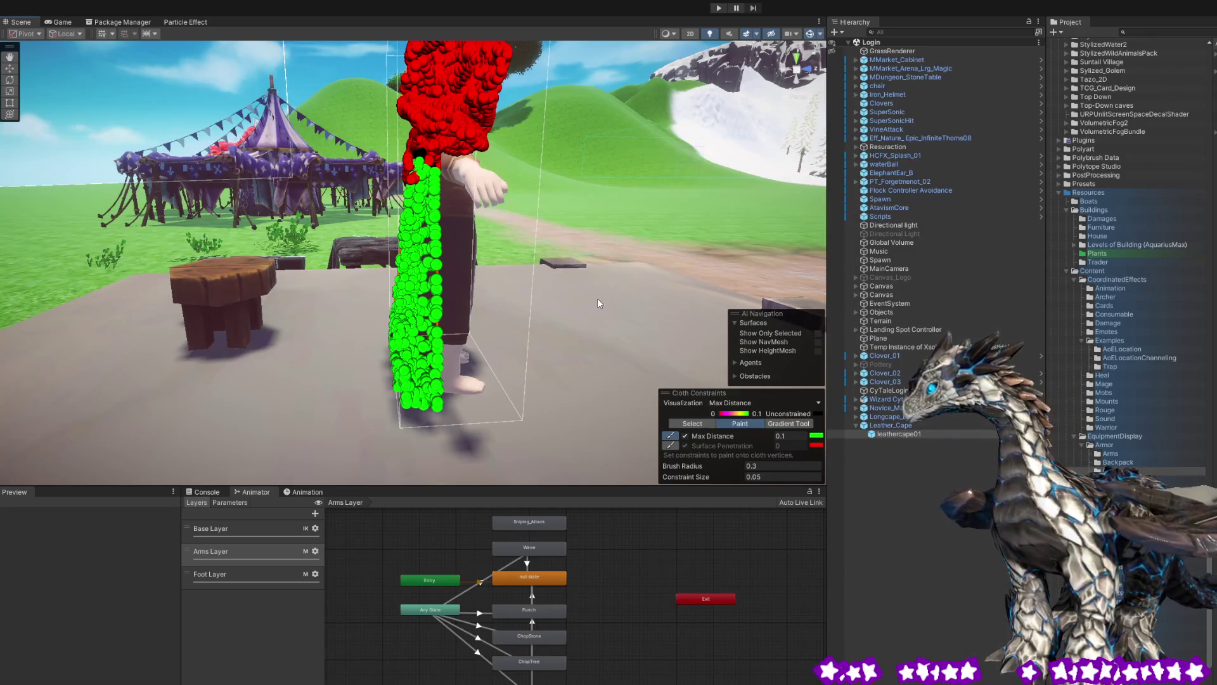
mouse_move(603, 326)
left_mouse_down()
mouse_move(422, 261)
mouse_move(380, 266)
left_mouse_up()
scroll(380, 267, "up", 5)
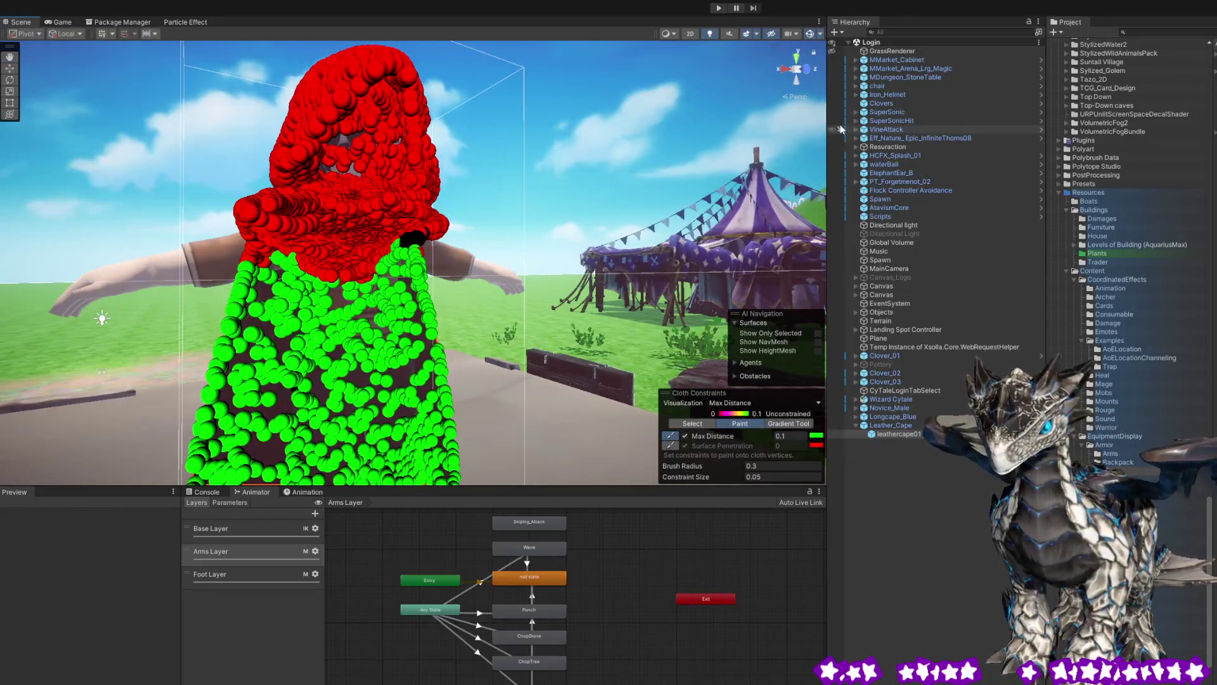
Select Leather_Cape, orbit from the side to close behind the hooded wizard, then deselect.
left_click(861, 425)
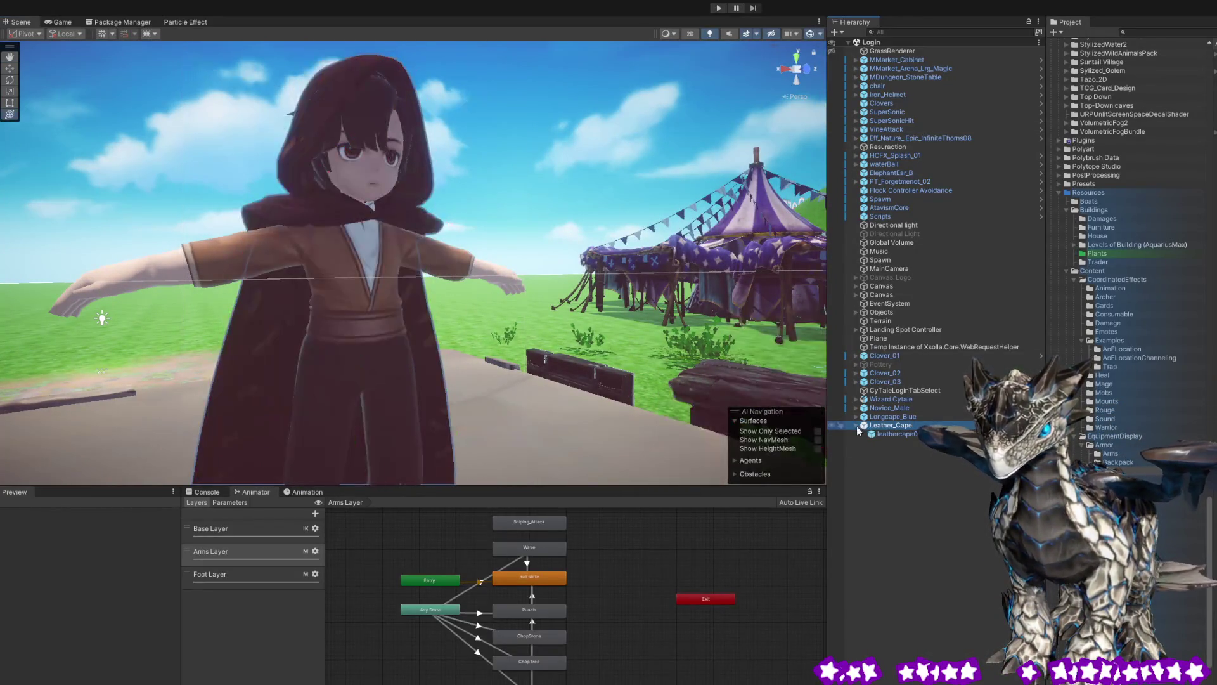
mouse_move(807, 399)
left_mouse_down()
mouse_move(335, 327)
mouse_move(430, 268)
mouse_move(510, 363)
mouse_move(663, 366)
mouse_move(588, 281)
mouse_move(423, 241)
mouse_move(297, 262)
mouse_move(417, 282)
left_mouse_up()
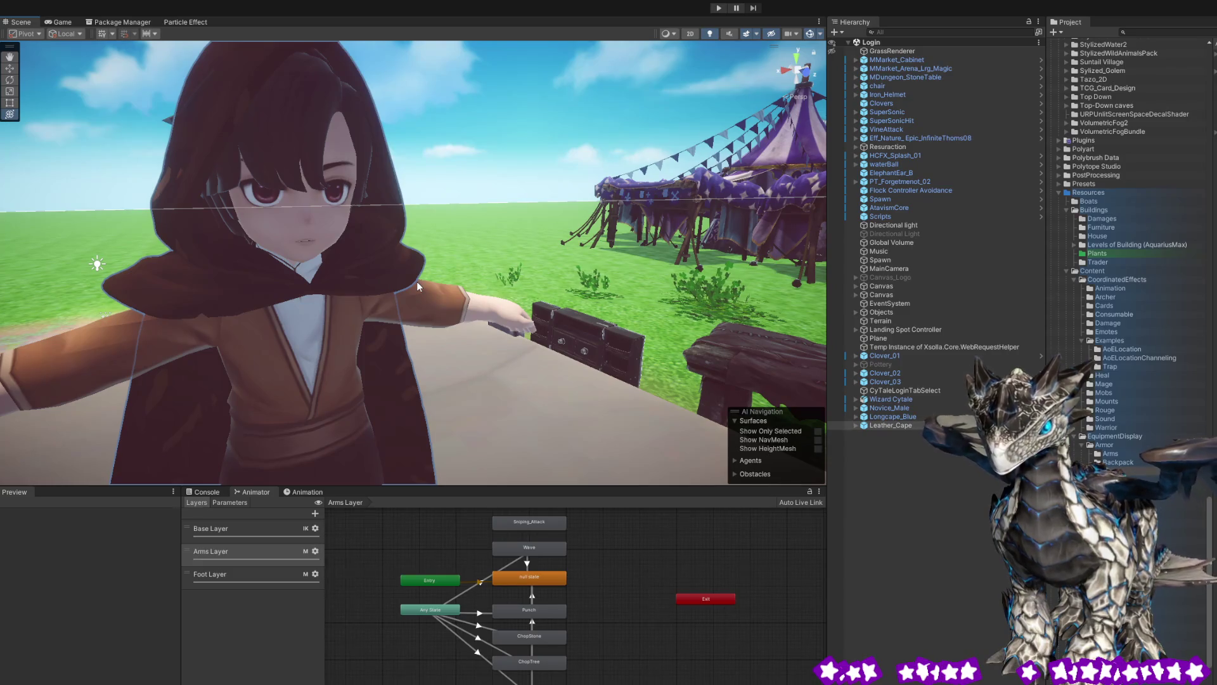
left_click_drag(416, 280, 621, 279)
left_click_drag(533, 257, 700, 278)
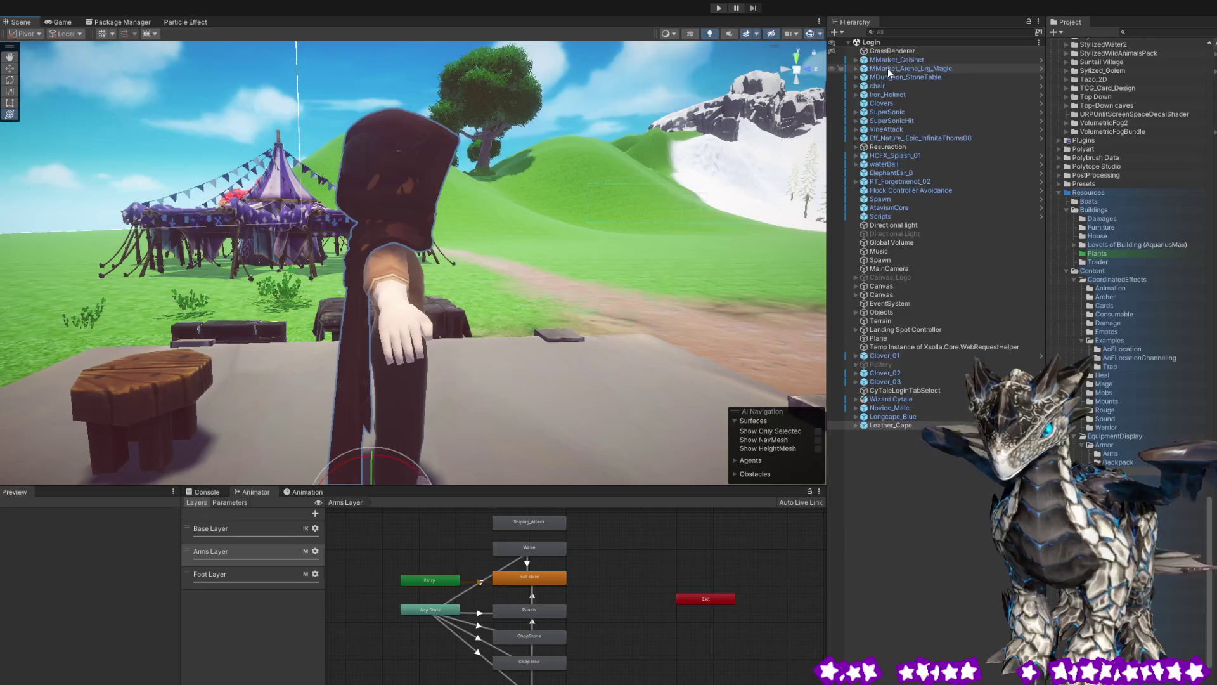
left_click(883, 43)
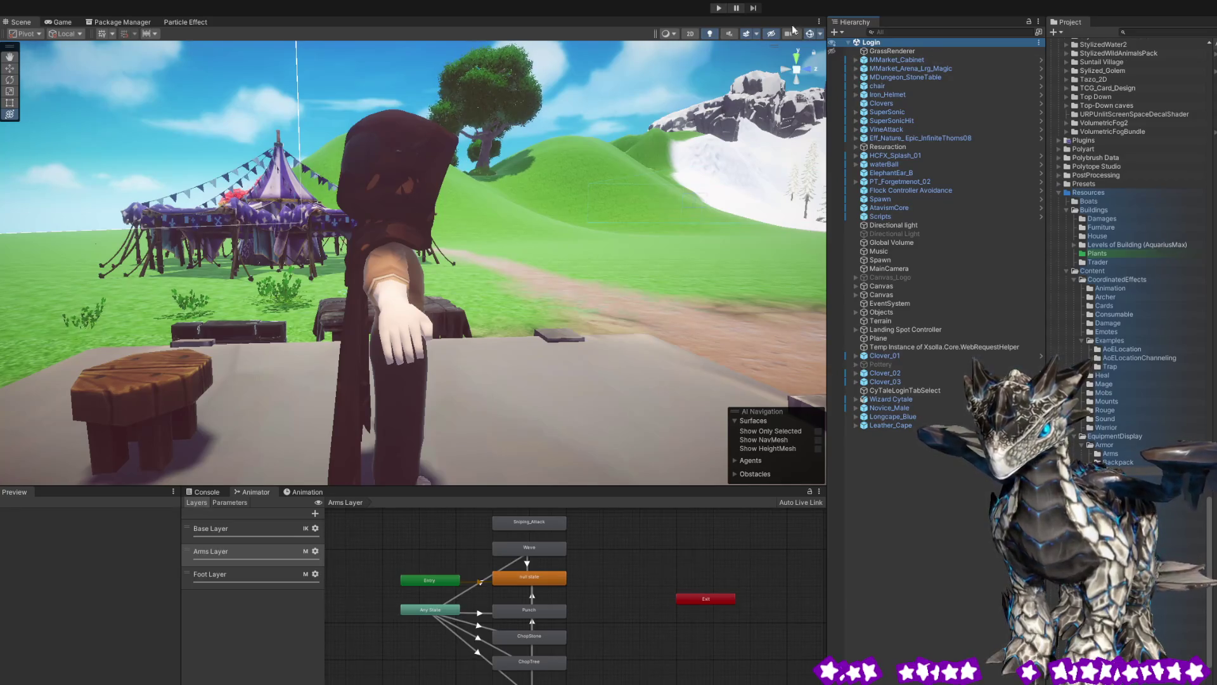
Enter Play mode and log in with EINLOGGEN on the CyTale login screen.
left_click(722, 8)
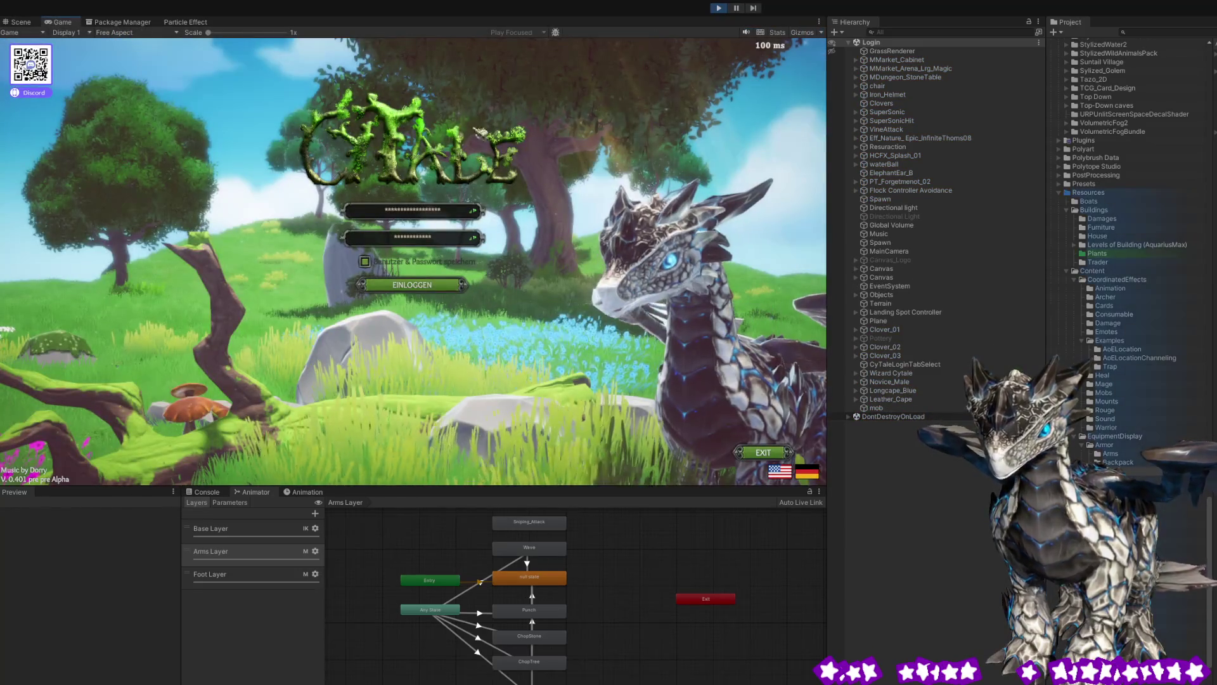
left_click(462, 292)
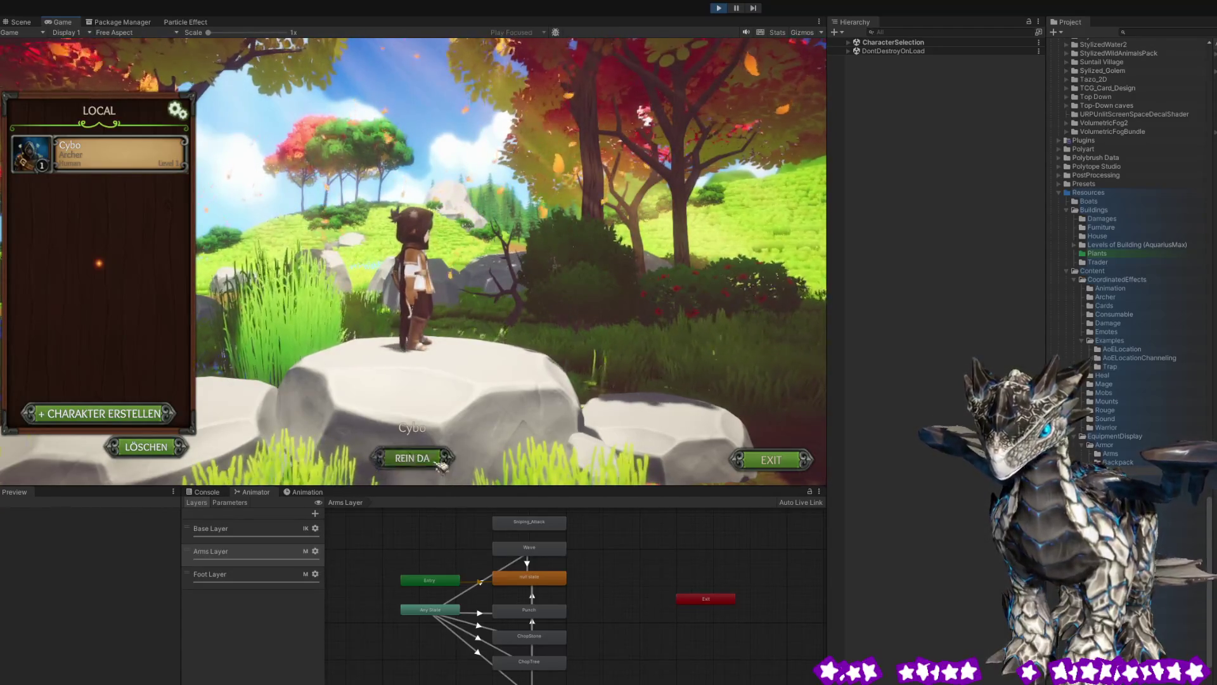
Join the world as the archer, run forward toward the stone pillar, then switch to the Scene view.
key("Return")
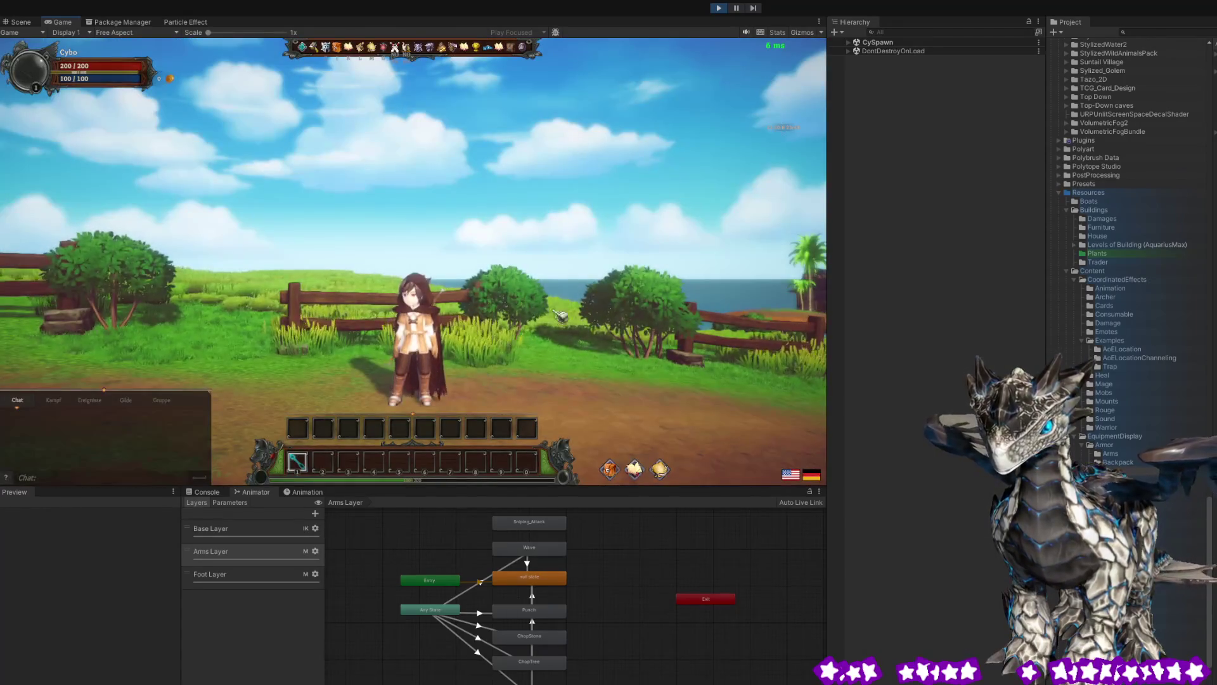
key("w")
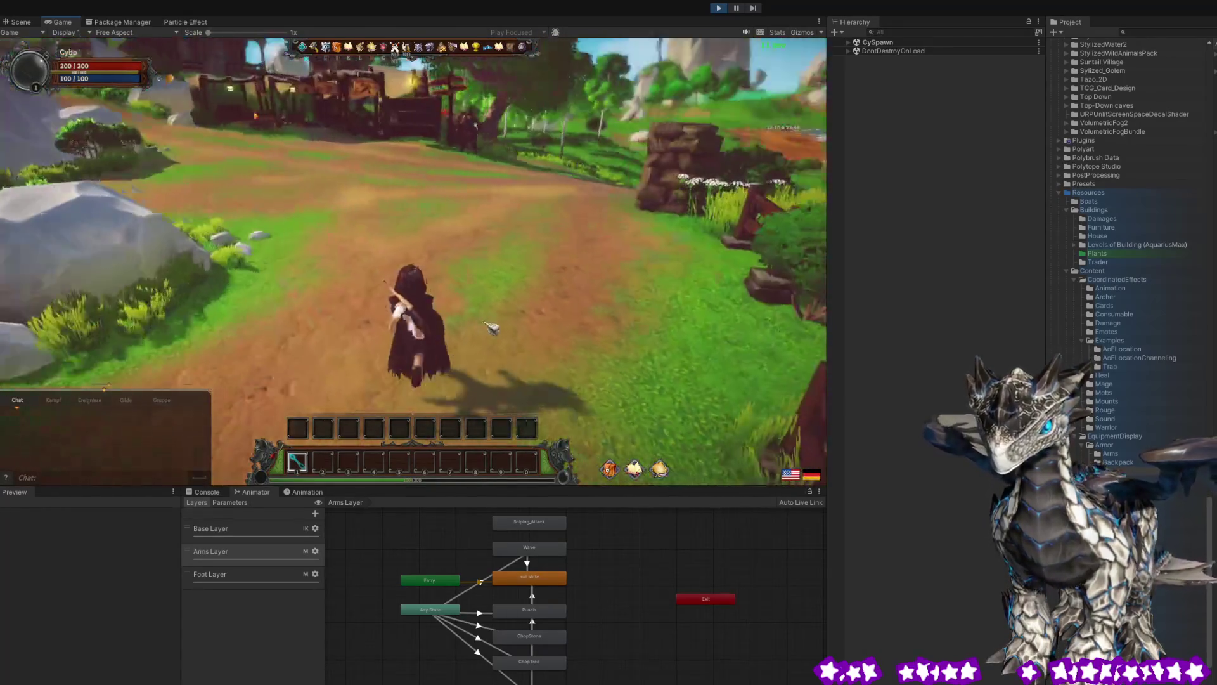
mouse_move(492, 327)
left_mouse_down()
mouse_move(514, 315)
mouse_move(595, 321)
mouse_move(535, 334)
mouse_move(442, 315)
mouse_move(571, 323)
mouse_move(661, 312)
mouse_move(202, 329)
mouse_move(605, 325)
mouse_move(579, 310)
mouse_move(482, 321)
mouse_move(574, 357)
mouse_move(488, 402)
mouse_move(230, 360)
mouse_move(659, 372)
mouse_move(590, 406)
left_mouse_up()
key("w")
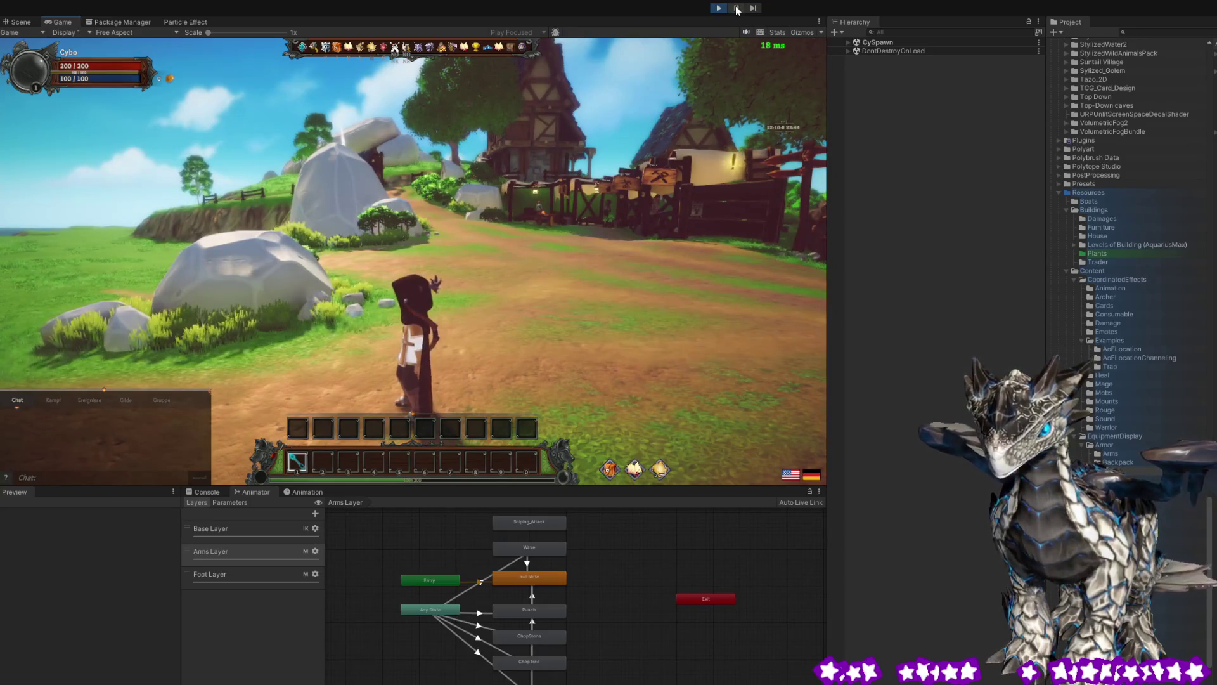
key("ctrl+1")
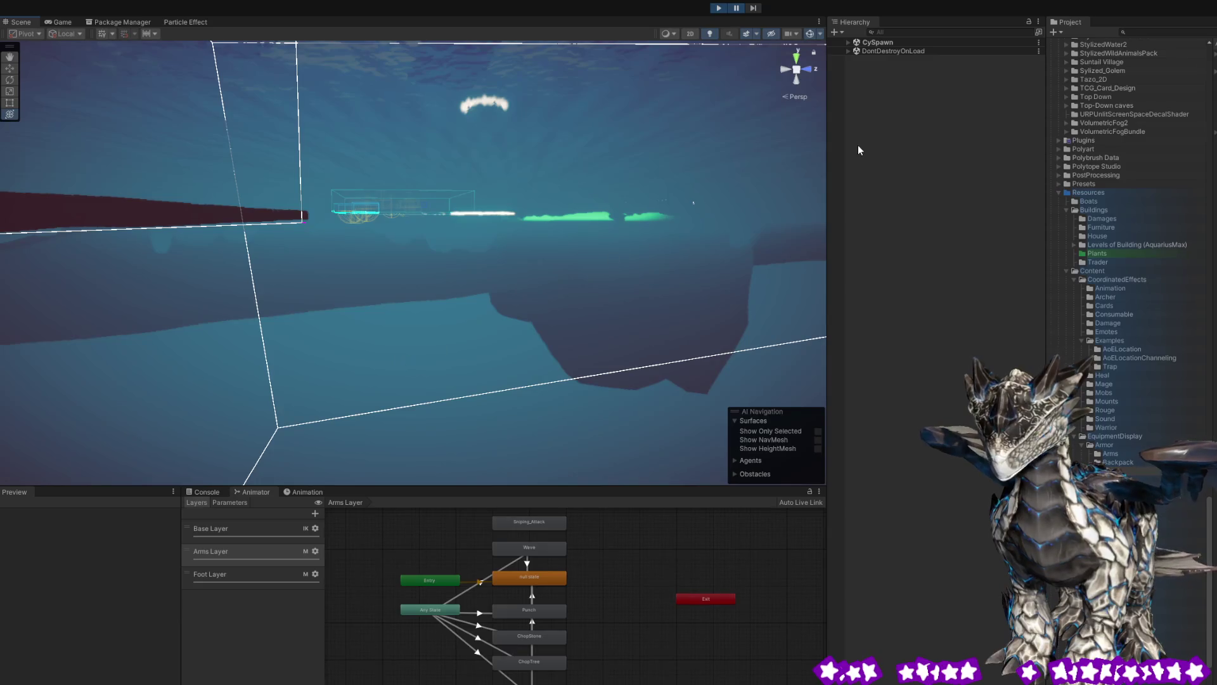
Fly the Scene view from the empty blue area to orbit close around the caped player character.
mouse_move(662, 234)
left_mouse_down()
mouse_move(558, 209)
mouse_move(543, 237)
mouse_move(564, 265)
mouse_move(608, 259)
mouse_move(426, 278)
mouse_move(378, 262)
mouse_move(219, 278)
mouse_move(95, 326)
mouse_move(116, 307)
left_mouse_up()
key("w")
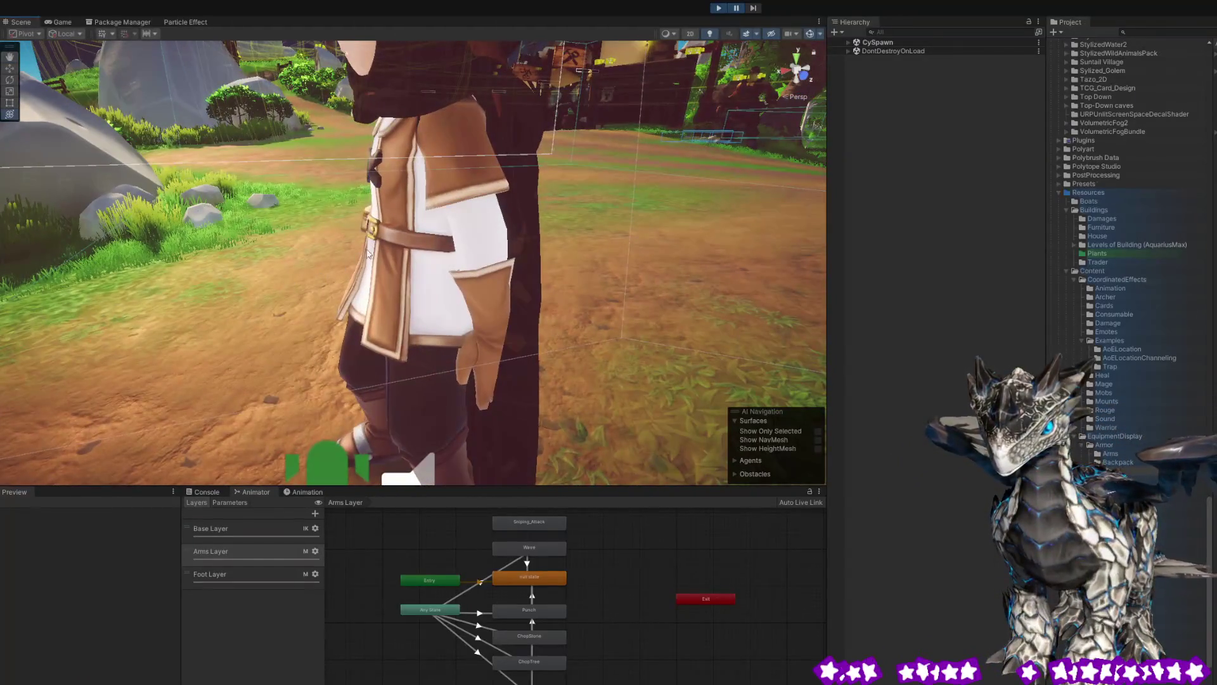
left_click_drag(631, 292, 452, 290)
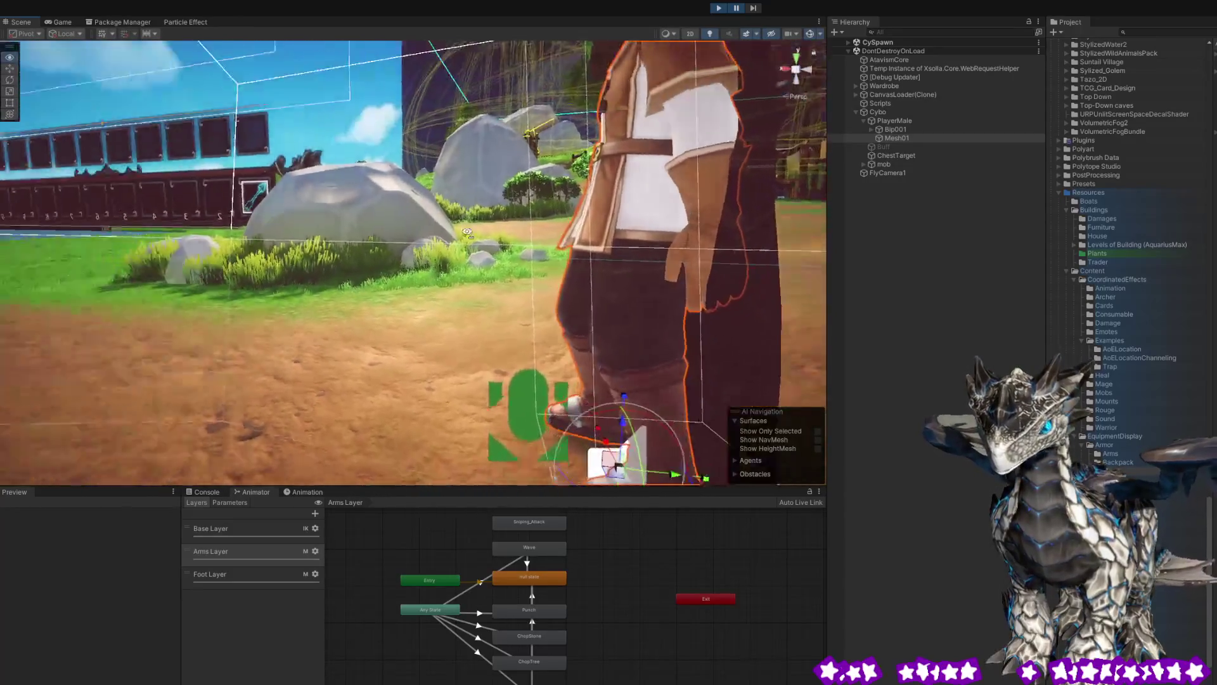
Orbit in closer to the character and expand the mob object in the Hierarchy.
left_click_drag(473, 232, 307, 239)
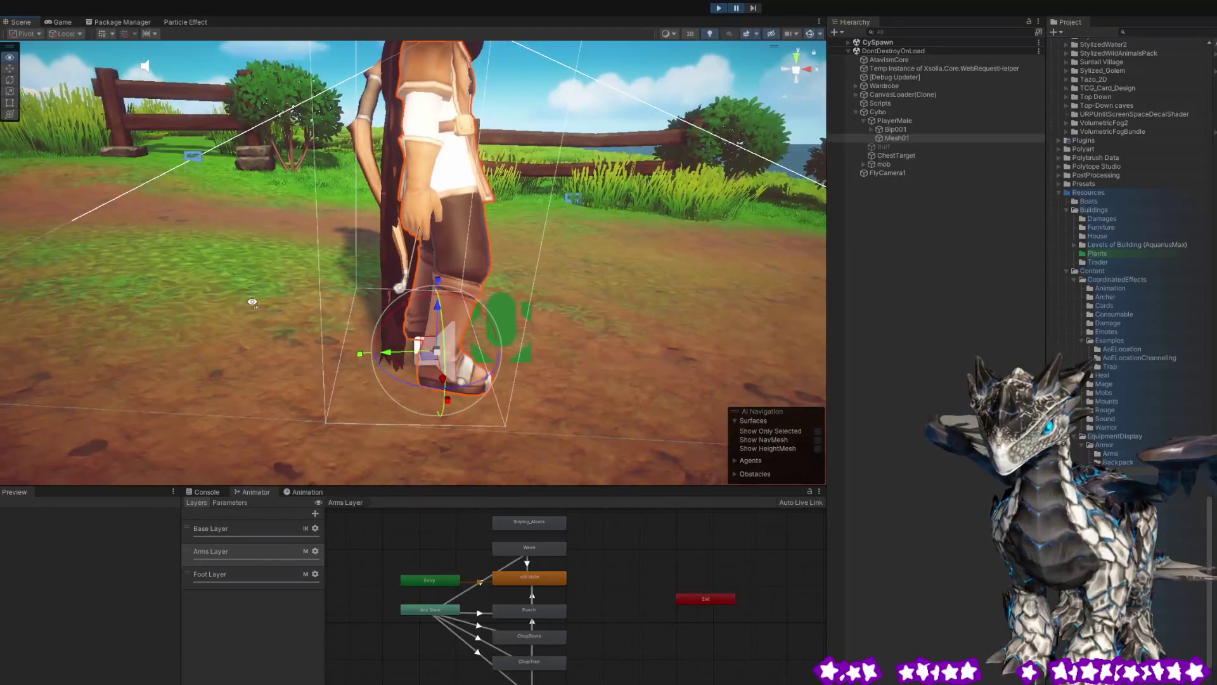
scroll(251, 274, "down", 3)
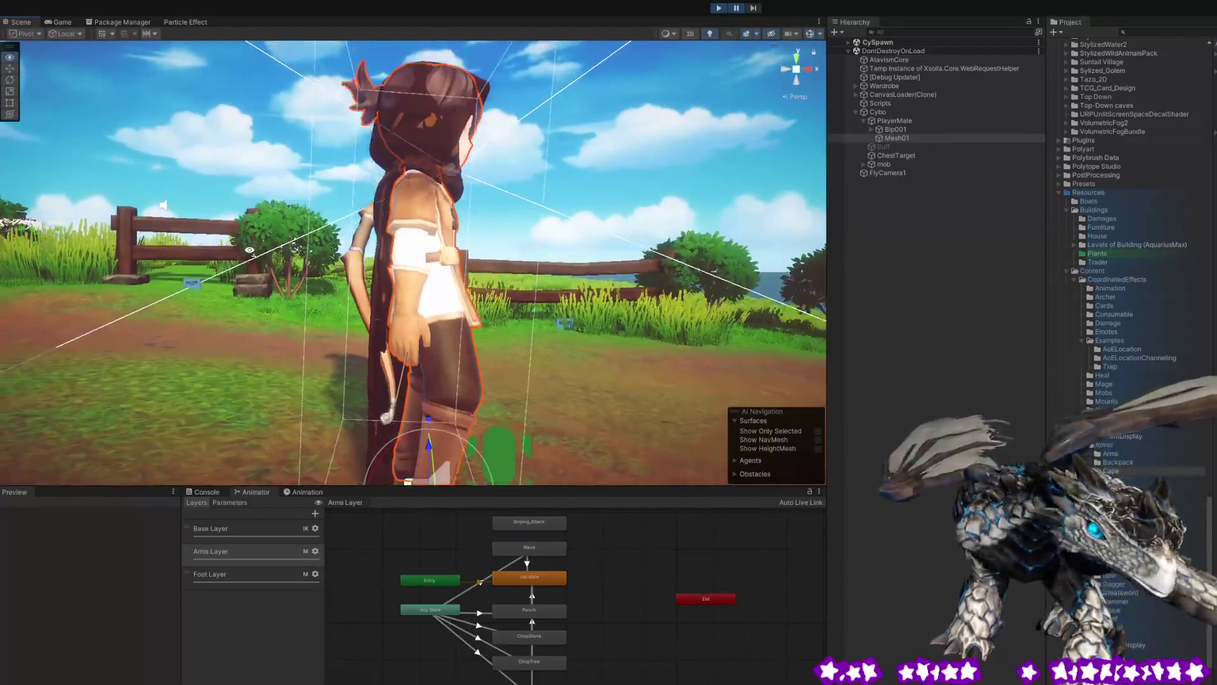
left_click_drag(250, 256, 283, 270)
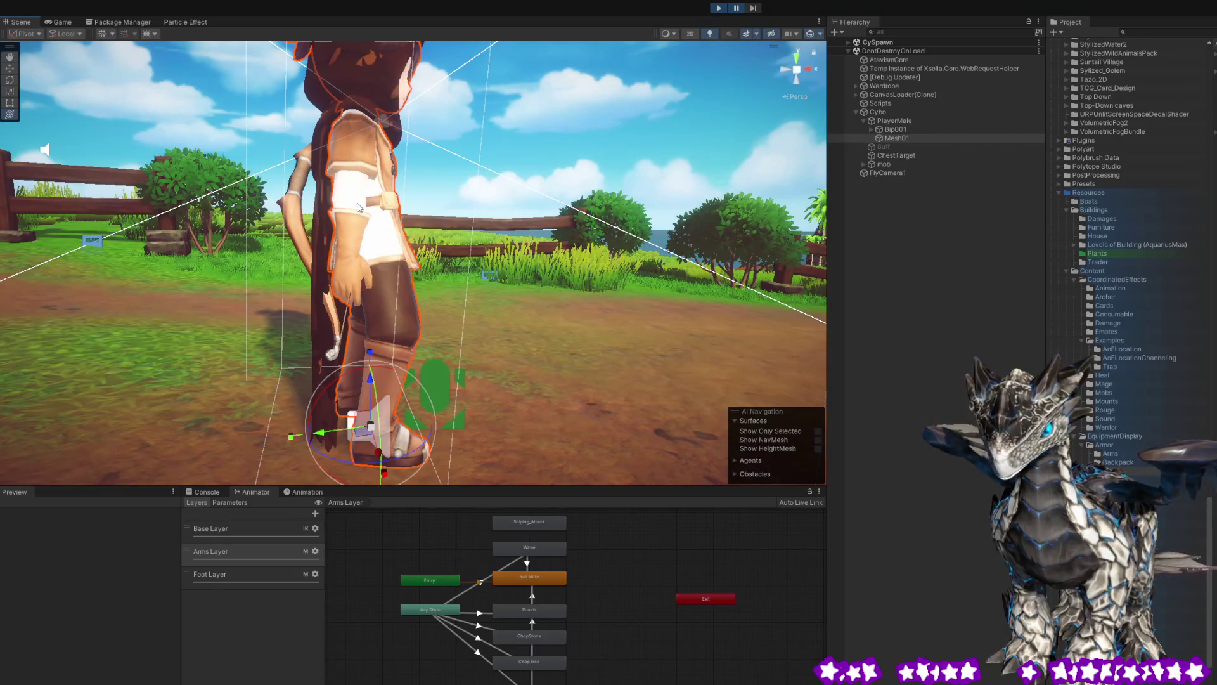
left_click(439, 241)
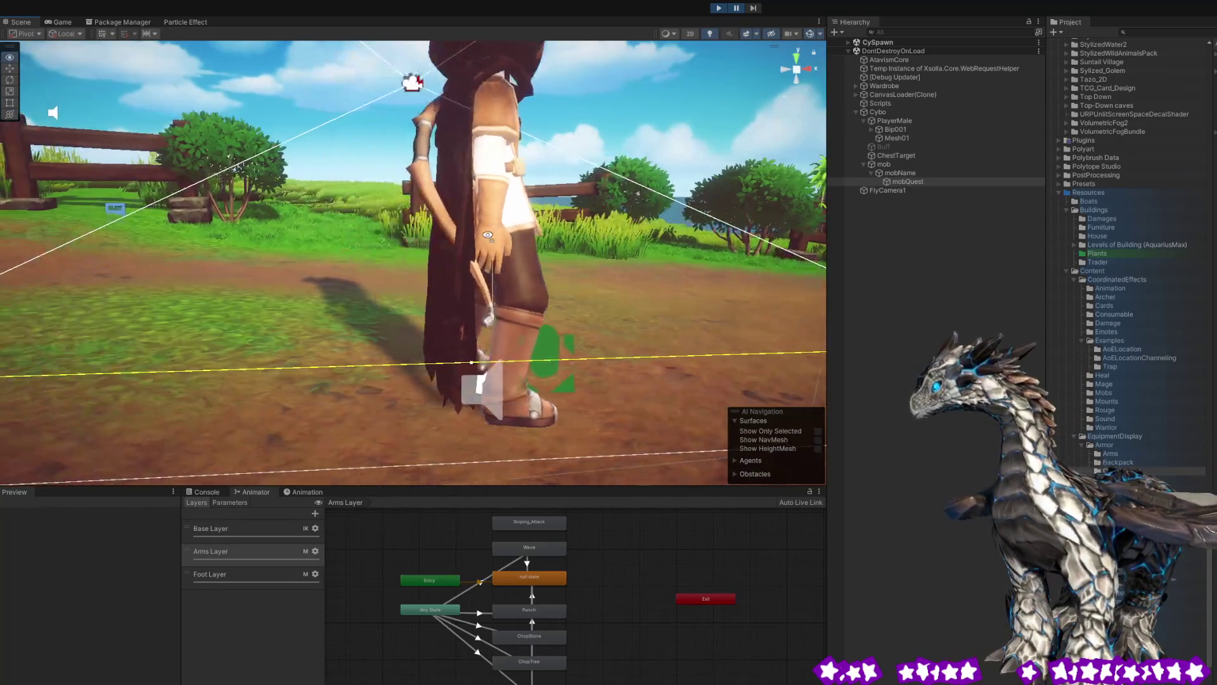
Select mobName, Mesh01, PlayerMale and Mesh01 again, then expand Bip001.
left_click(431, 175)
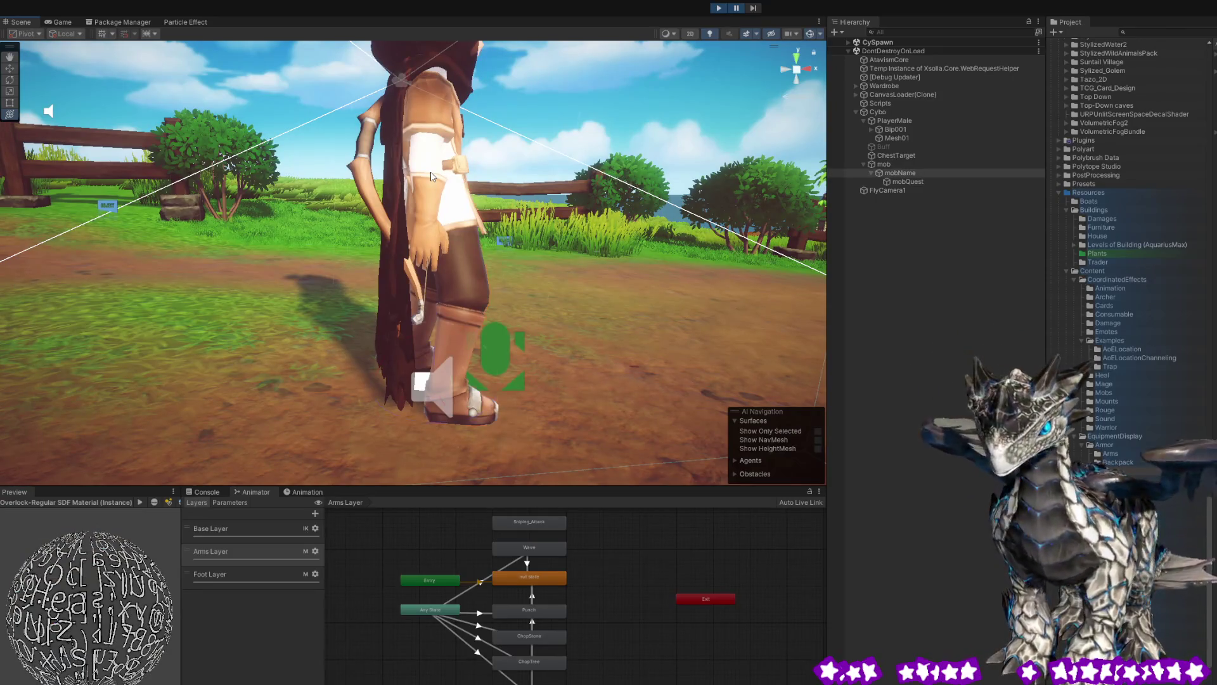
left_click(431, 175)
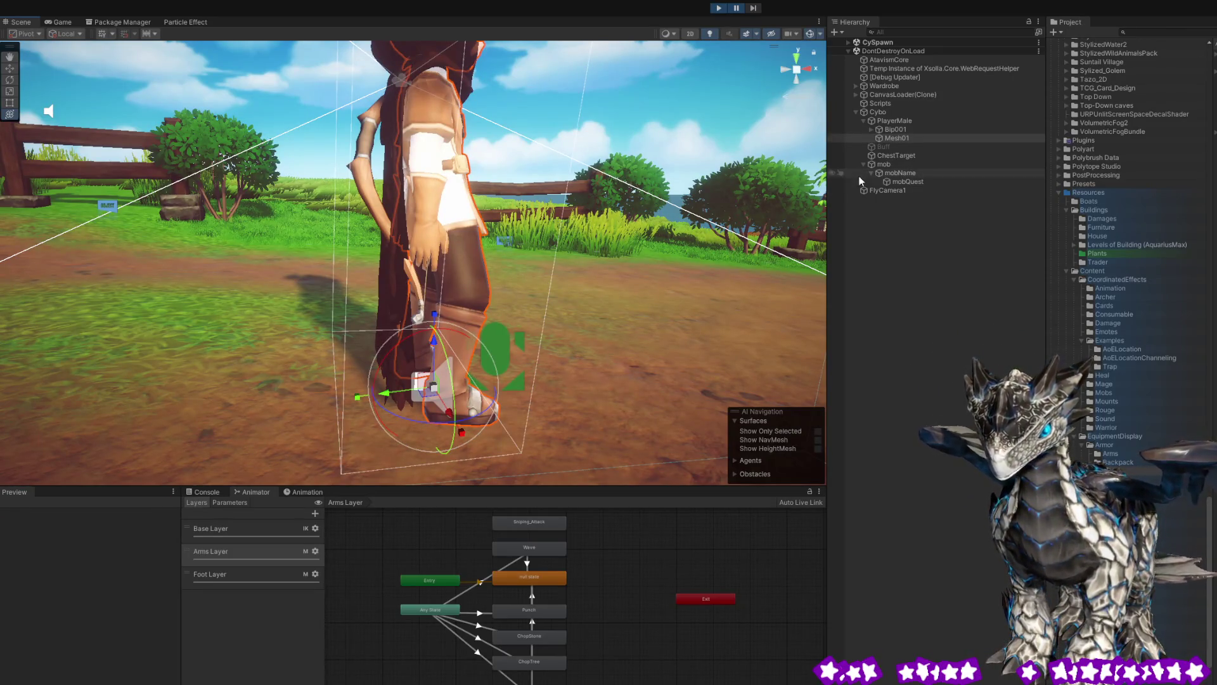
left_click(894, 121)
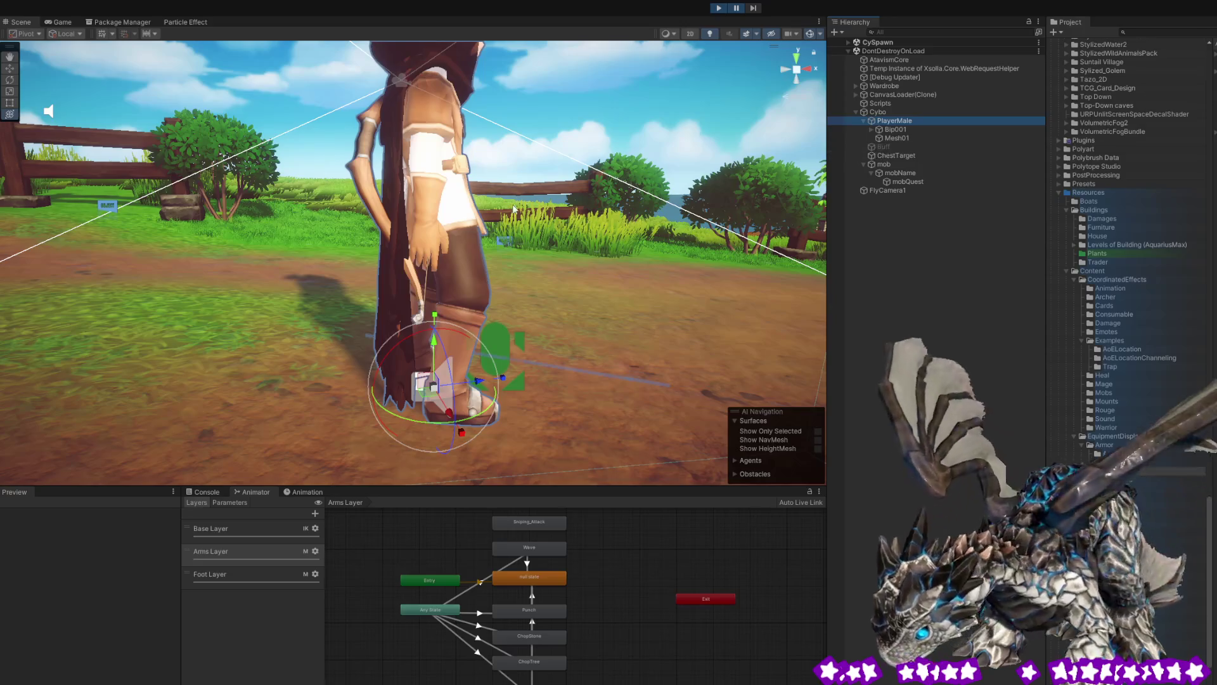
left_click(875, 138)
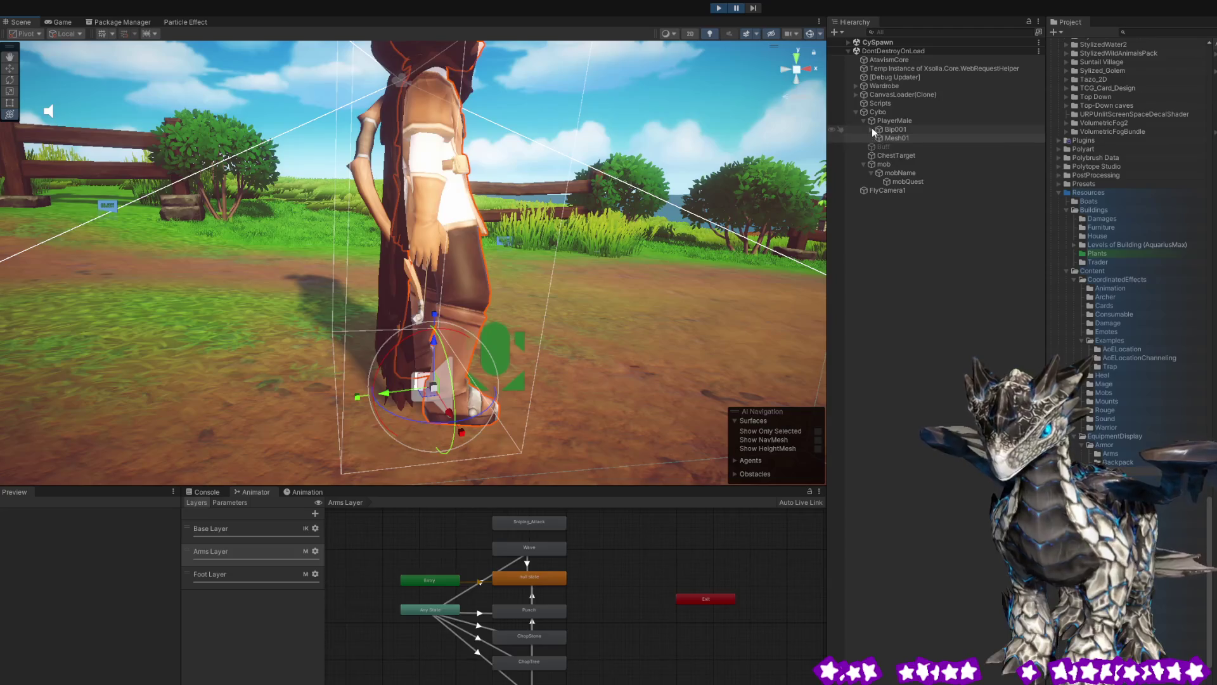
left_click(872, 129)
Expand Bip001 Pelvis to reveal the spine while orbiting around the character's torso.
left_click(895, 139)
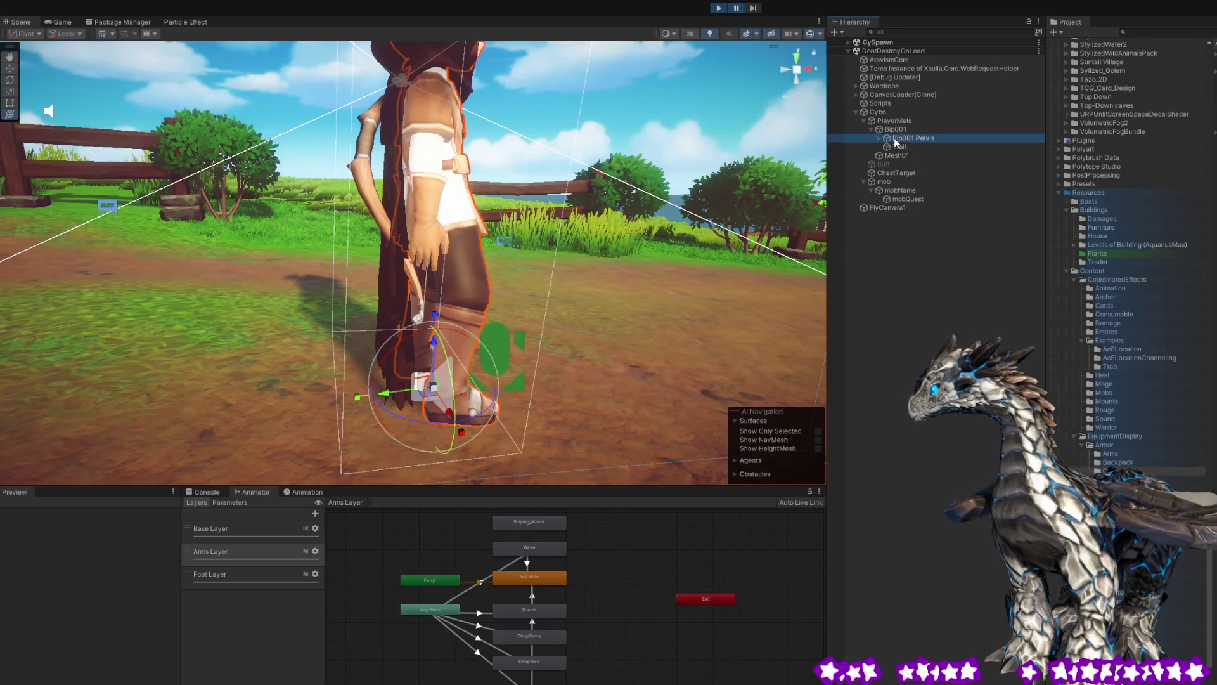
left_click(879, 138)
mouse_move(701, 262)
left_mouse_down()
mouse_move(678, 205)
mouse_move(538, 241)
mouse_move(615, 276)
left_mouse_up()
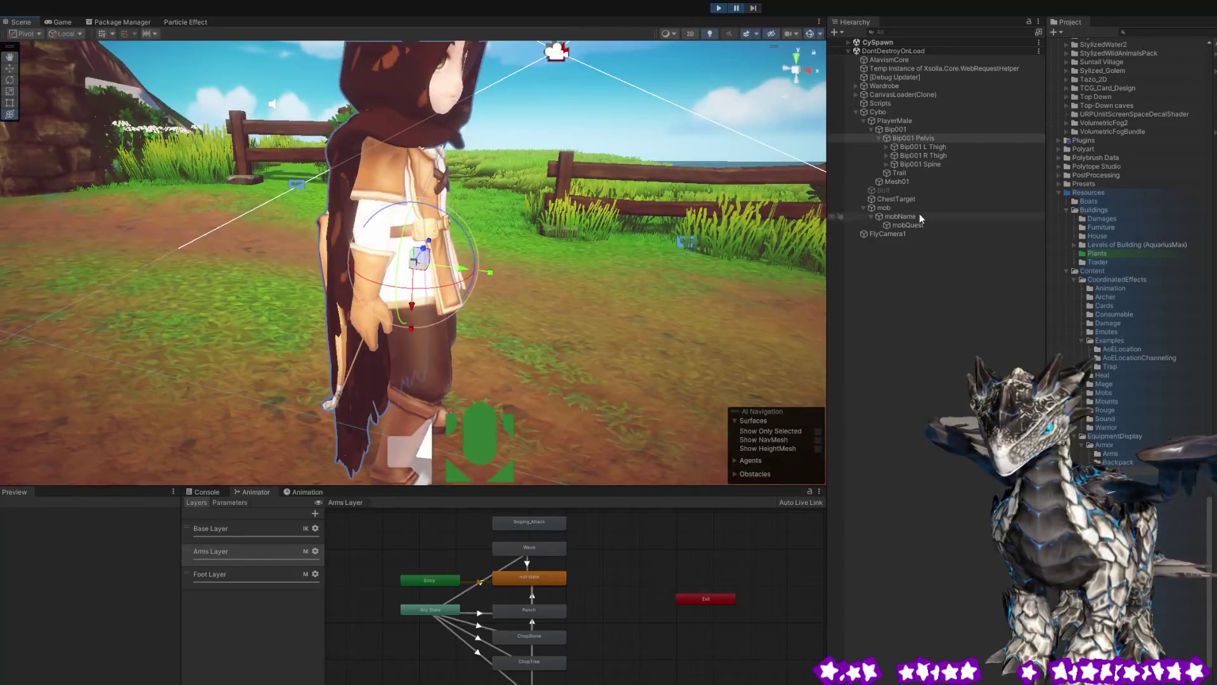
left_click(899, 172)
left_click_drag(533, 253, 579, 283)
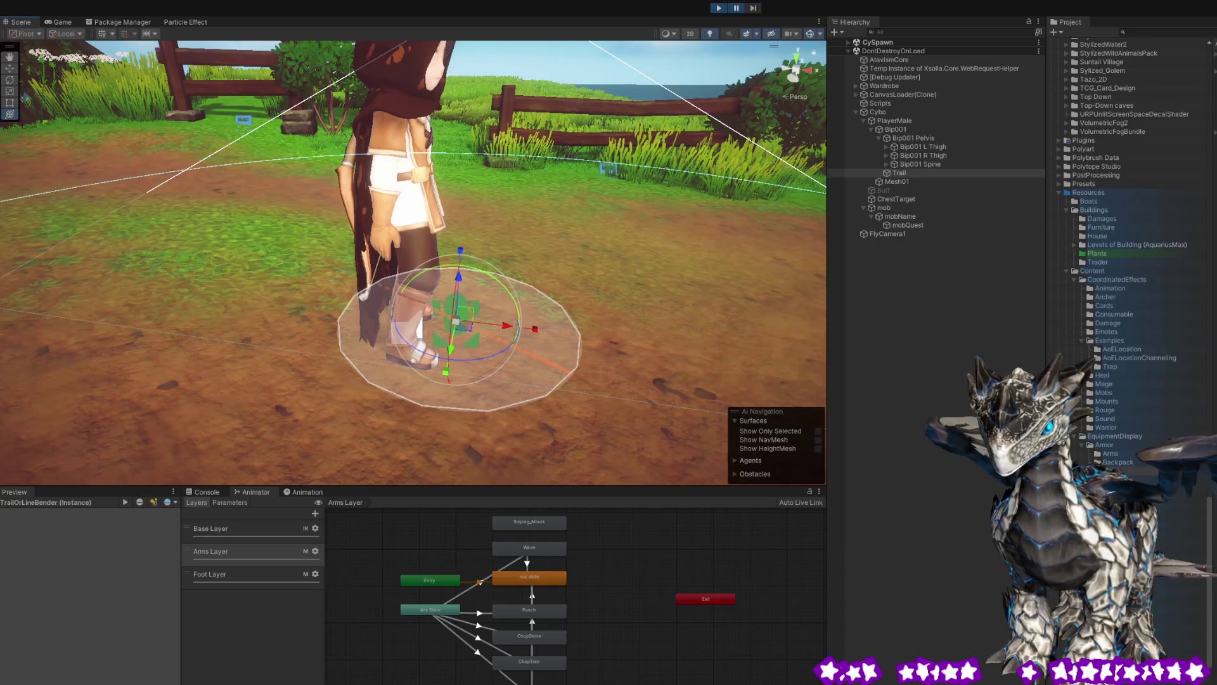
Expand Bip001 Spine to show Bip001 Spine1 and Sphere, then select Sphere and Bip001.
left_click(900, 165)
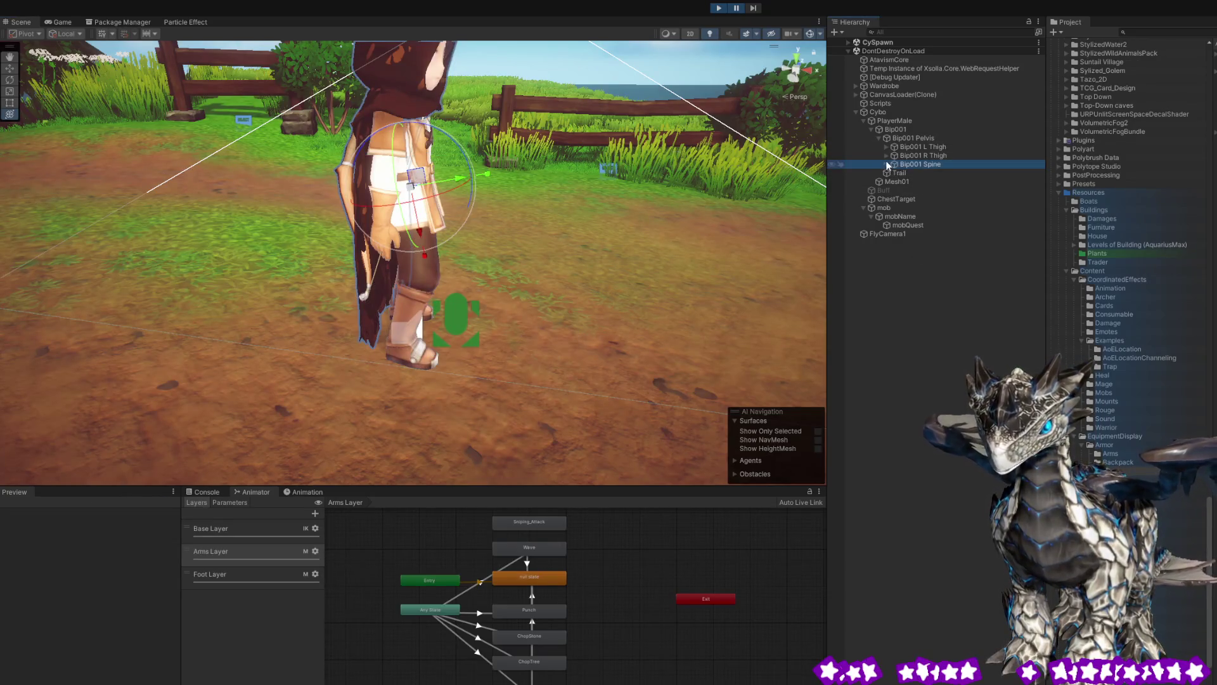
left_click(887, 165)
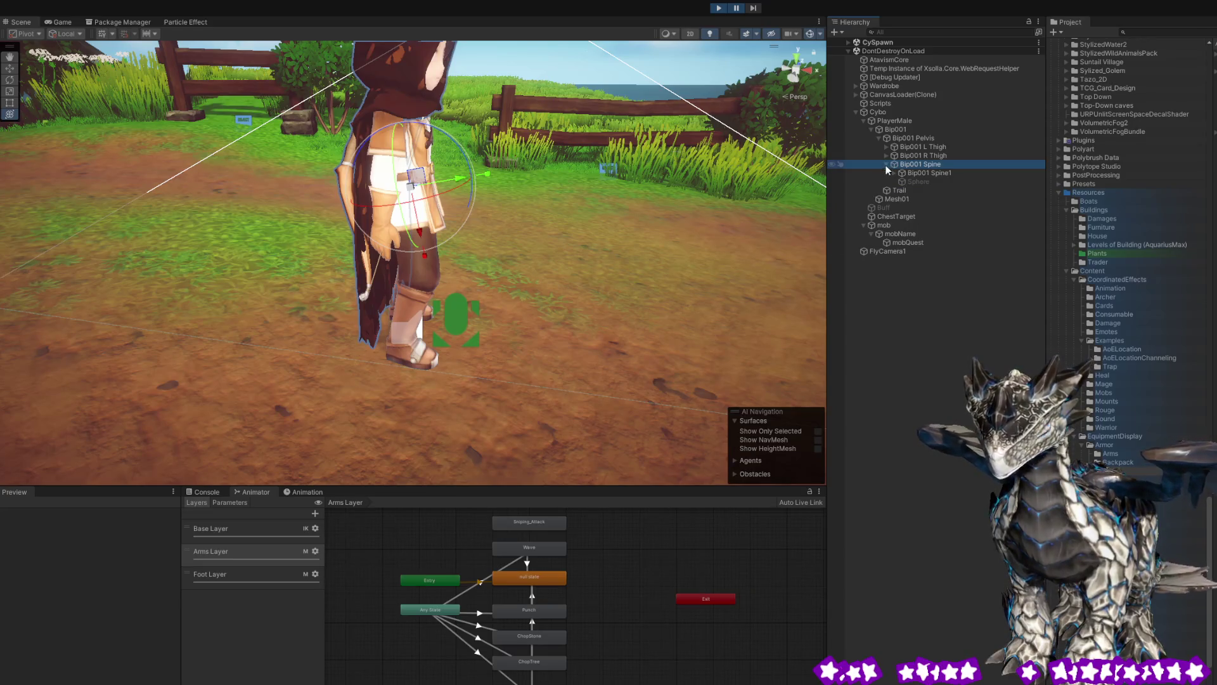
left_click(922, 182)
left_click(916, 172)
left_click(913, 137)
left_click(909, 130)
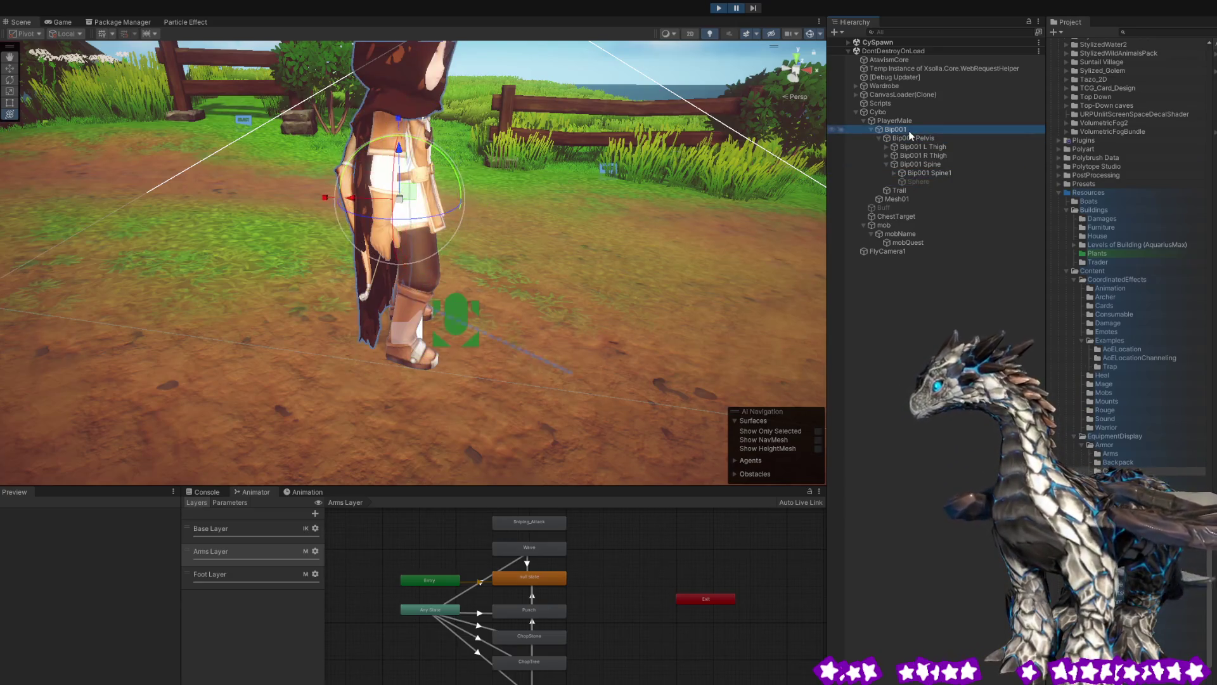
Check PlayerMale and ChestTarget, then select Cybo to view its Base, Arms, Foot and Food animator layers.
left_click(882, 121)
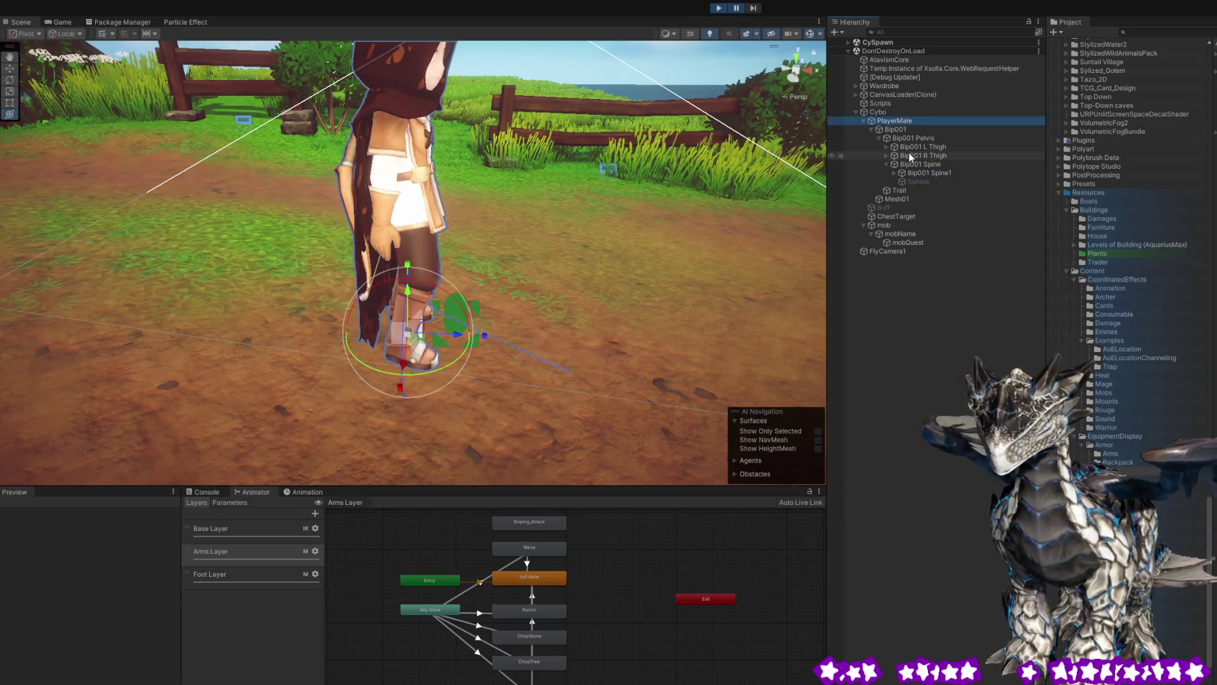
left_click(899, 217)
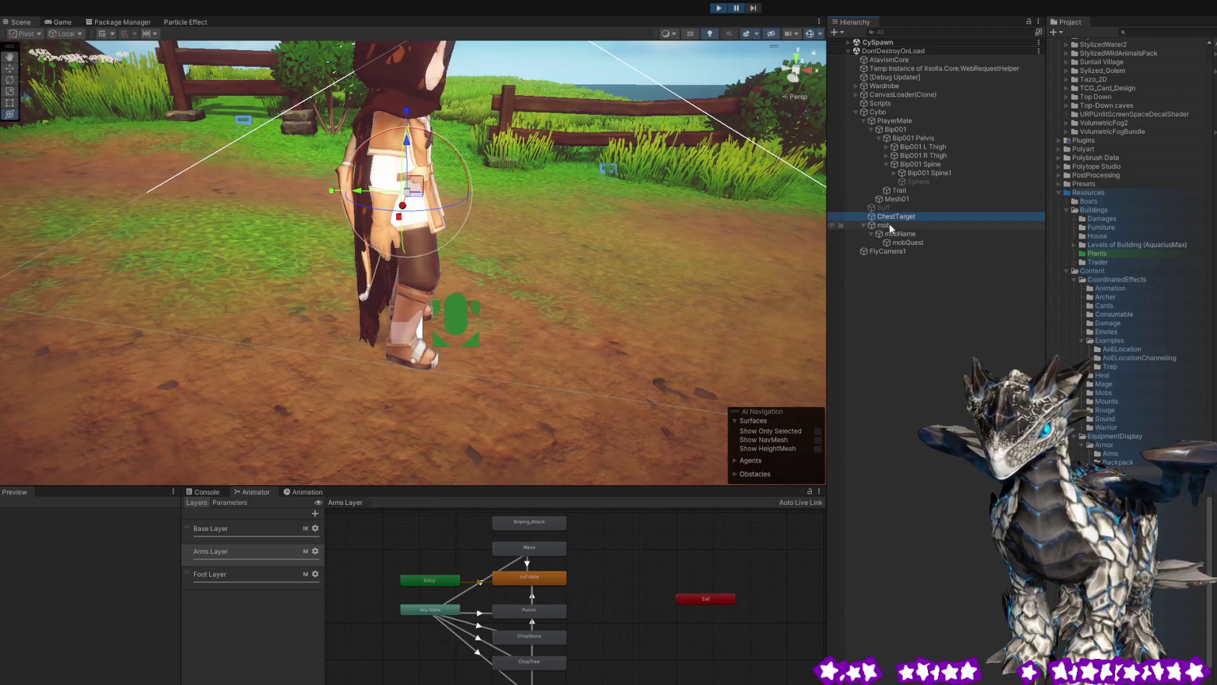
left_click(910, 244)
left_click(890, 122)
left_click(885, 111)
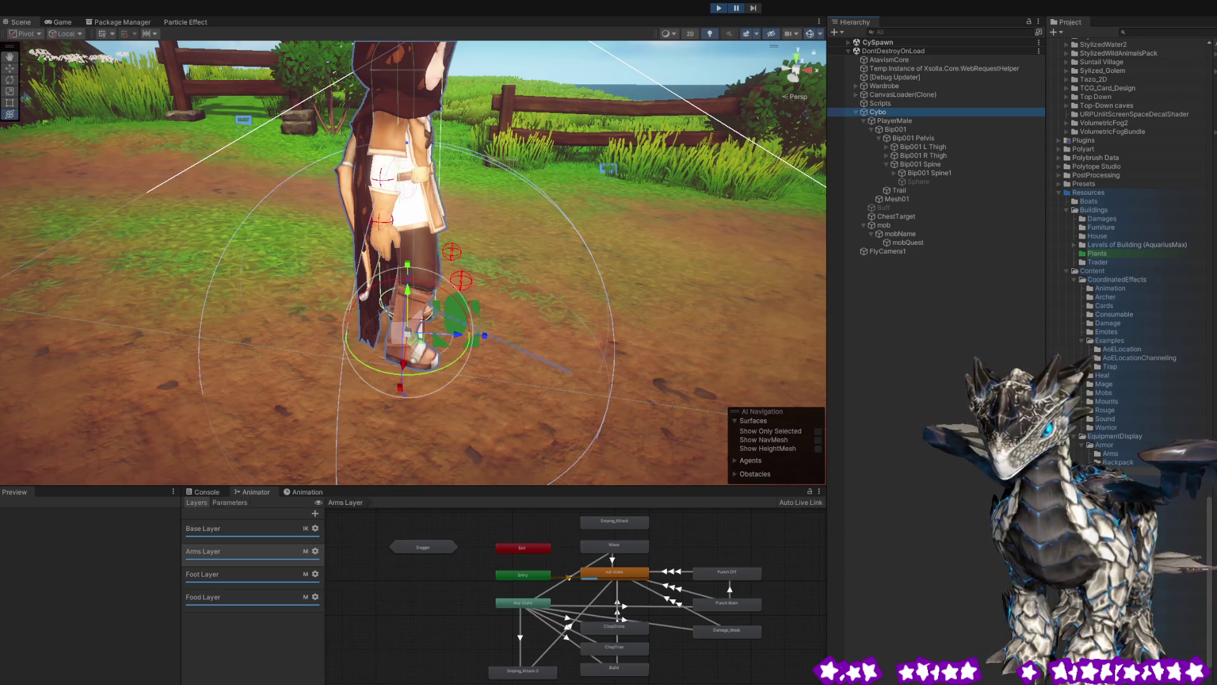
left_click(911, 32)
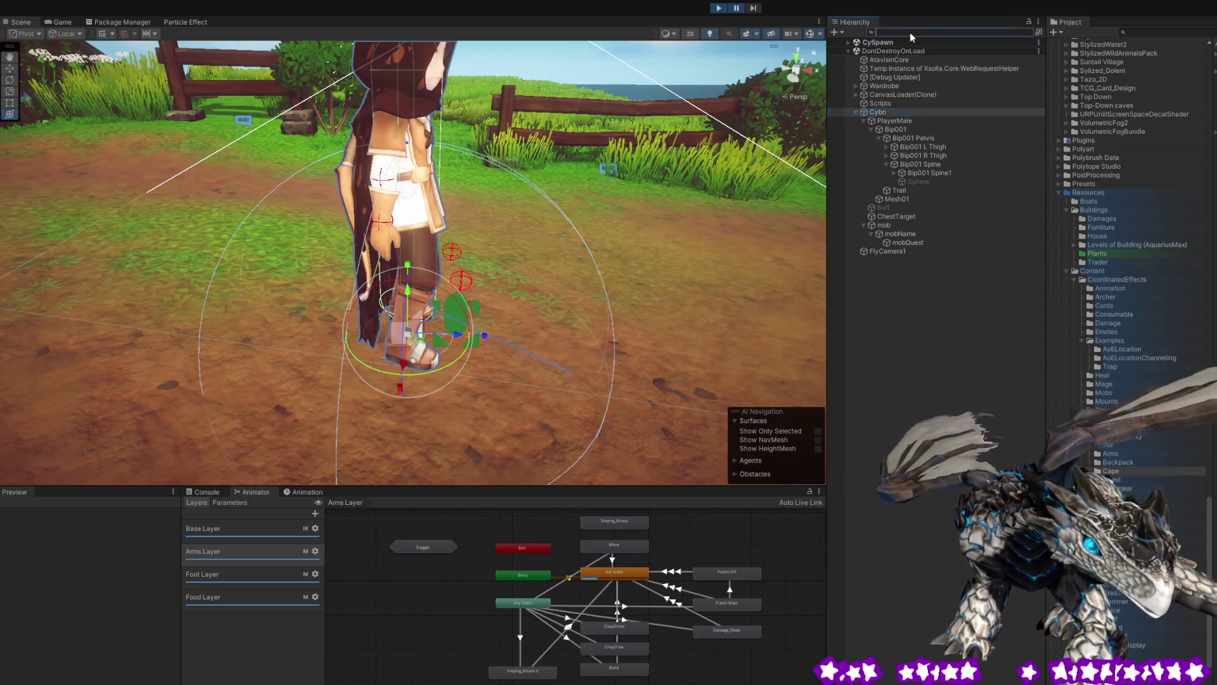
type("colider")
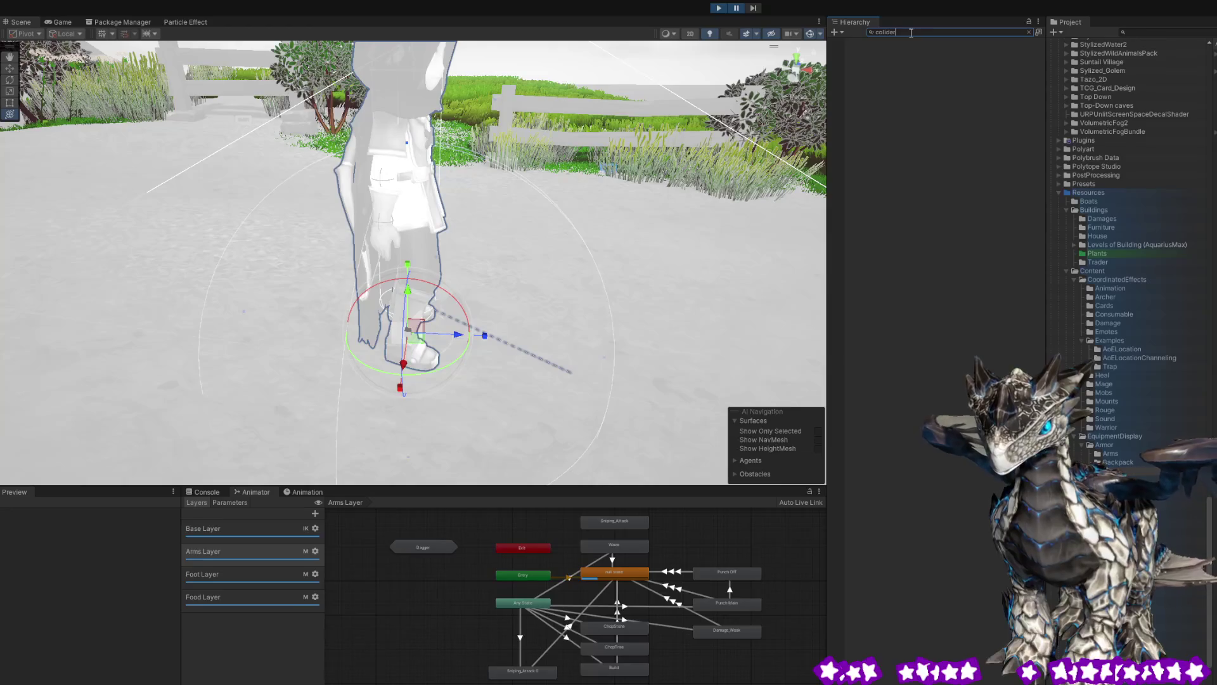
left_click(409, 239)
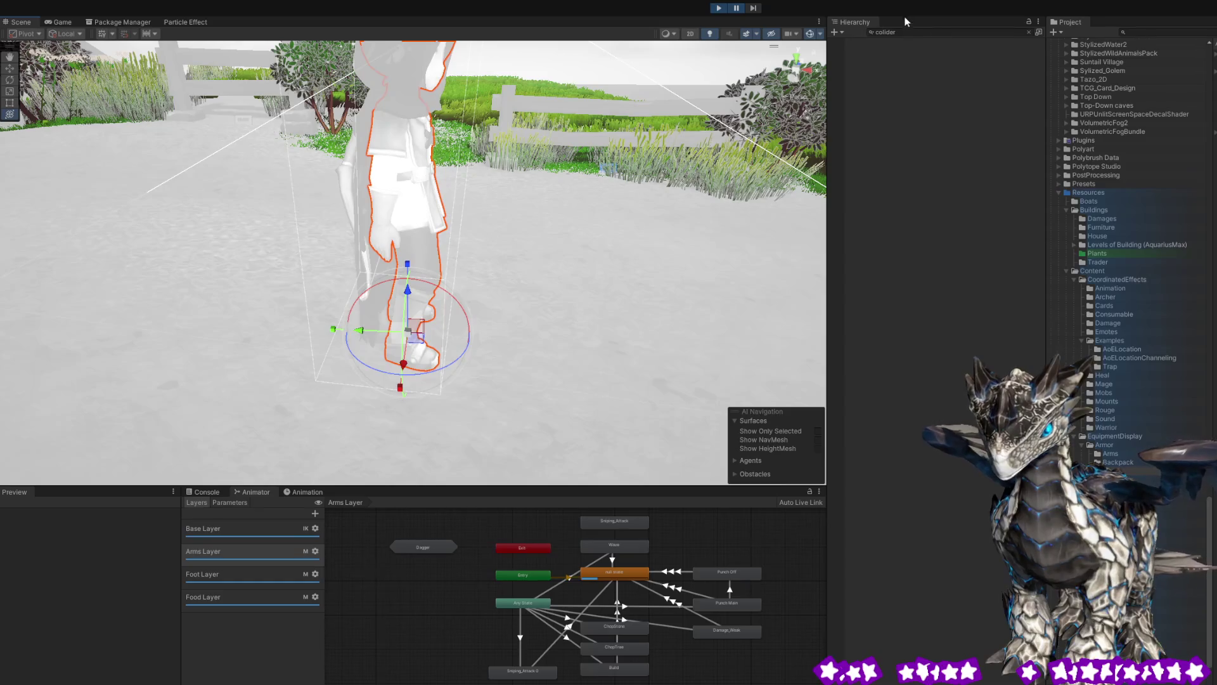
left_click(913, 31)
key("BackSpace")
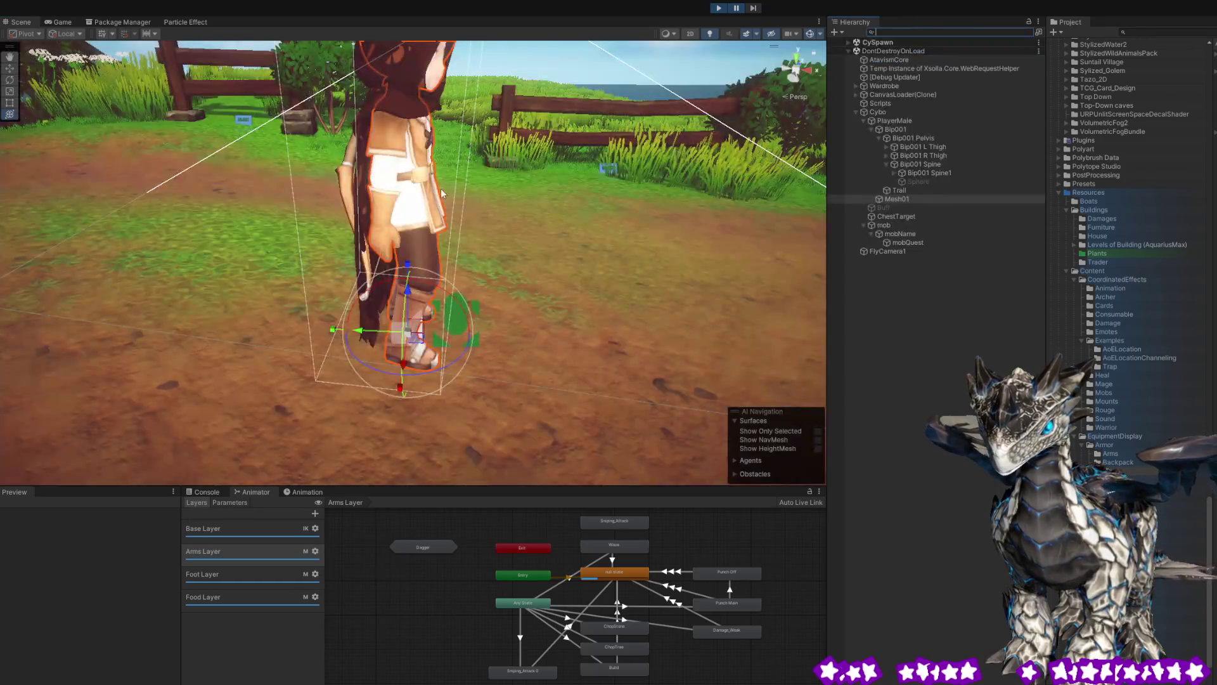
left_click(905, 199)
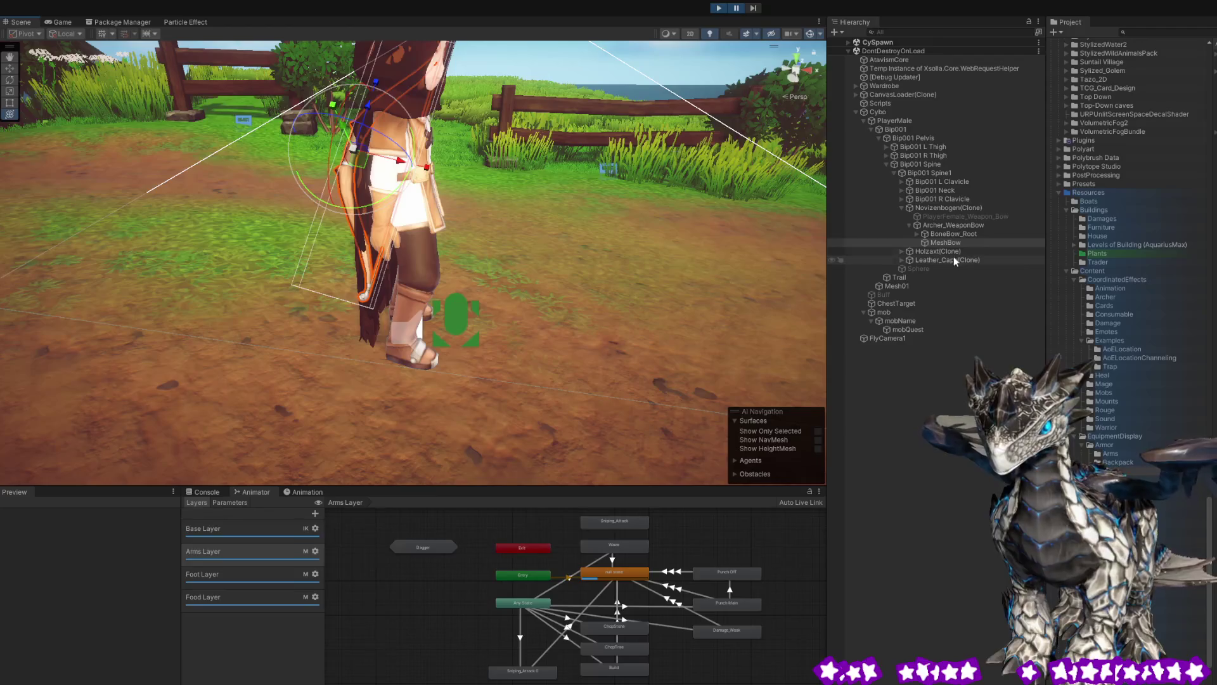
Select BoneBow_Root, Bip001 Spine and Bip001 Spine1, stepping through neighbouring bone rows with the arrow keys.
left_click(949, 233)
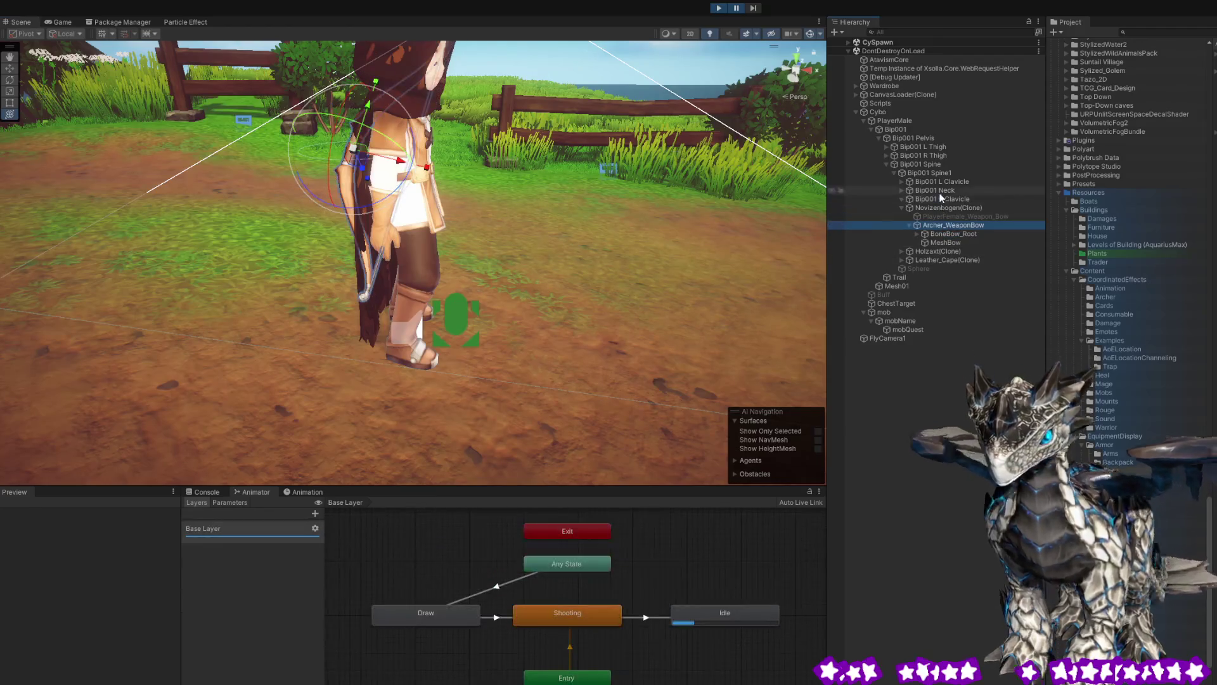
left_click(930, 165)
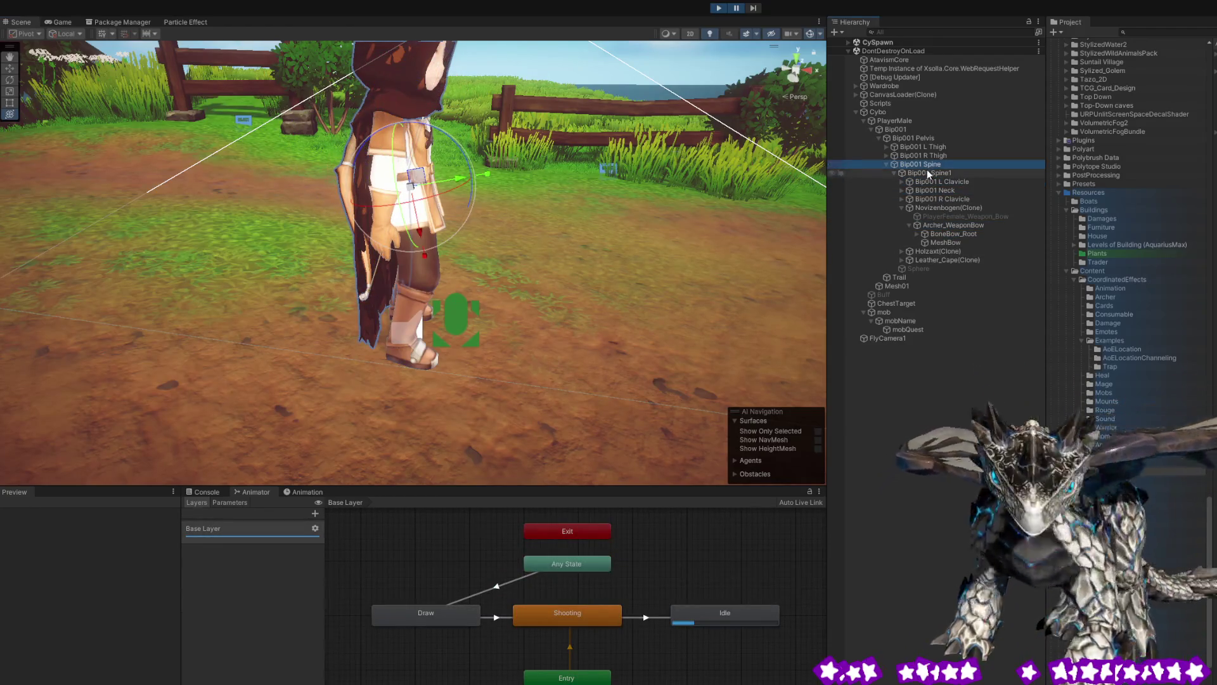
left_click(926, 170)
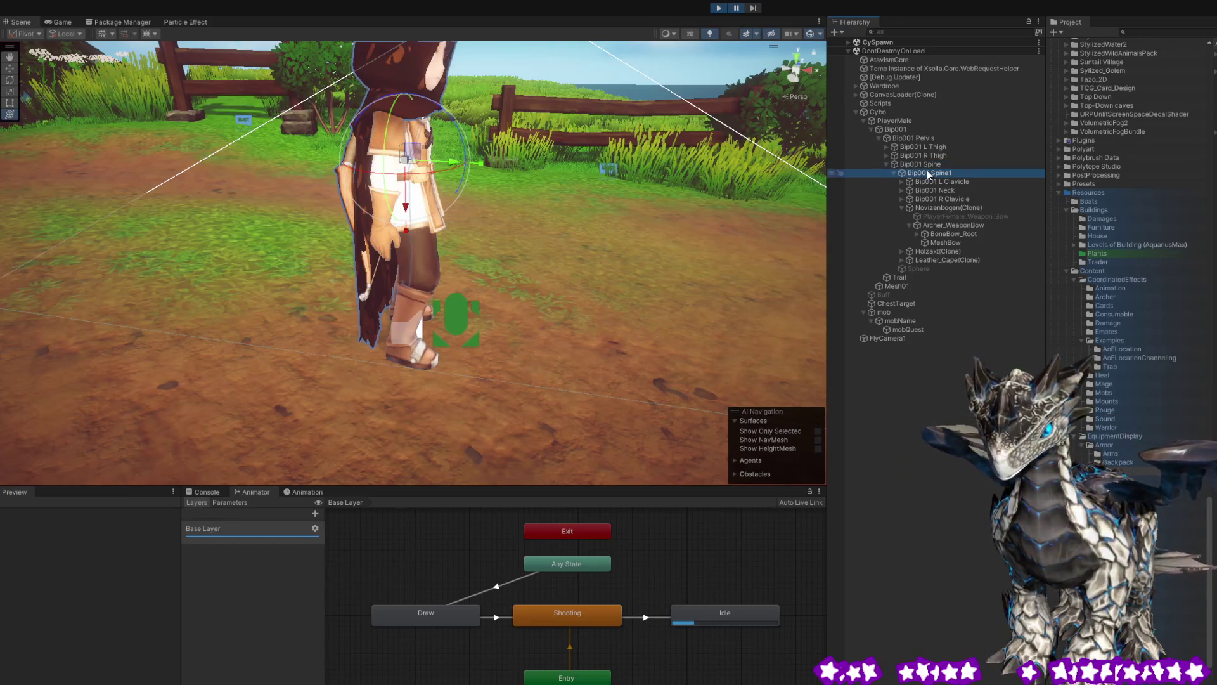
key("Up")
key("Up")
key("Up")
key("Up")
key("Up")
key("Up")
key("Up")
key("Up")
key("Down")
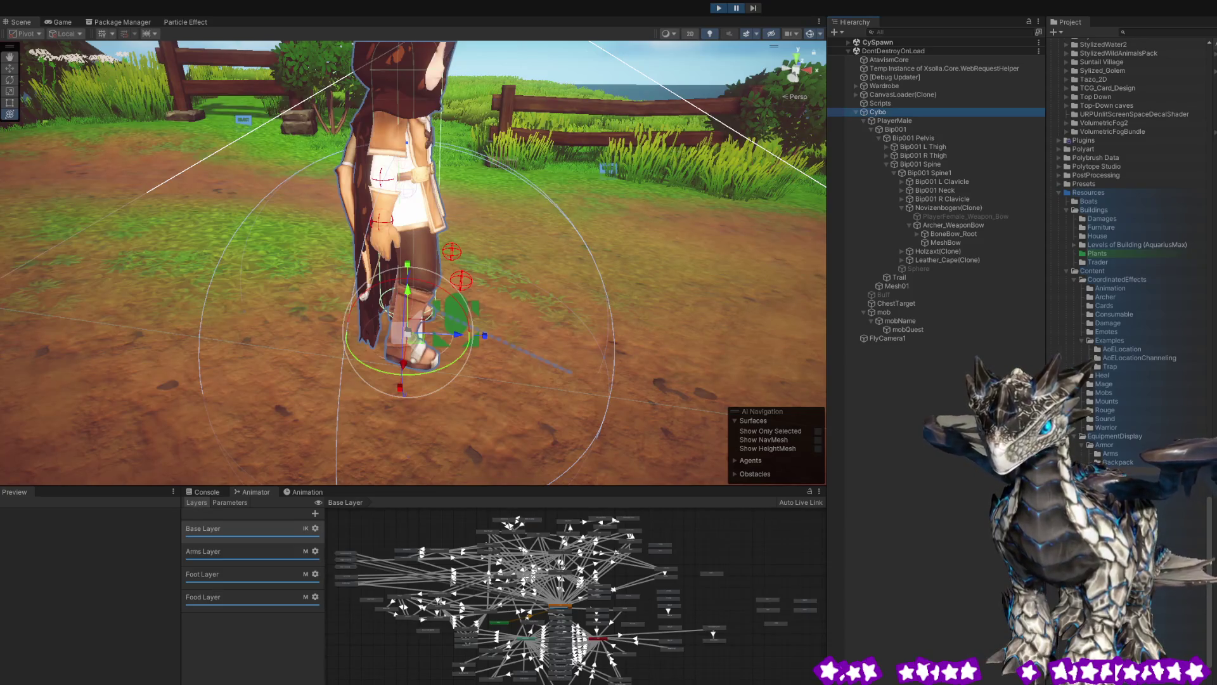
left_click(891, 120)
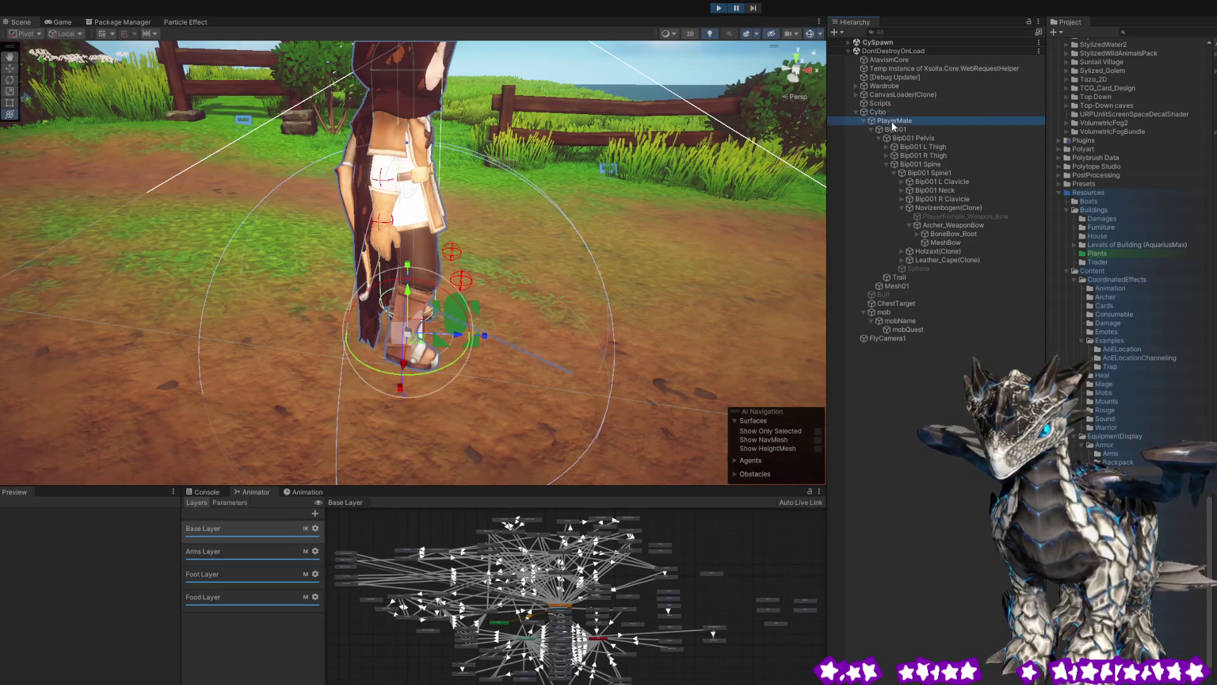
key("Down")
key("Down")
key("Down")
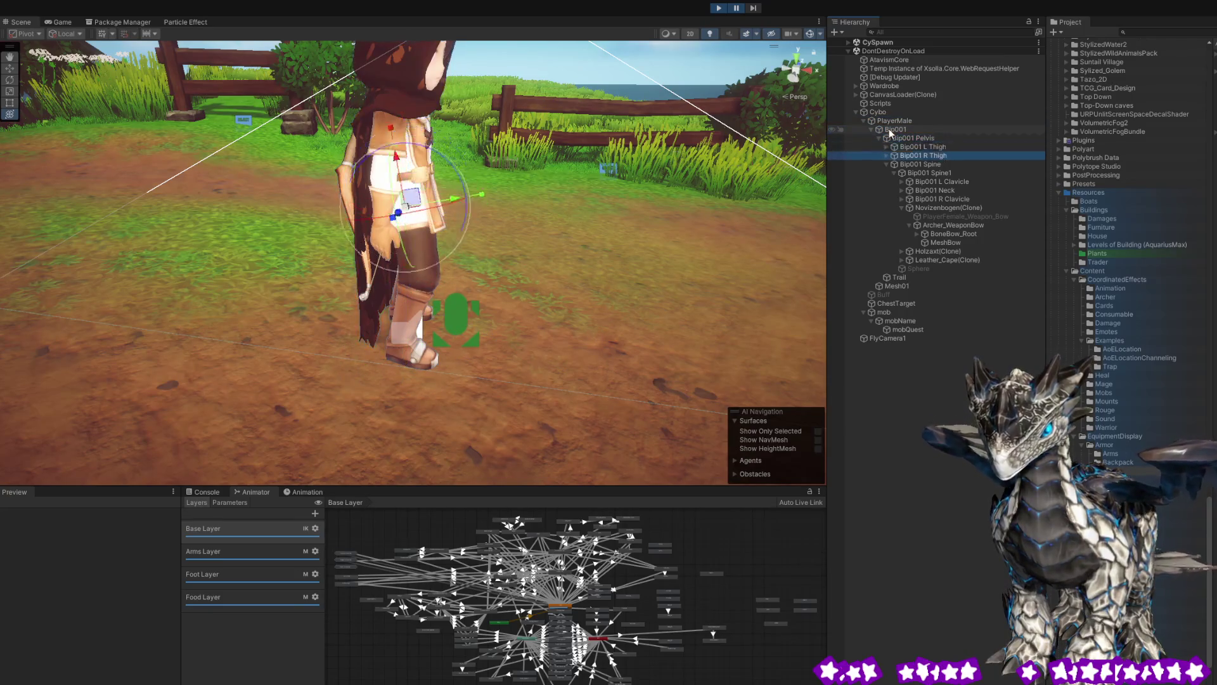
key("Down")
key("Down")
key("Down")
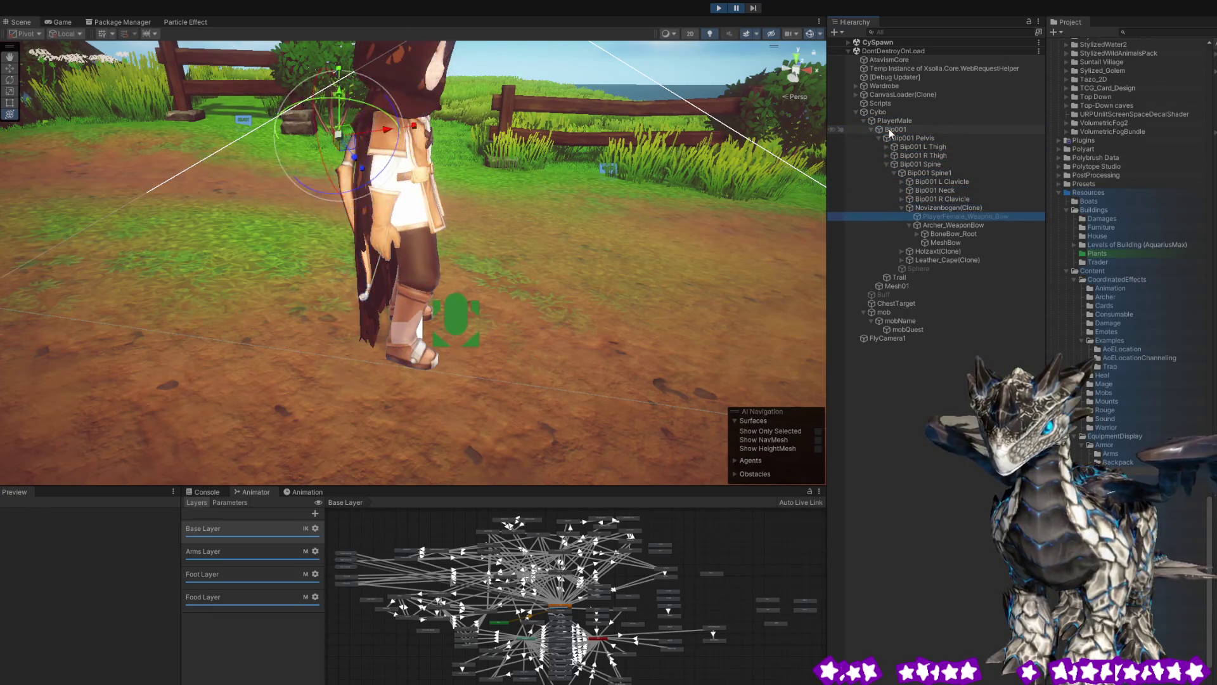
key("Down")
key("Down")
key("Up")
key("Down")
key("Down")
key("Down")
key("Down")
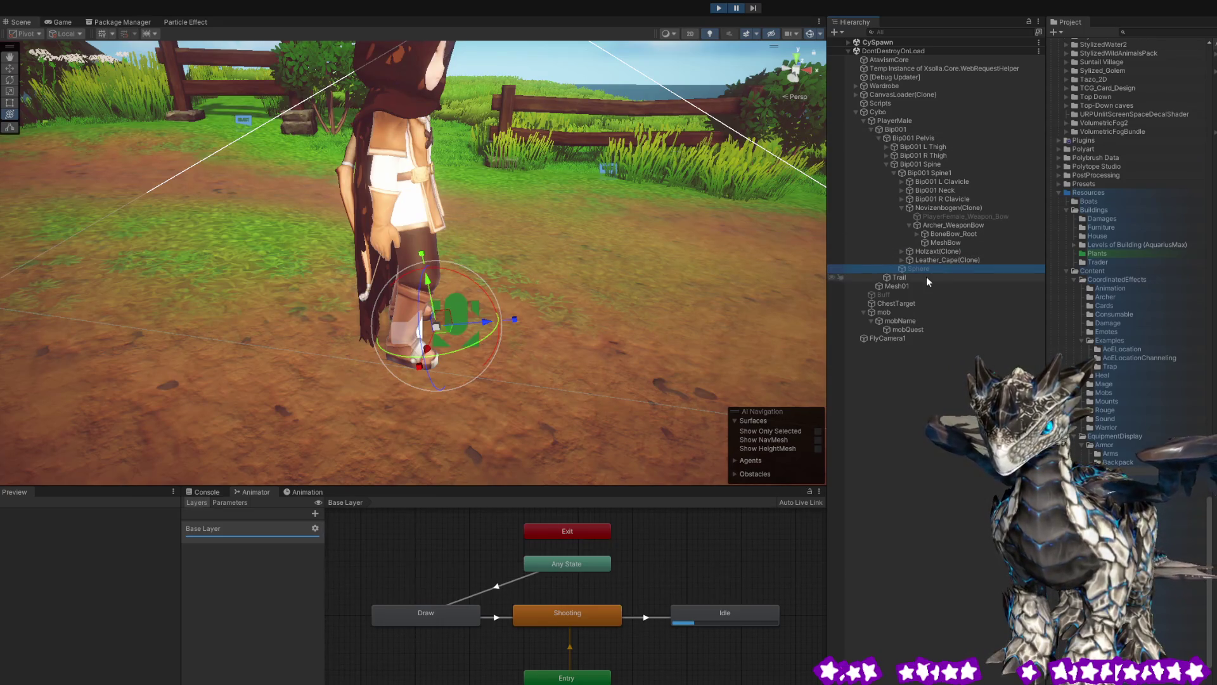
left_click(930, 260)
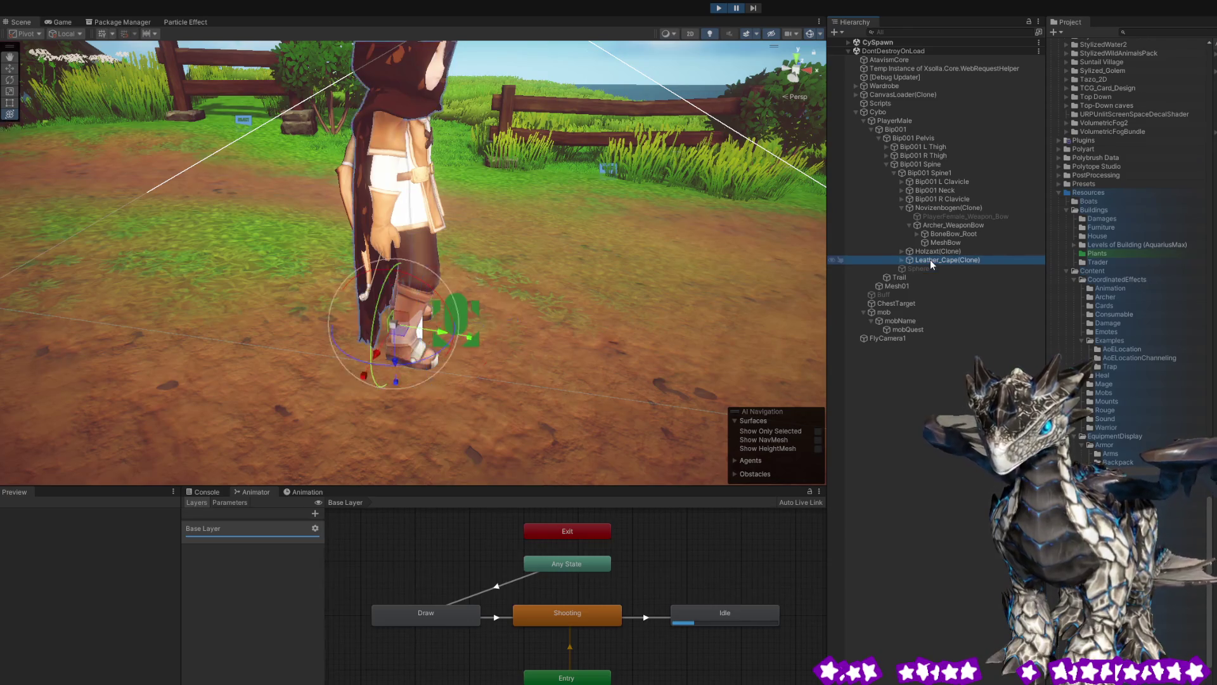
key("Down")
key("Down")
key("Down")
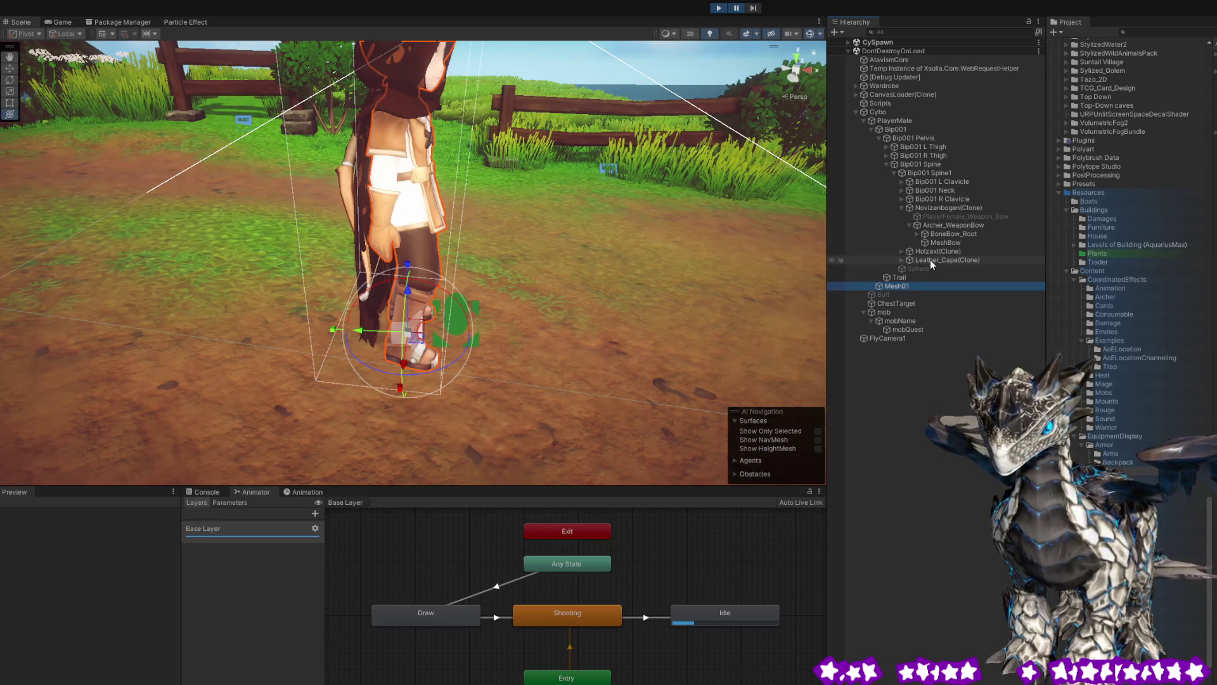
key("Up")
key("Down")
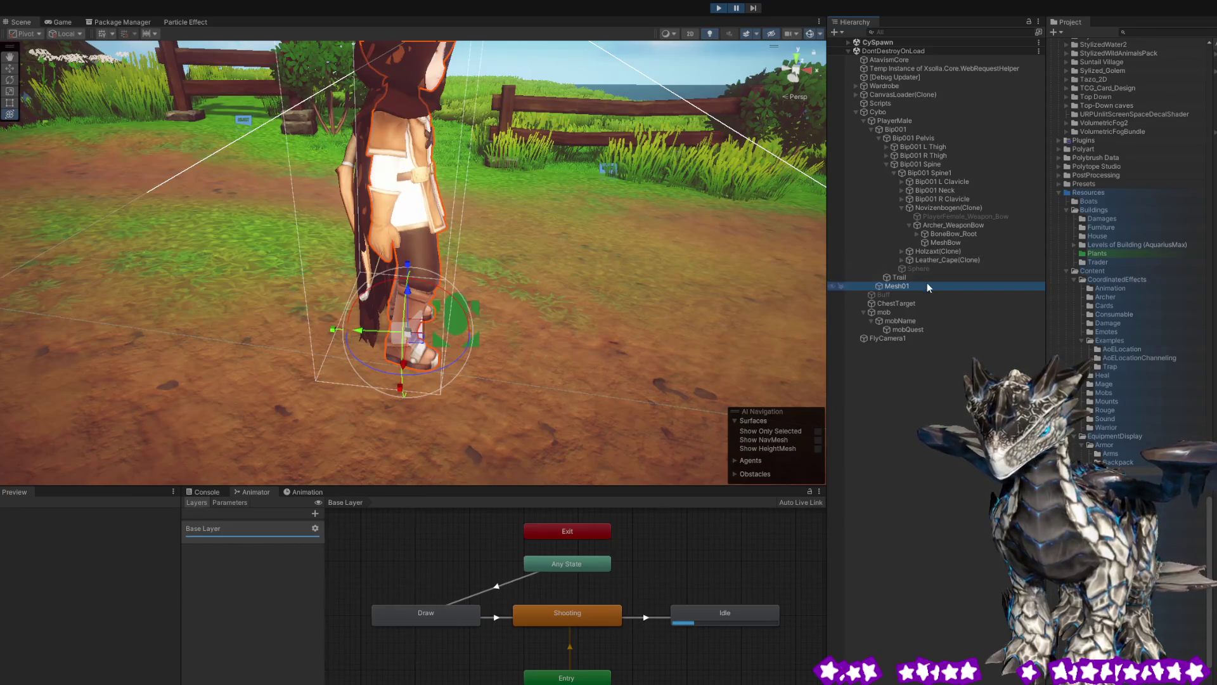
key("Down")
key("Down")
key("Down")
key("Down")
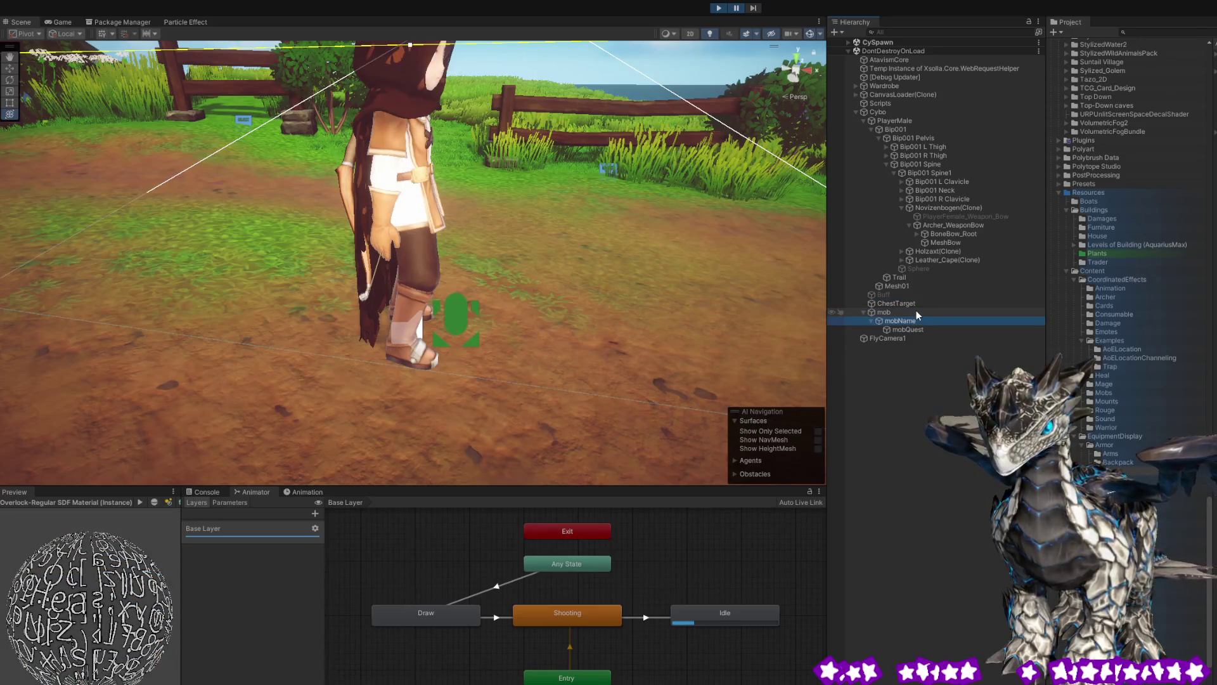
key("Up")
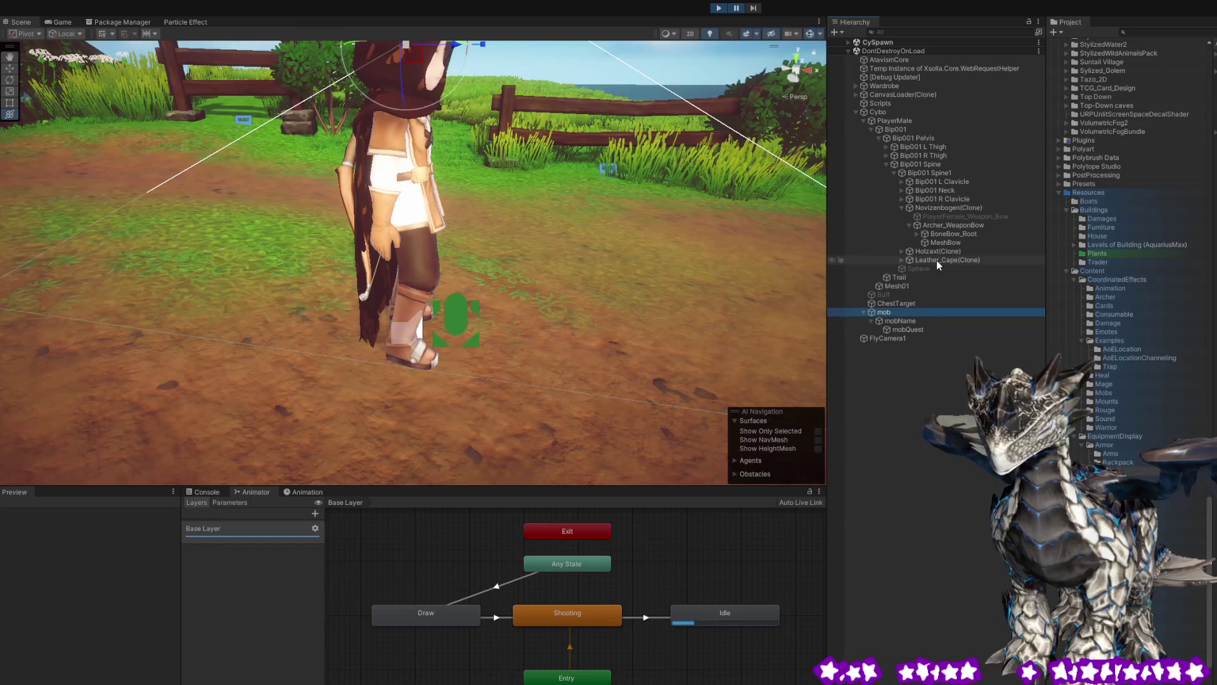
left_click(918, 277)
left_click(908, 282)
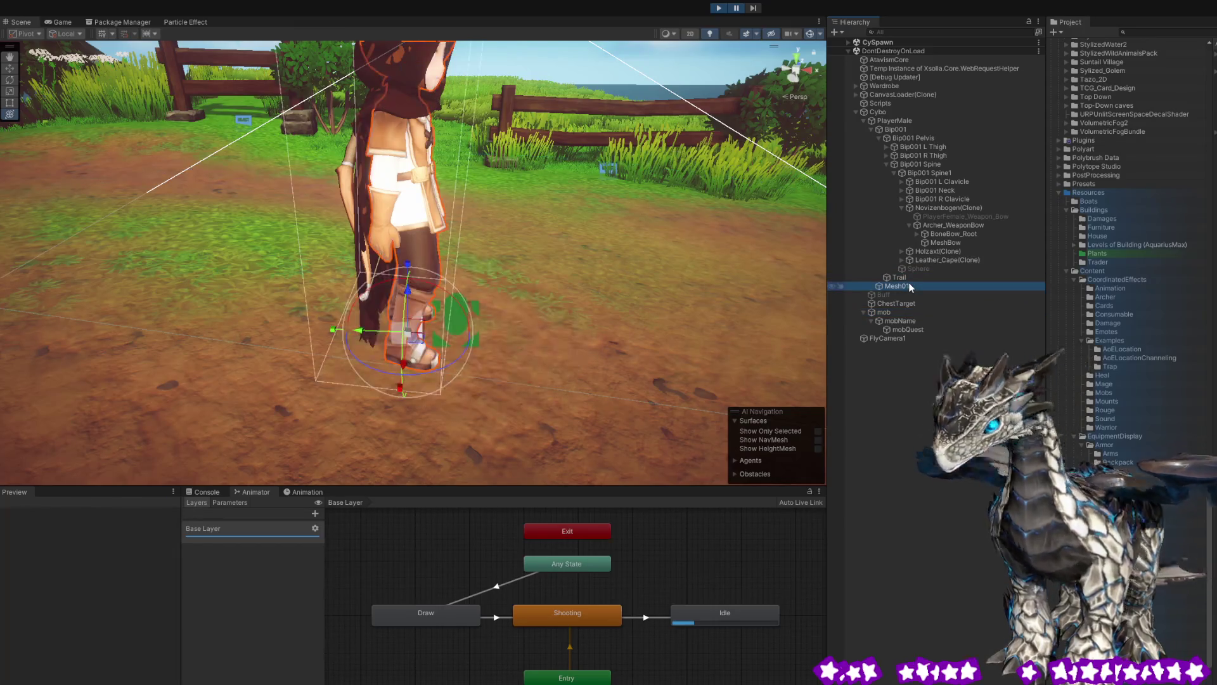
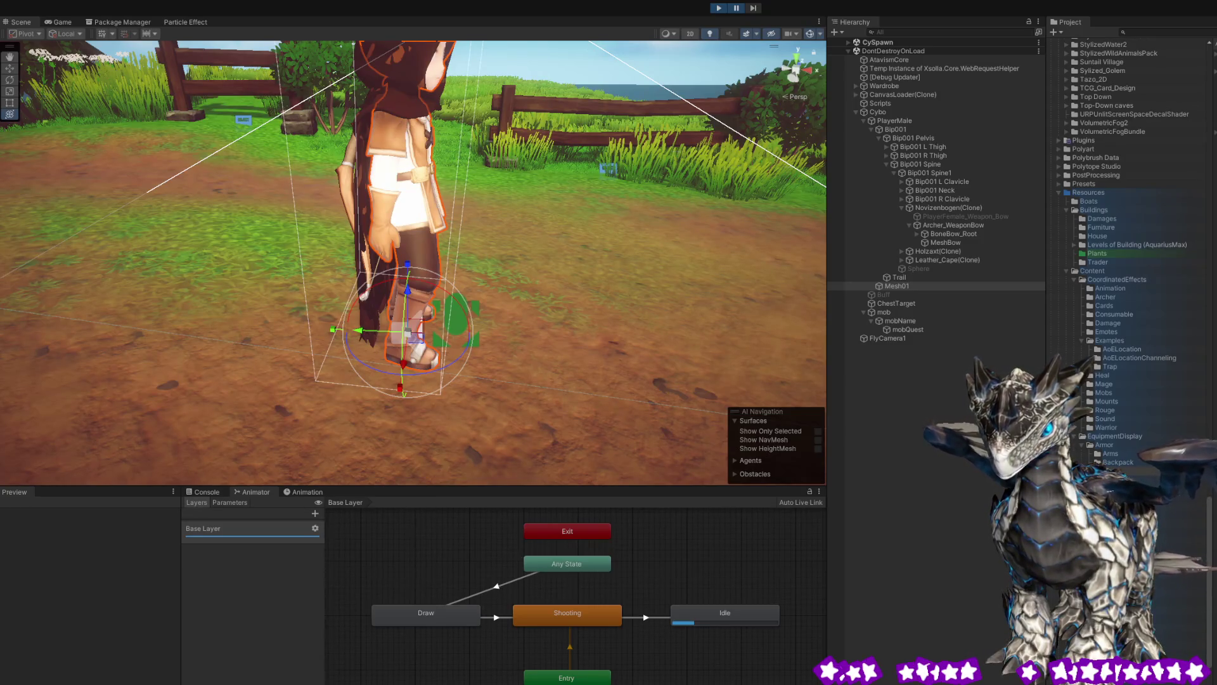
Frame the archer character, orbit around it, and select its Leather_Cape cape mesh.
key("f")
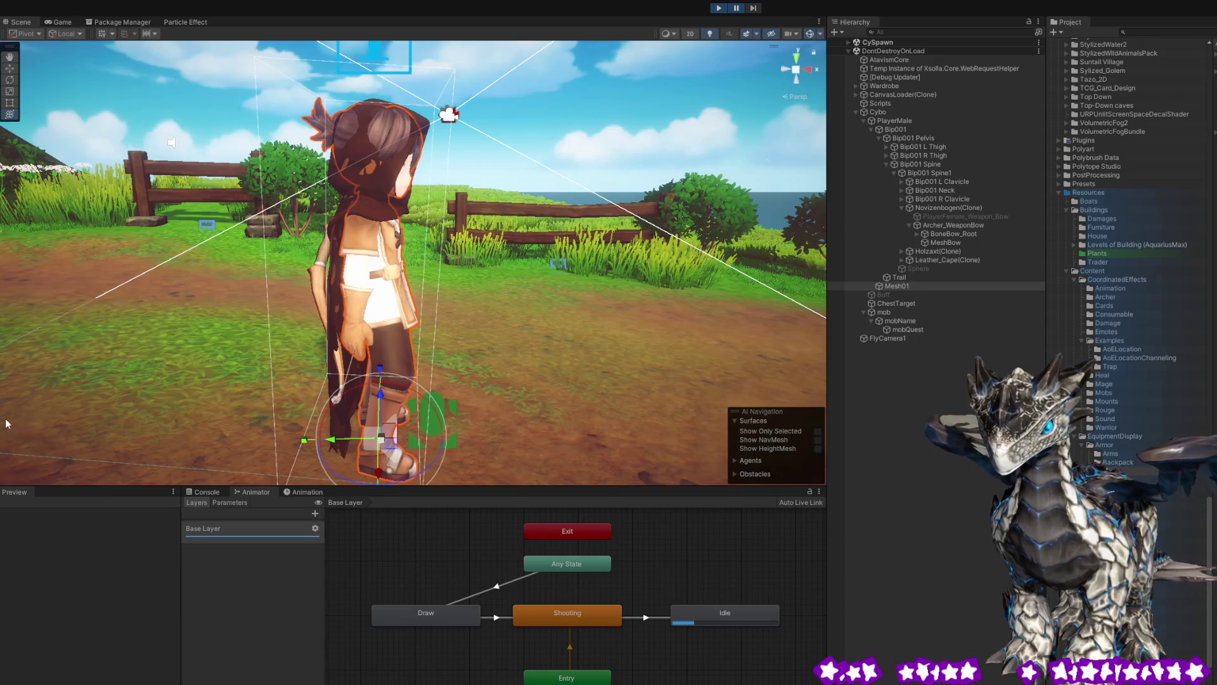
left_click(902, 277)
left_click(900, 286)
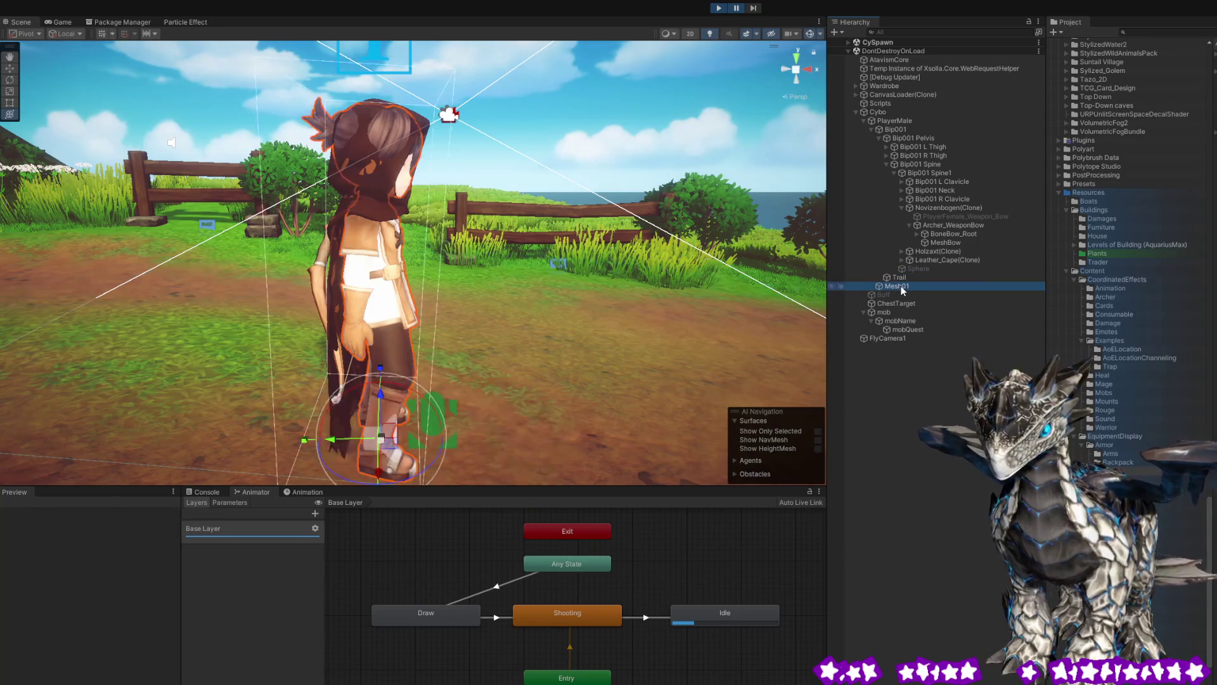
left_click_drag(586, 279, 434, 285)
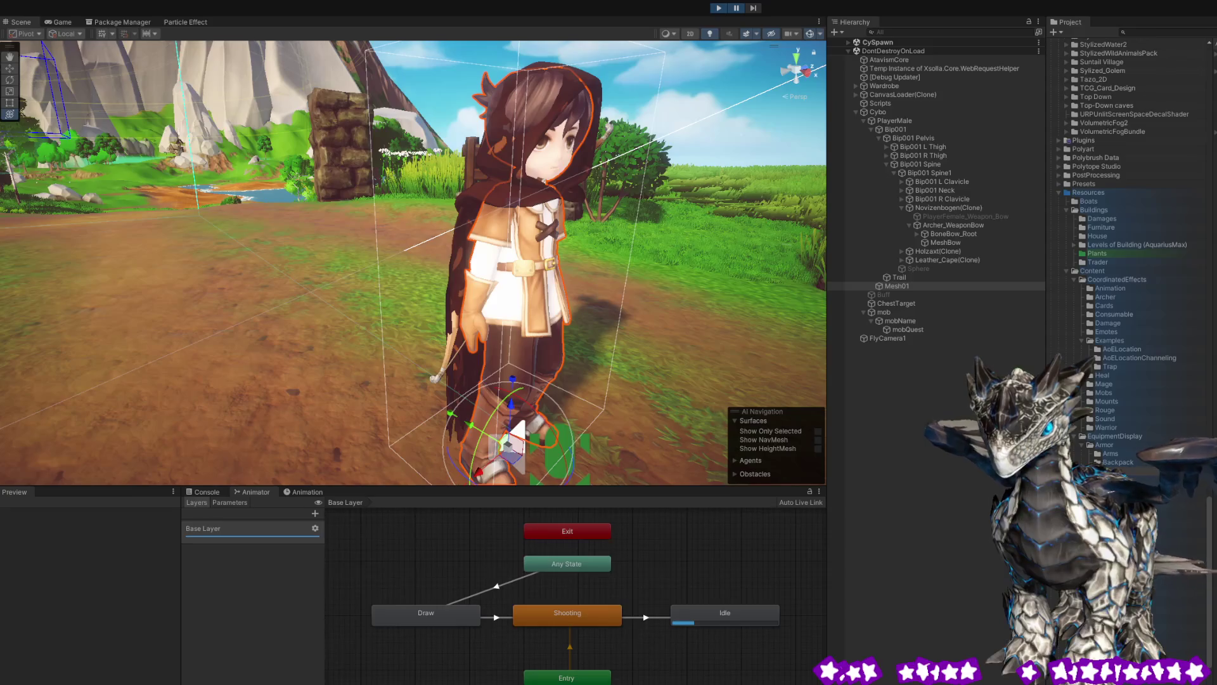
left_click_drag(482, 355, 342, 352)
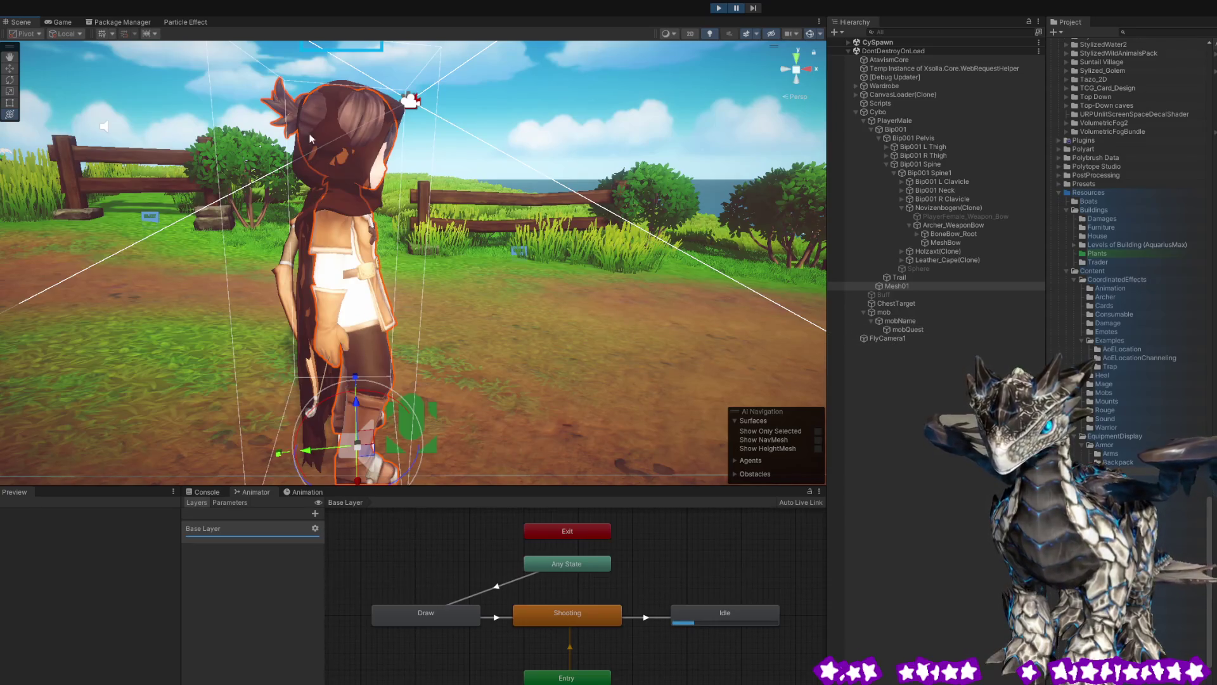
left_click(301, 172)
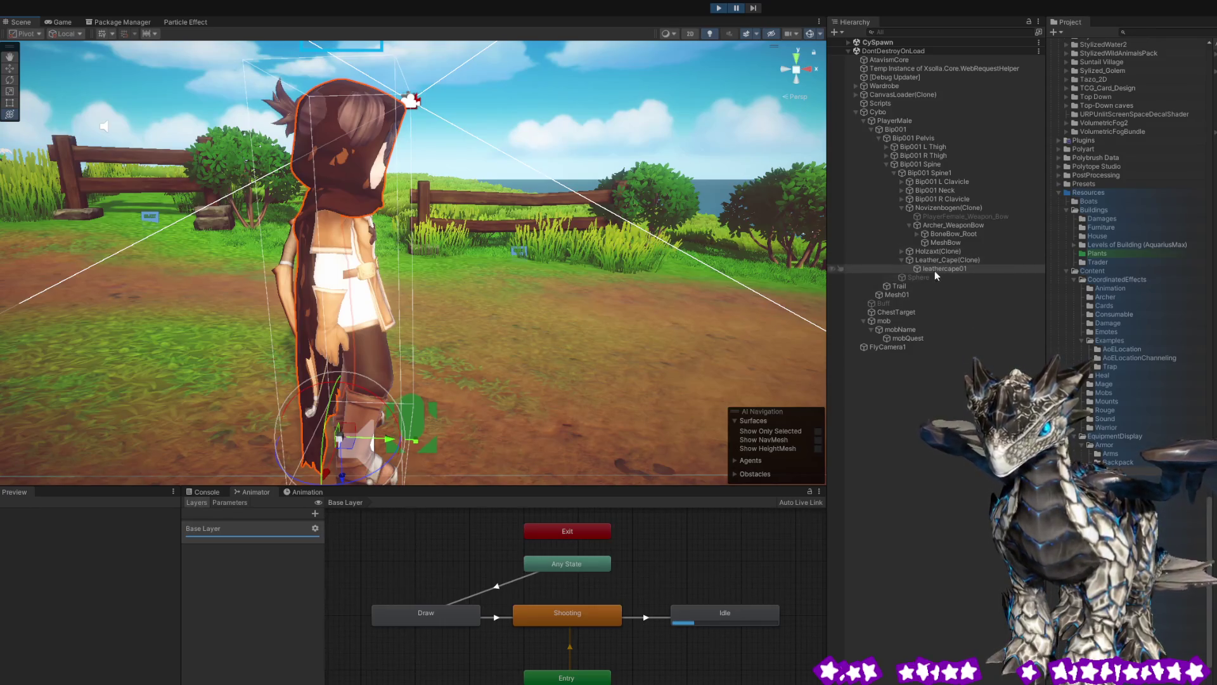
Look through the character's MeshBow, Mesh01, clavicle, neck and BoneBow_Root objects in the Hierarchy.
left_click(938, 243)
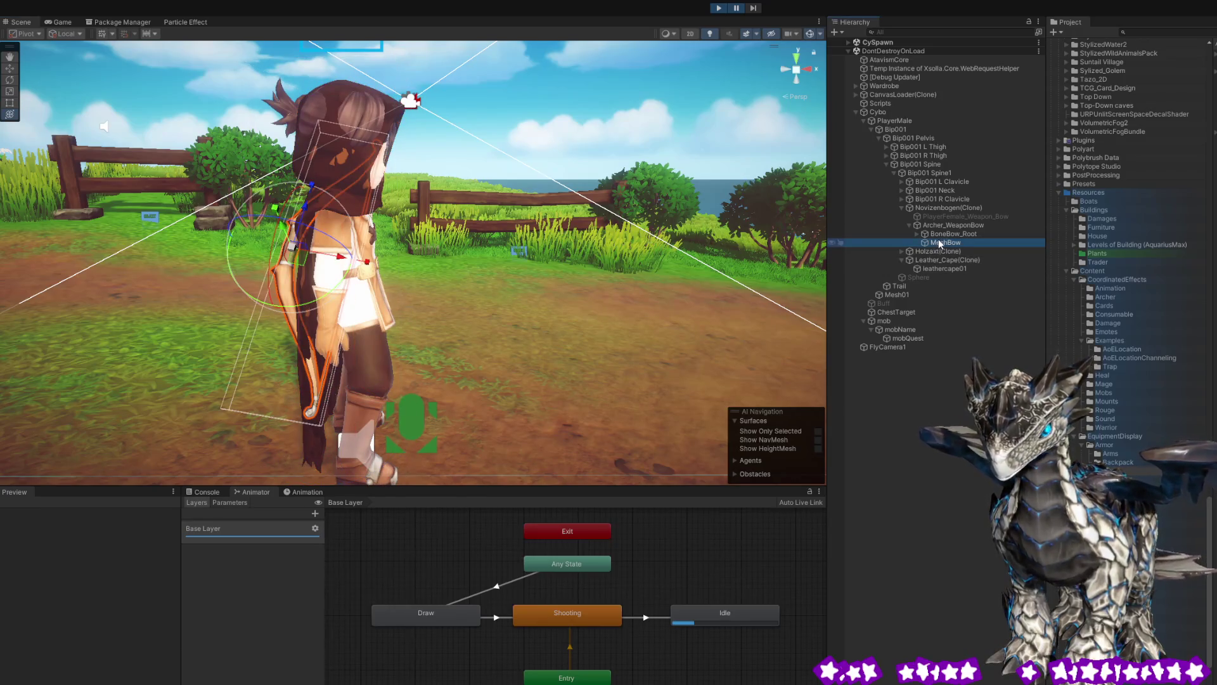
left_click(897, 294)
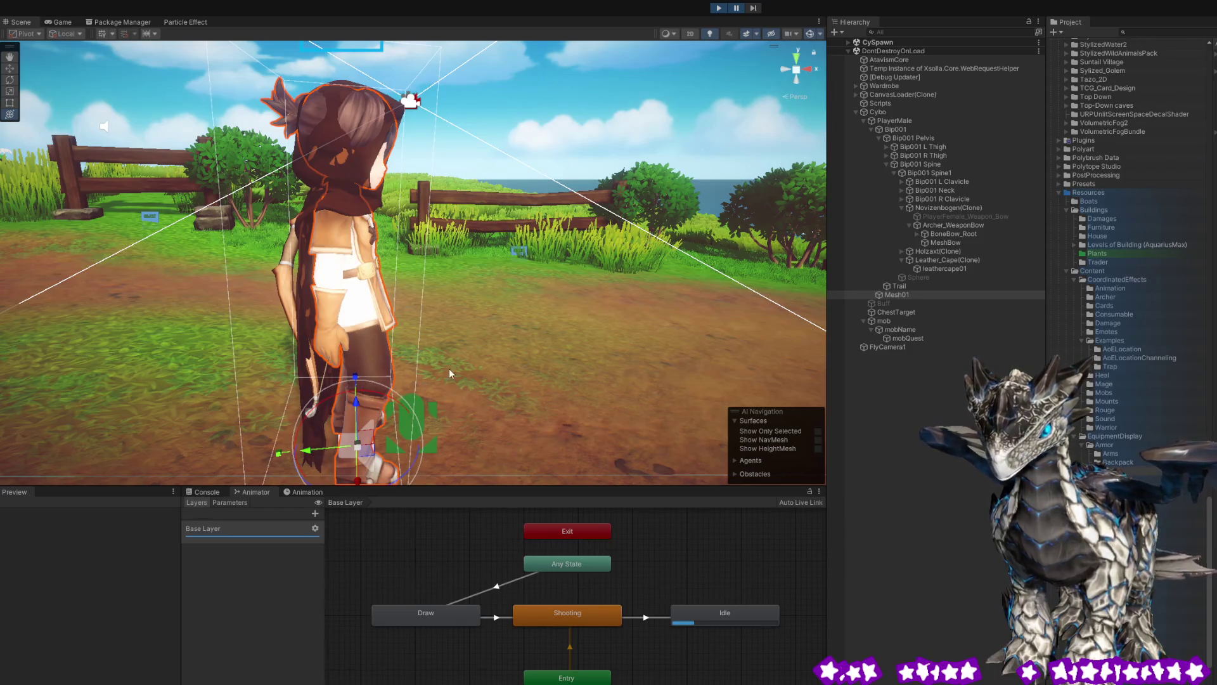
left_click(944, 197)
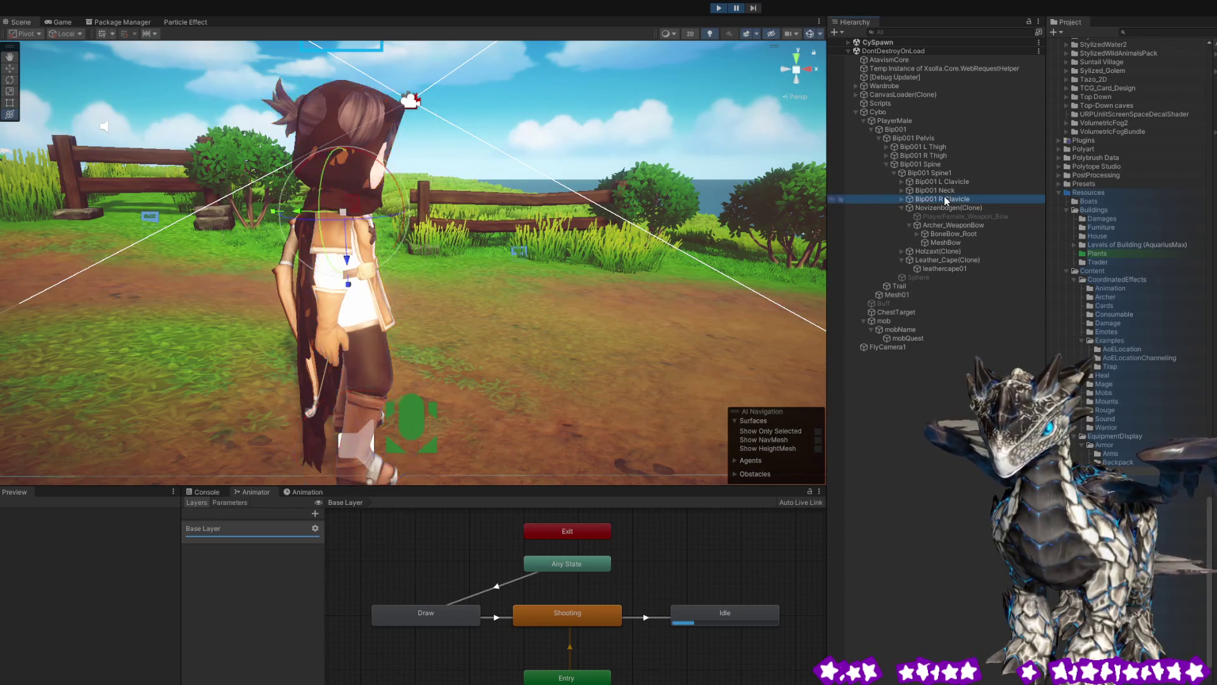
left_click(937, 190)
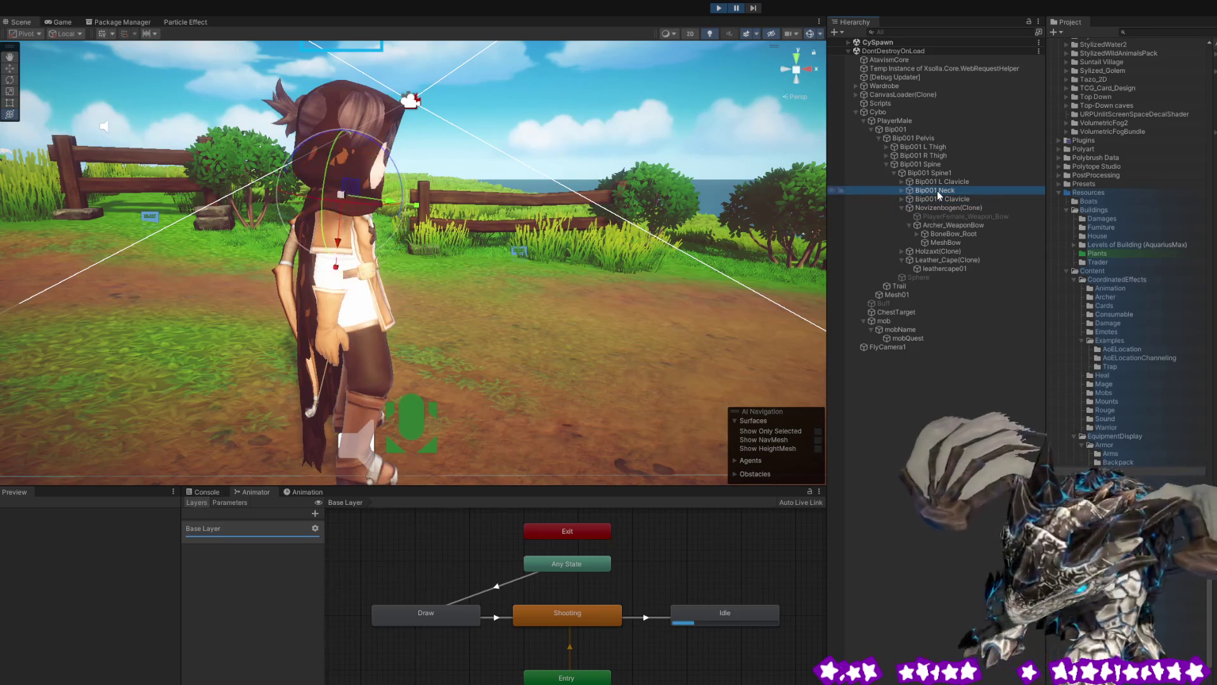
left_click(933, 235)
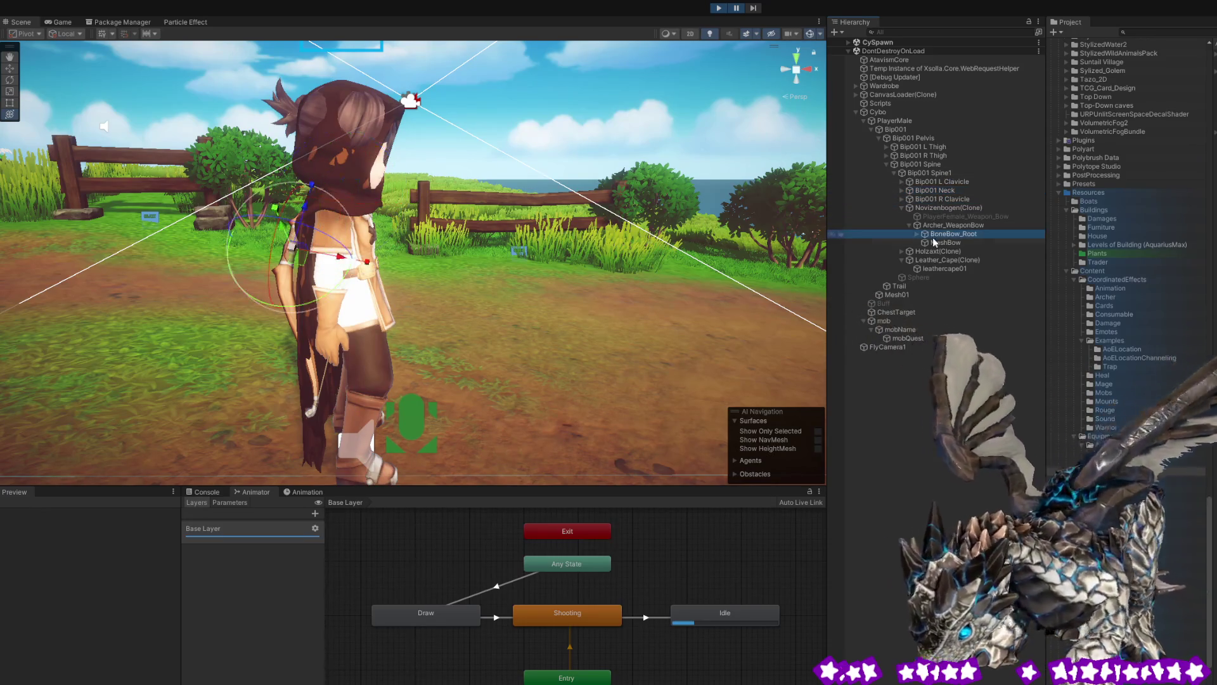
left_click(926, 181)
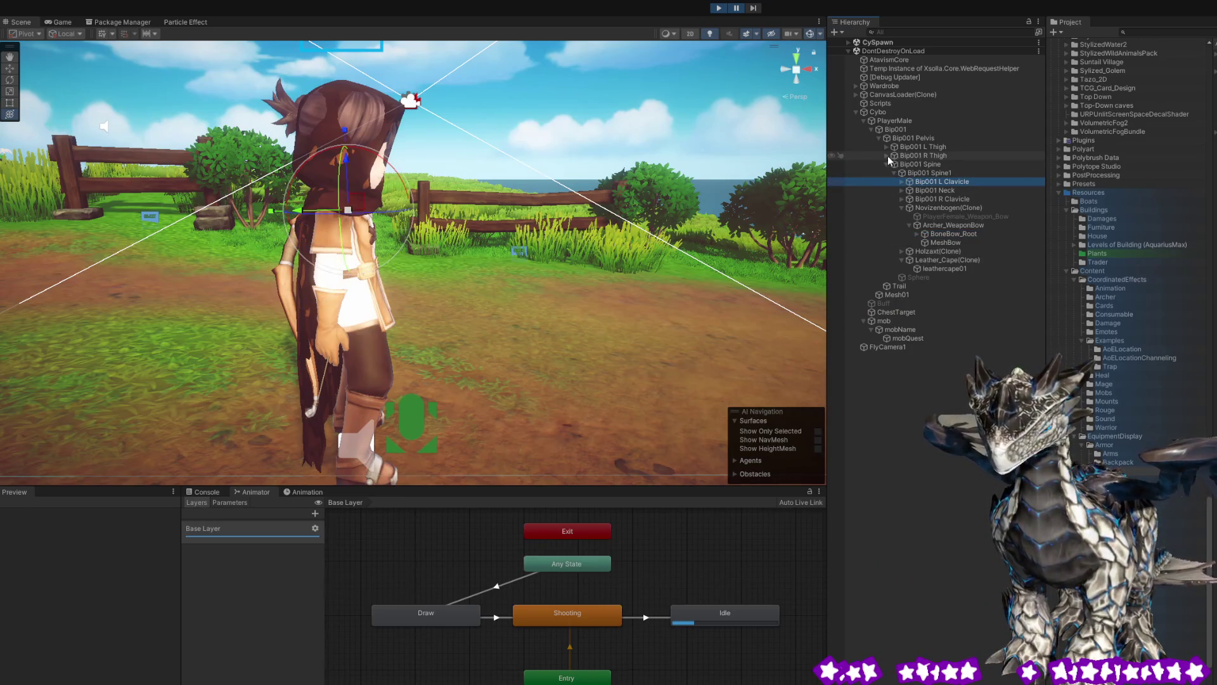
Expand the right leg bones down to Bip001 R Foot and its toe, orbiting closer to the leg.
left_click(886, 155)
left_click(918, 163)
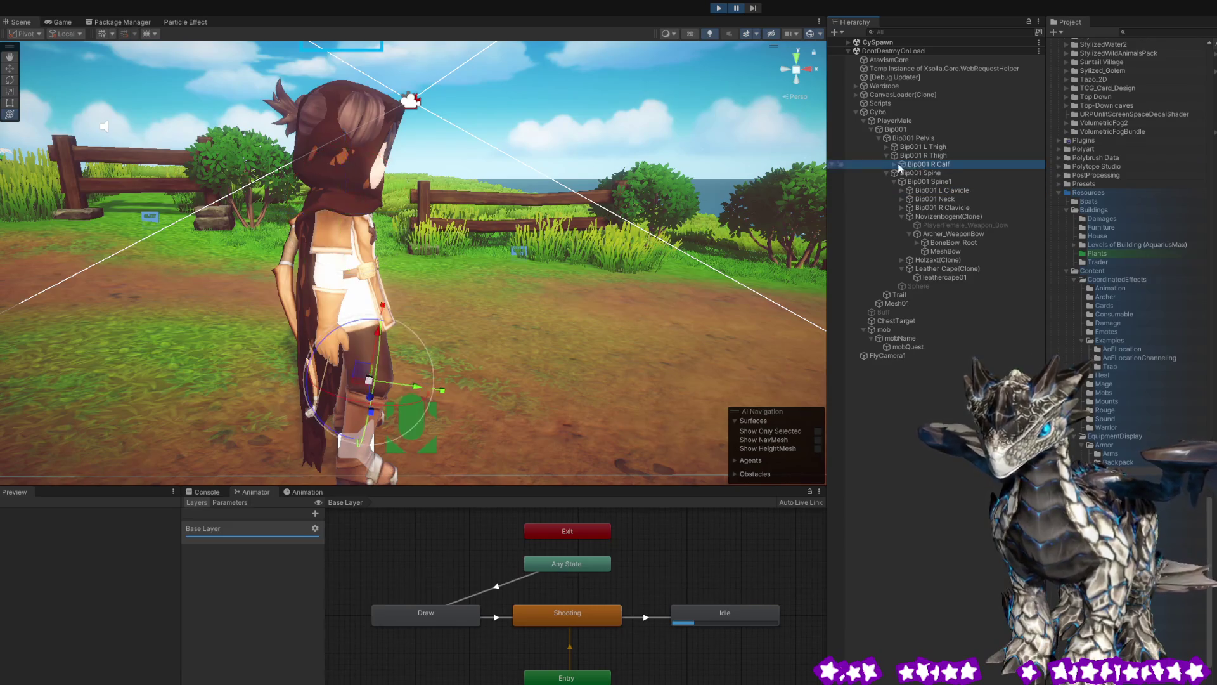
mouse_move(501, 385)
left_mouse_down()
mouse_move(282, 403)
mouse_move(527, 414)
mouse_move(511, 360)
mouse_move(570, 345)
left_mouse_up()
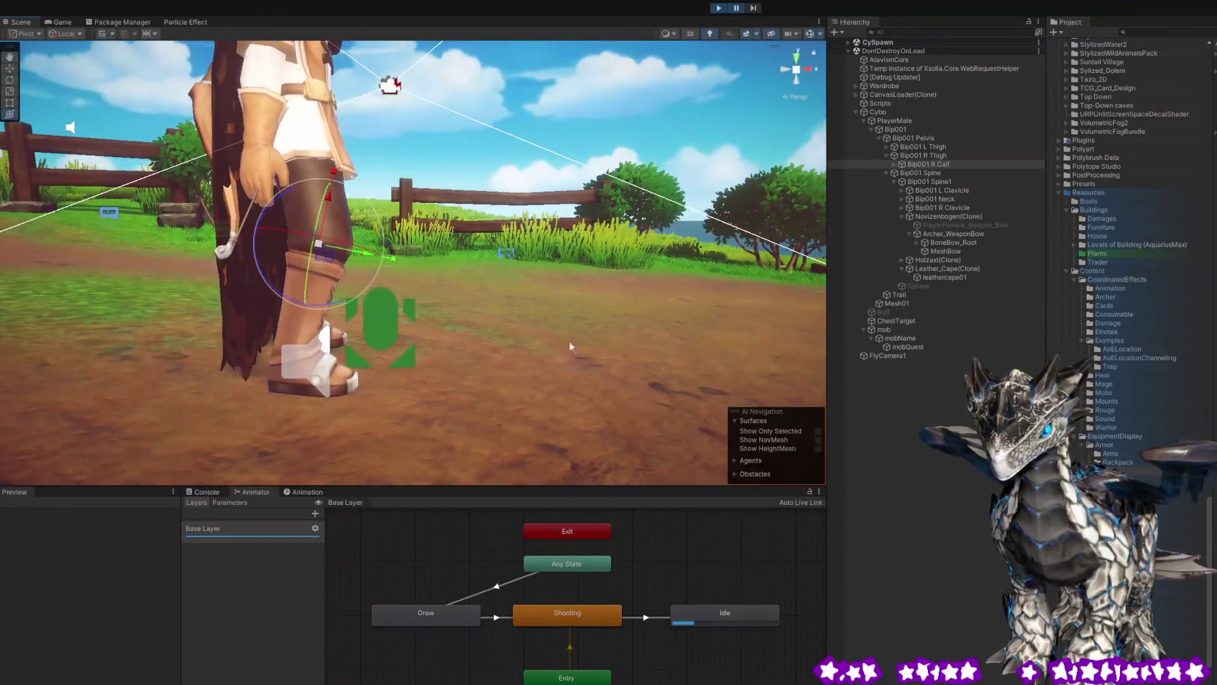
left_click(894, 164)
left_click(907, 172)
left_click(900, 172)
left_click_drag(570, 272, 520, 273)
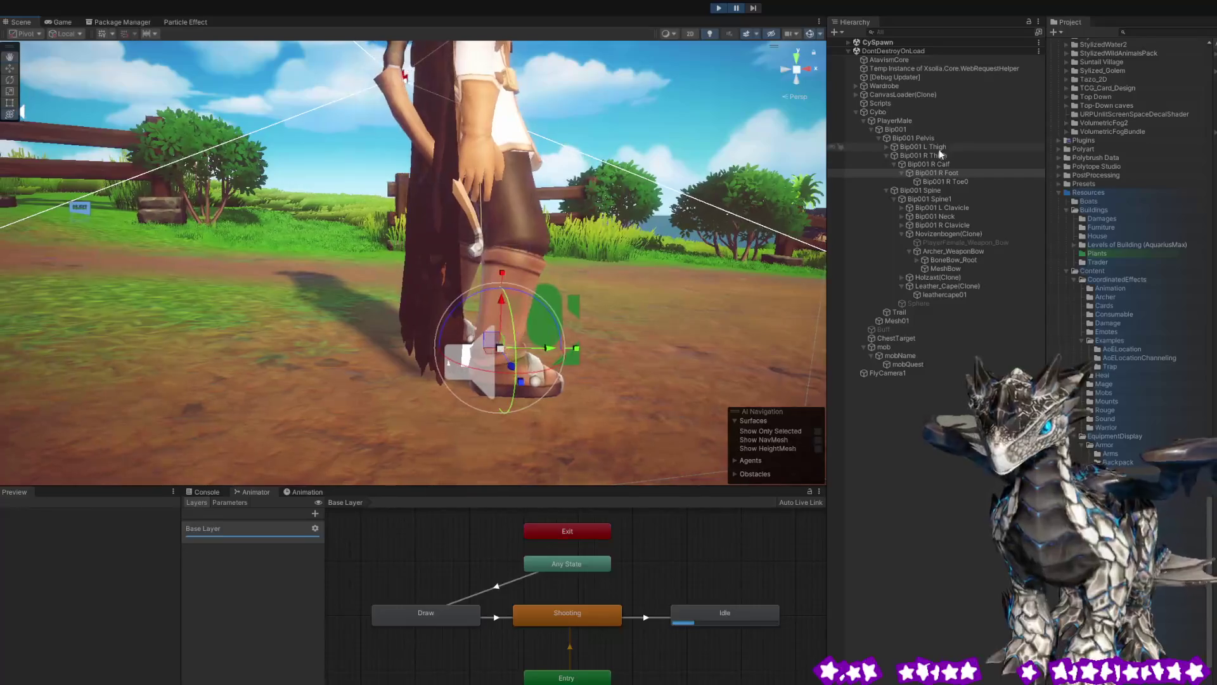
Expand Bip001 L Thigh and L Calf and select Bip001 L Foot as the capsule's parent.
left_click(886, 147)
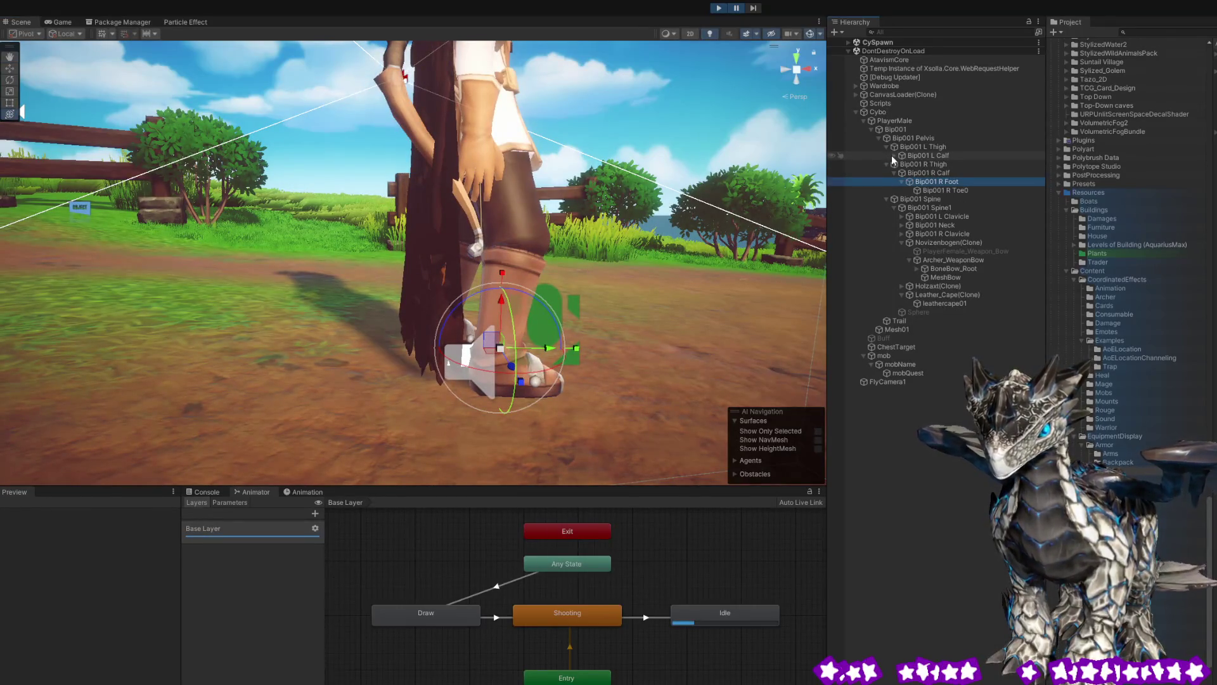
left_click(893, 155)
left_click(931, 165)
left_click_drag(634, 269, 612, 270)
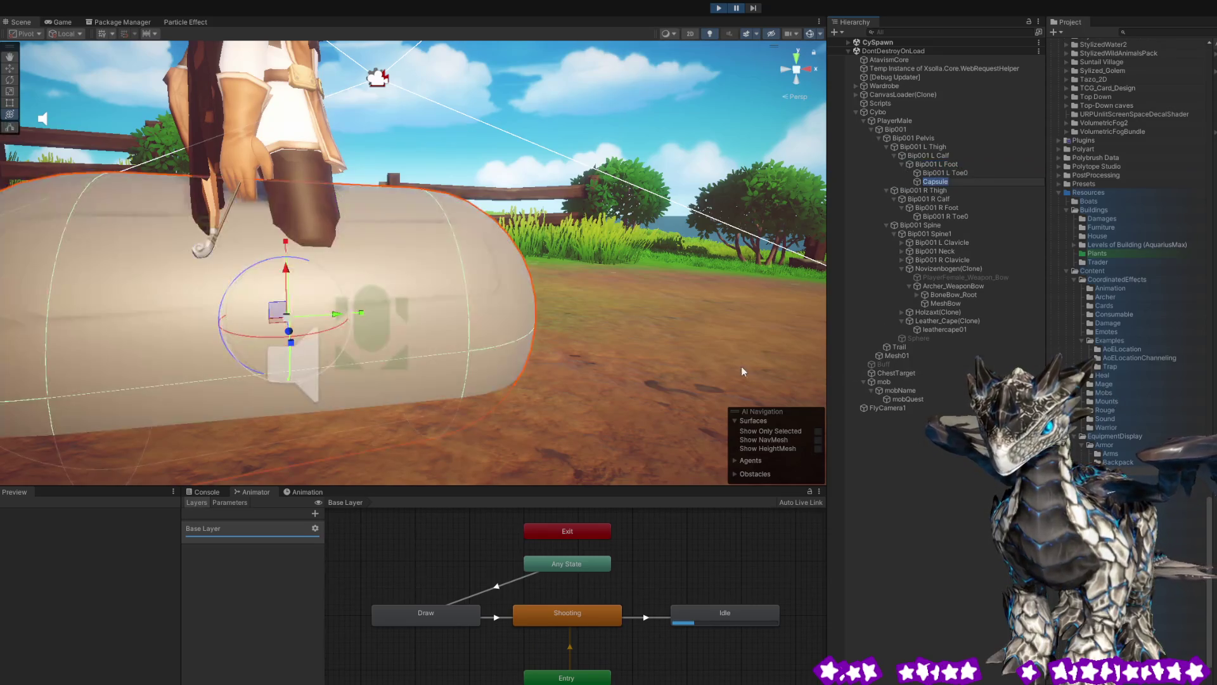
Shrink the left-foot capsule to foot size and rotate it upright along the leg.
left_click_drag(583, 334, 588, 337)
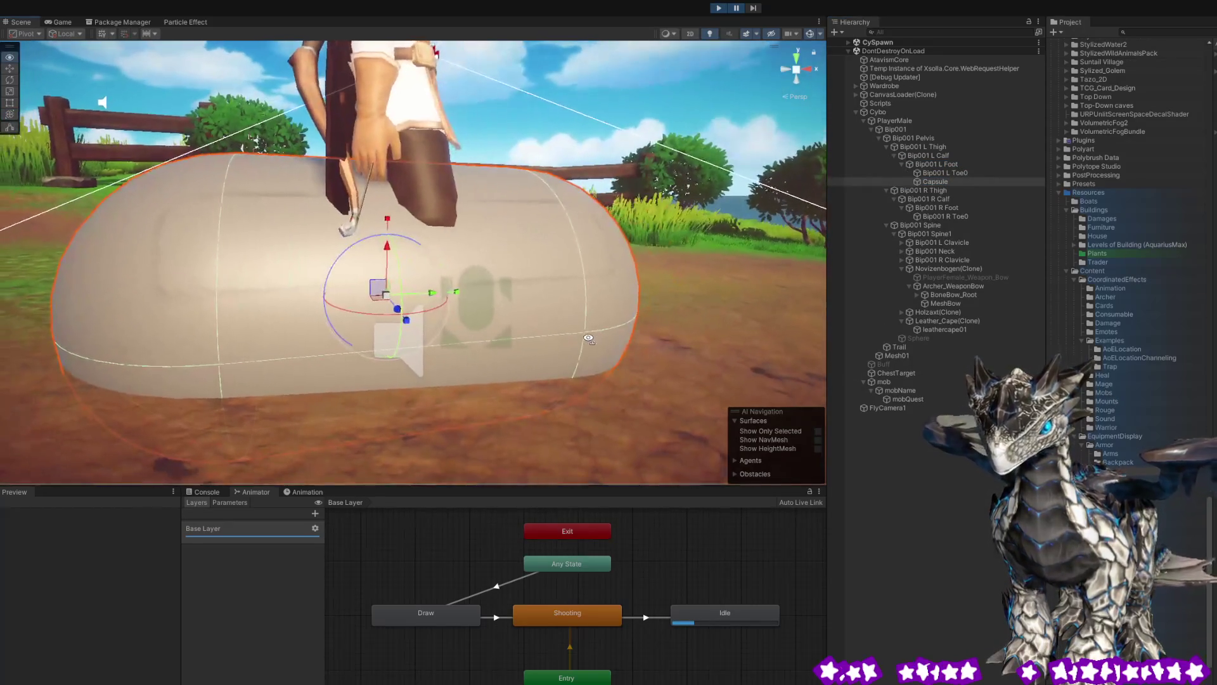
left_click_drag(387, 297, 341, 297)
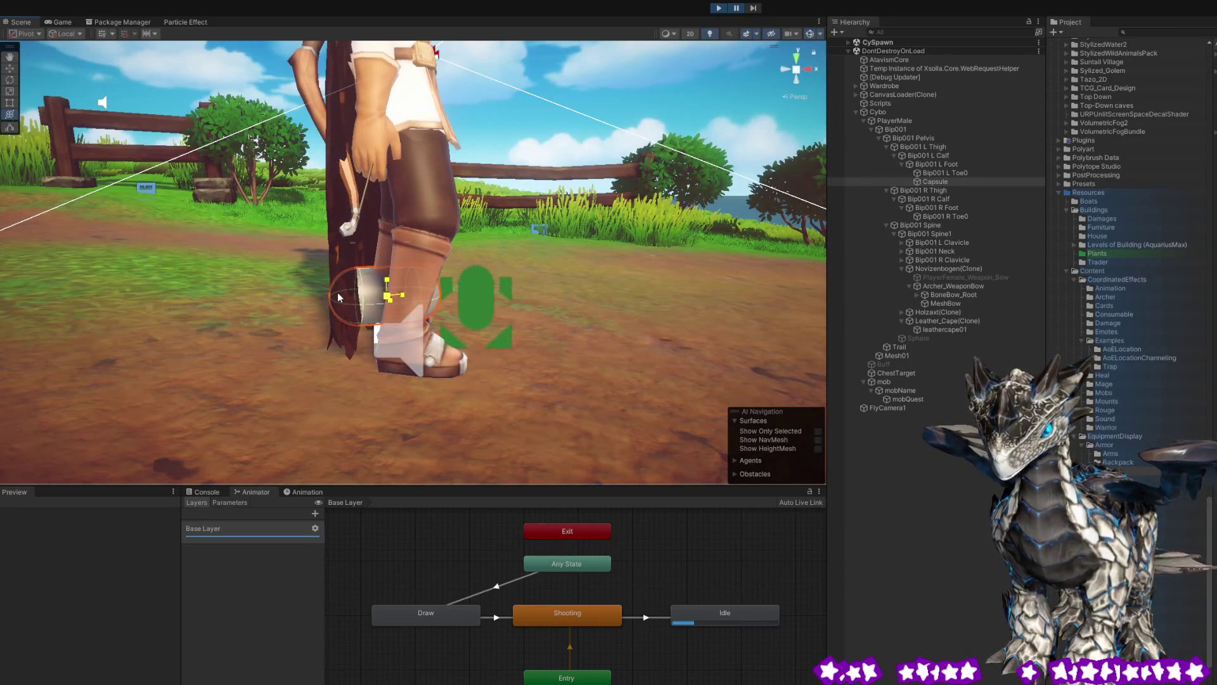
key("e")
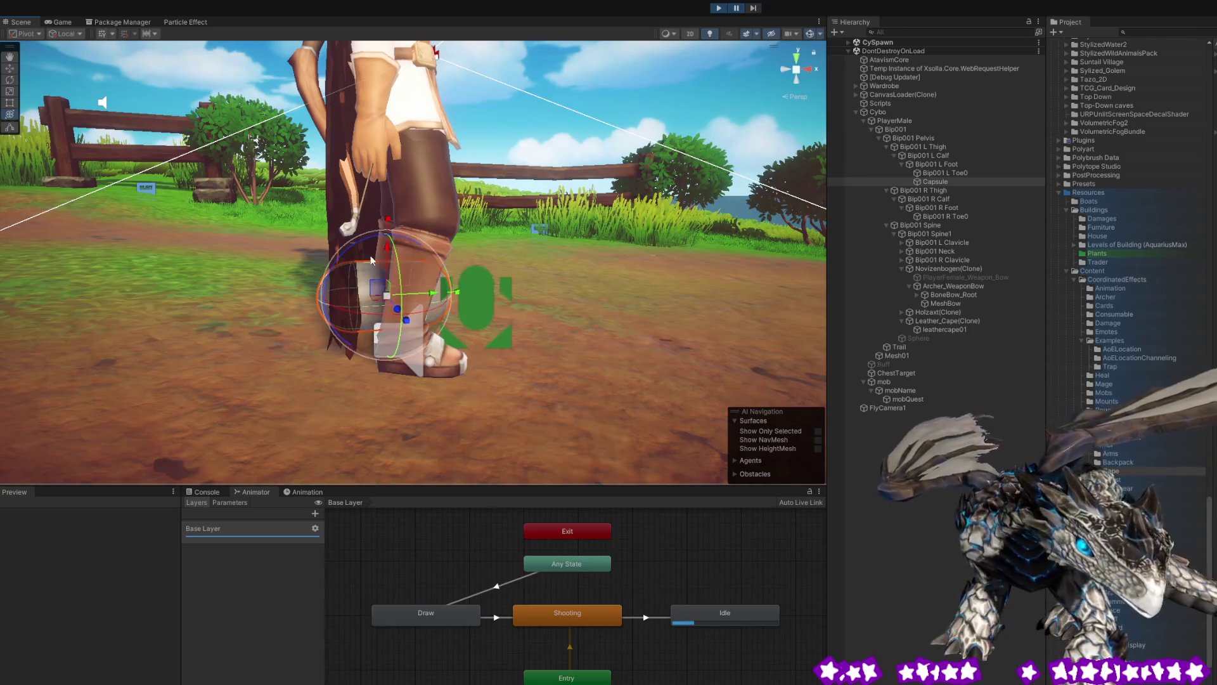
mouse_move(342, 251)
left_mouse_down()
mouse_move(230, 342)
mouse_move(489, 257)
mouse_move(575, 267)
mouse_move(414, 248)
left_mouse_up()
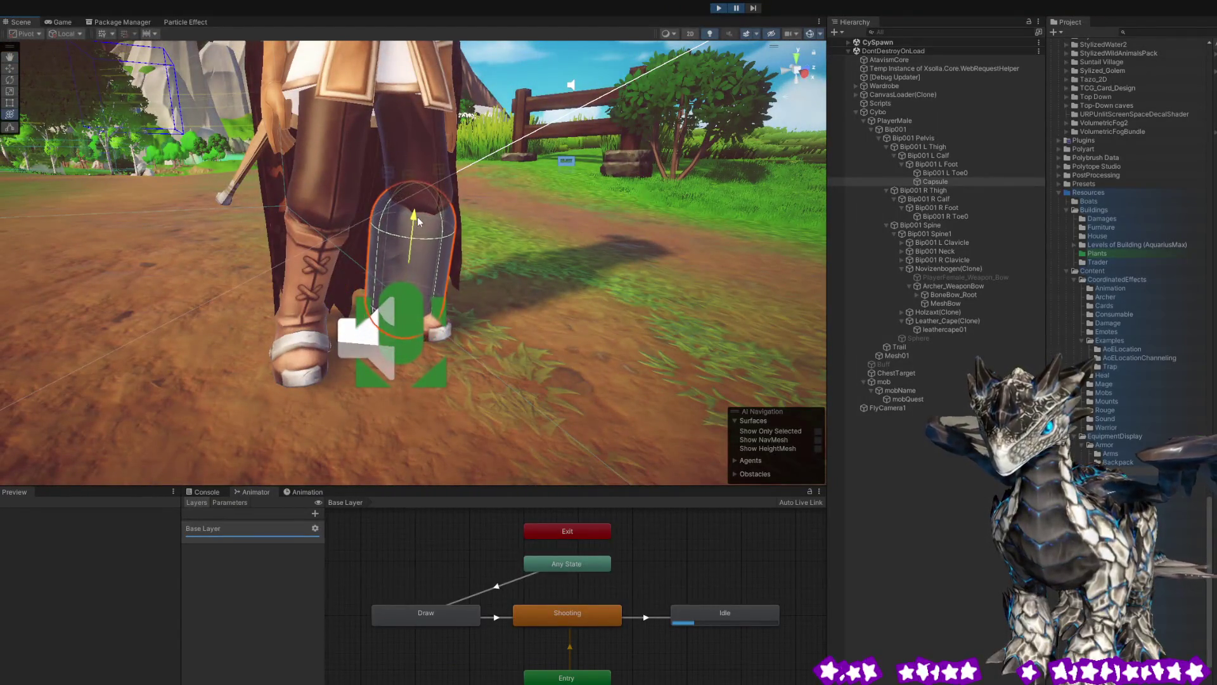
Check the capsule's fit from around the leg and duplicate it as Capsule (1).
mouse_move(413, 237)
left_mouse_down()
mouse_move(430, 247)
mouse_move(227, 253)
mouse_move(795, 245)
mouse_move(602, 277)
left_mouse_up()
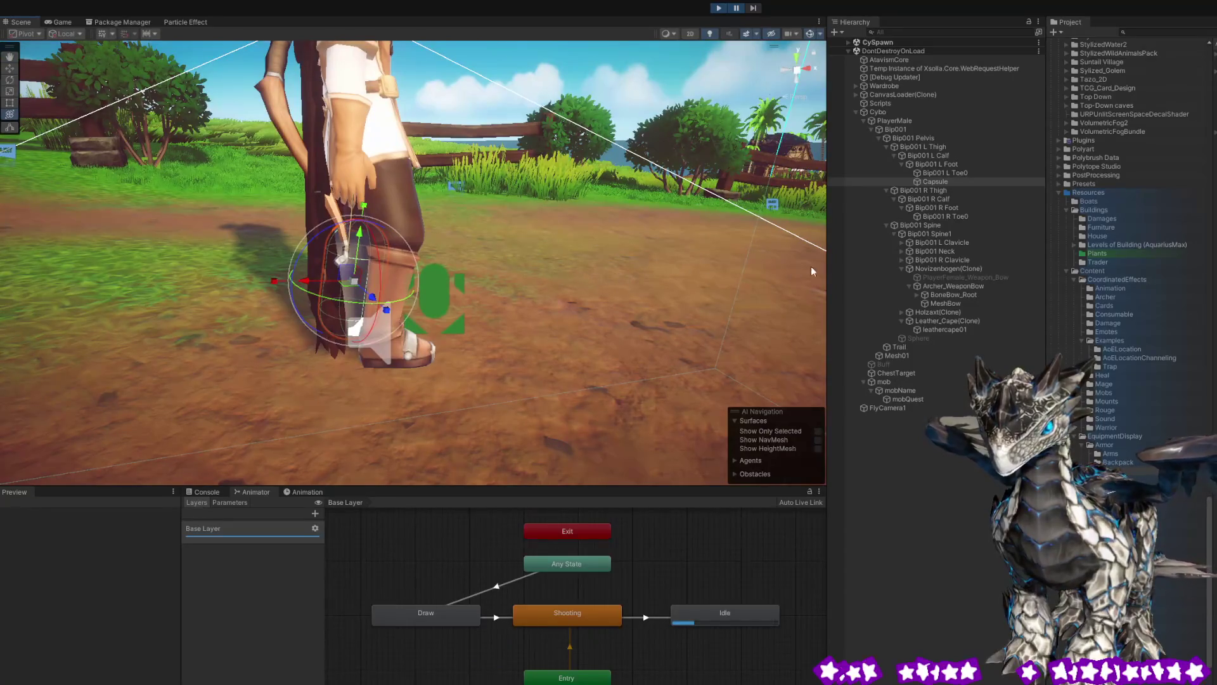
left_click_drag(496, 269, 515, 275)
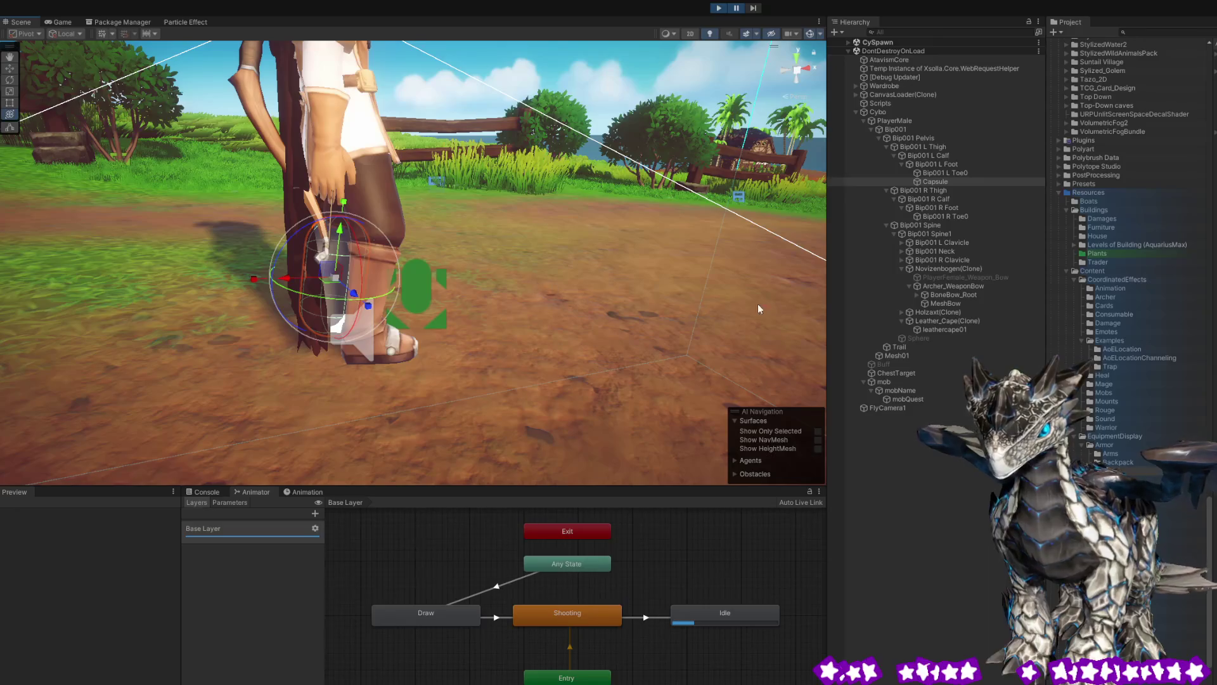
key("ctrl+d")
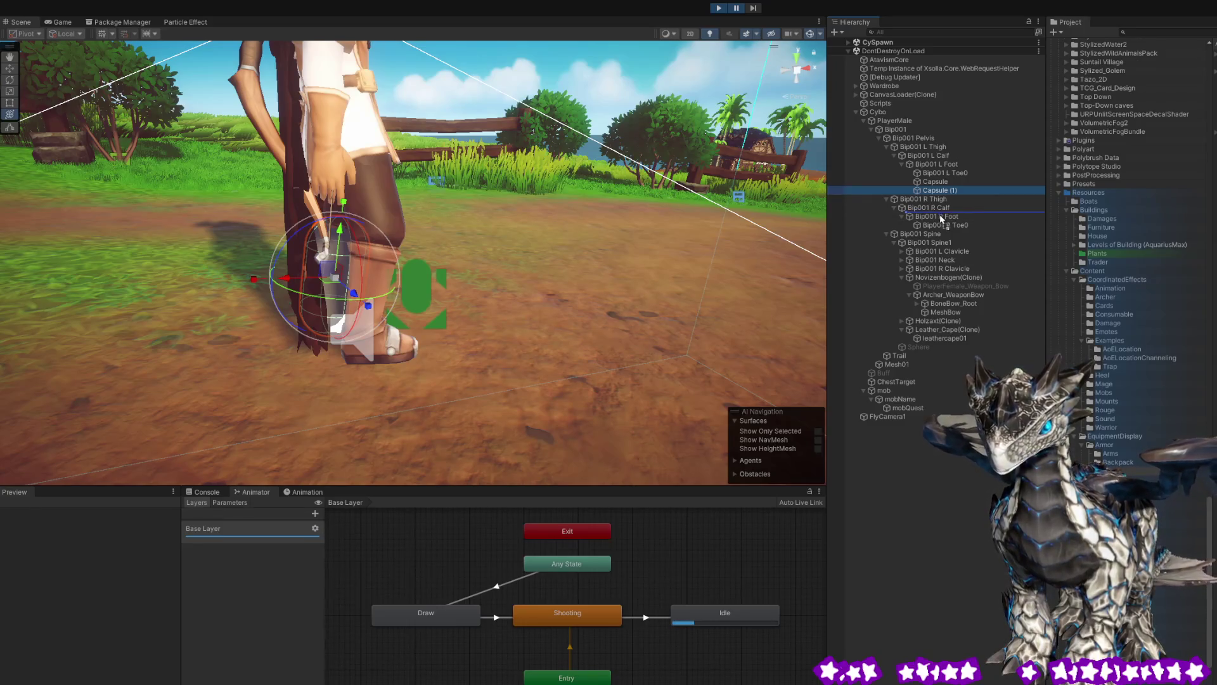
Parent Capsule (1) to Bip001 R Foot, move it onto the right lower leg, and rename it Capsule.
left_click_drag(938, 215, 938, 216)
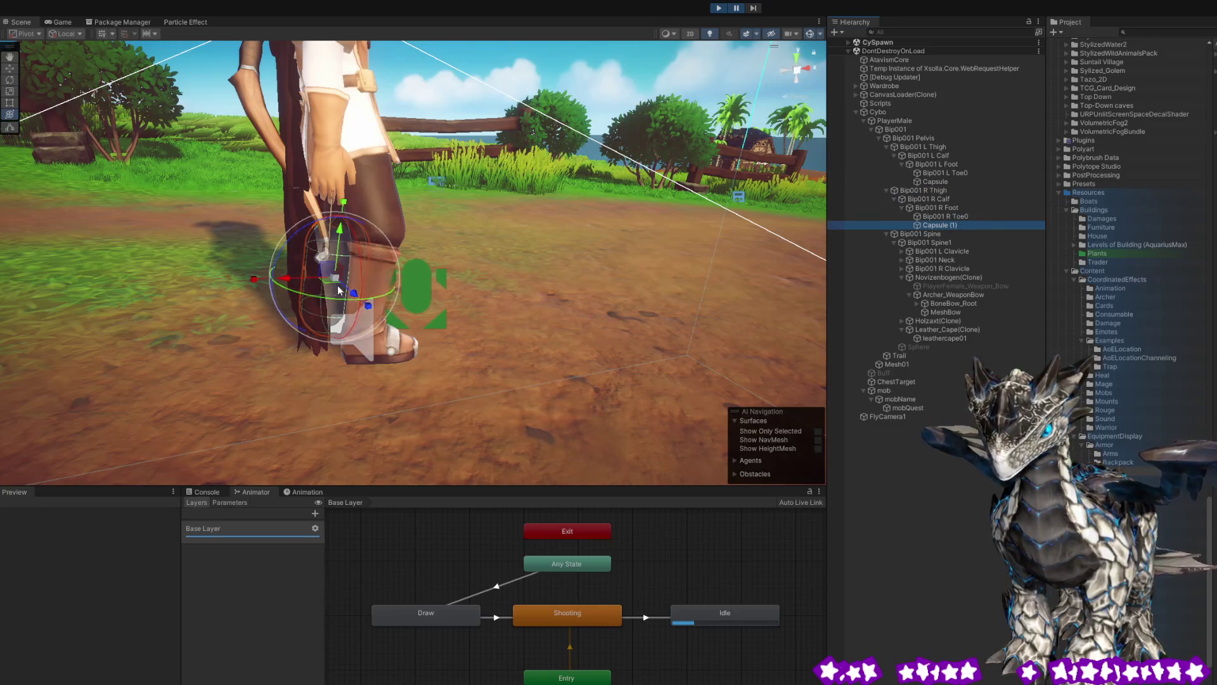
left_click_drag(355, 294, 394, 324)
left_click(949, 226)
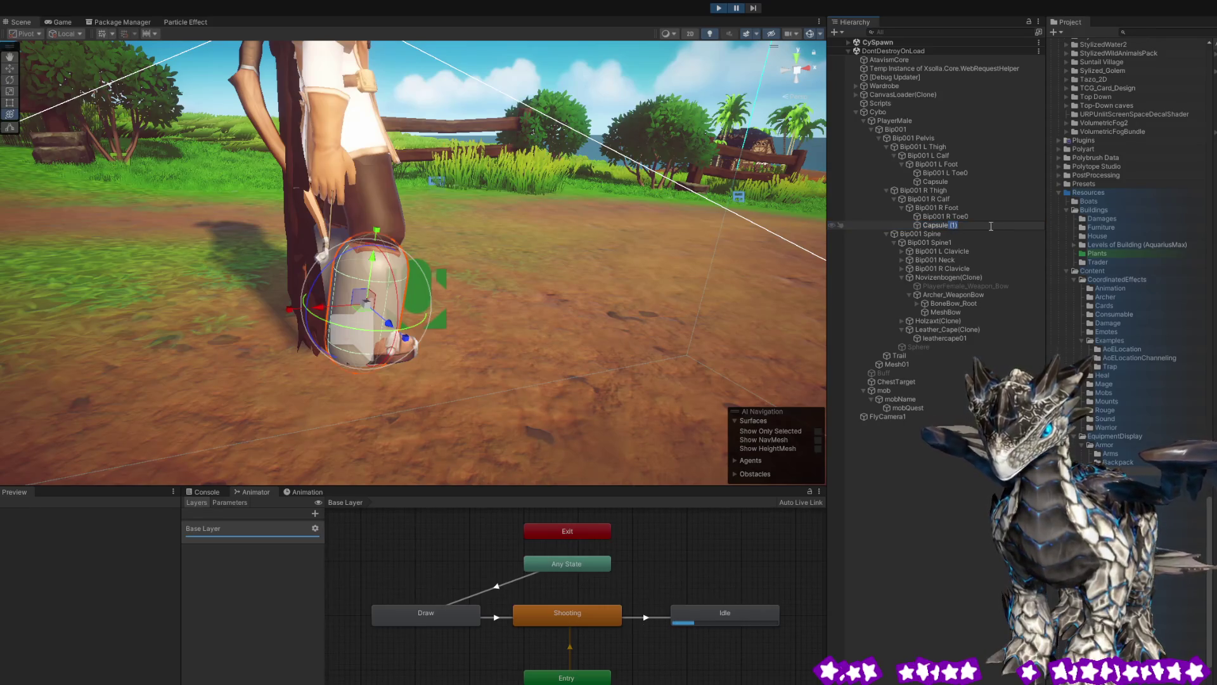
mouse_move(429, 297)
left_mouse_down()
mouse_move(295, 266)
mouse_move(593, 267)
mouse_move(561, 275)
left_mouse_up()
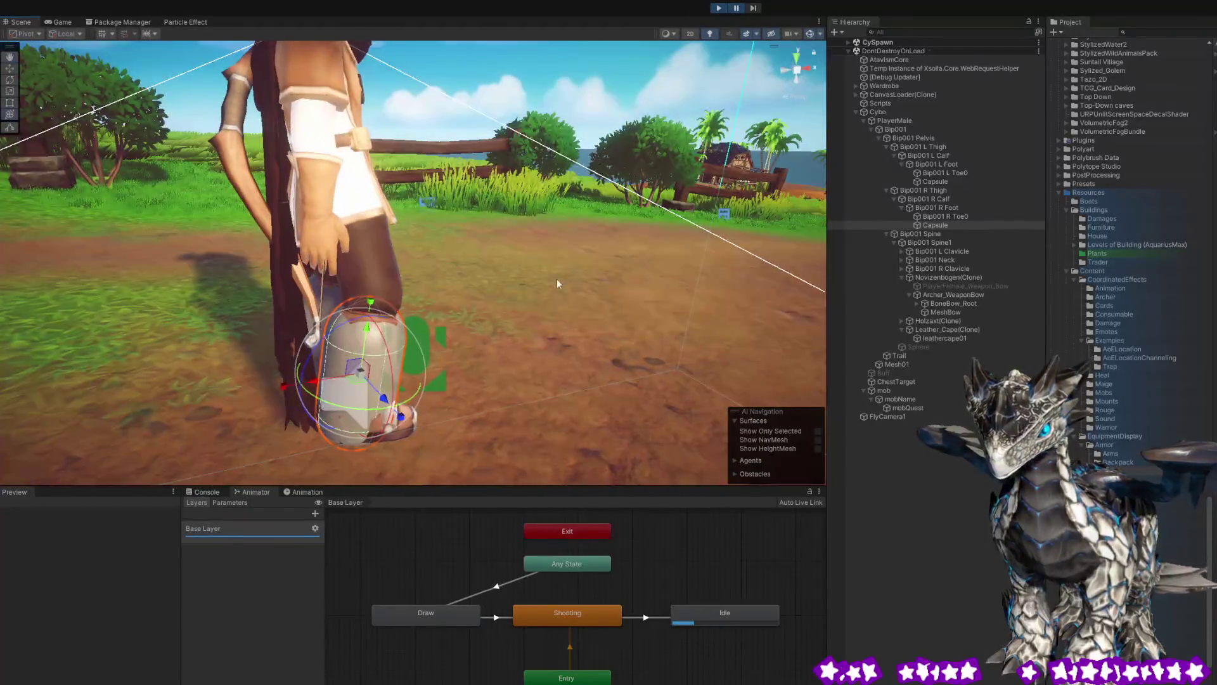
Review the right leg's capsule, then select and frame the Bip001 R Thigh bone.
left_click(932, 223)
left_click(369, 330)
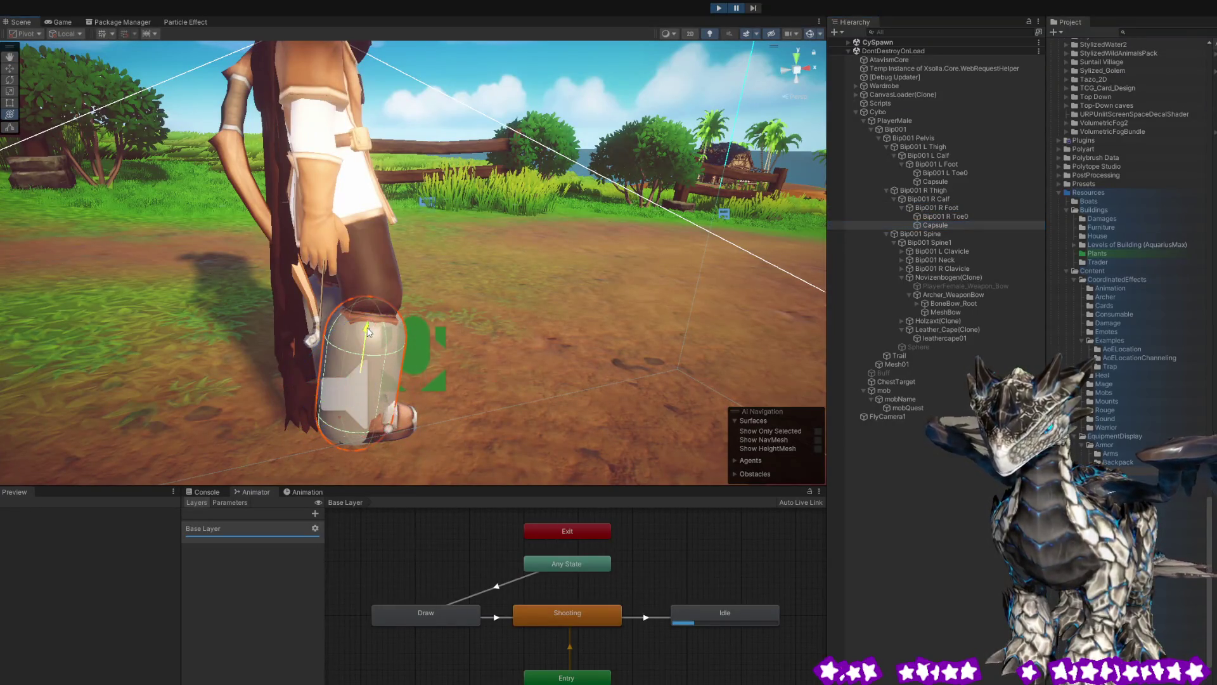
left_click_drag(369, 324, 697, 216)
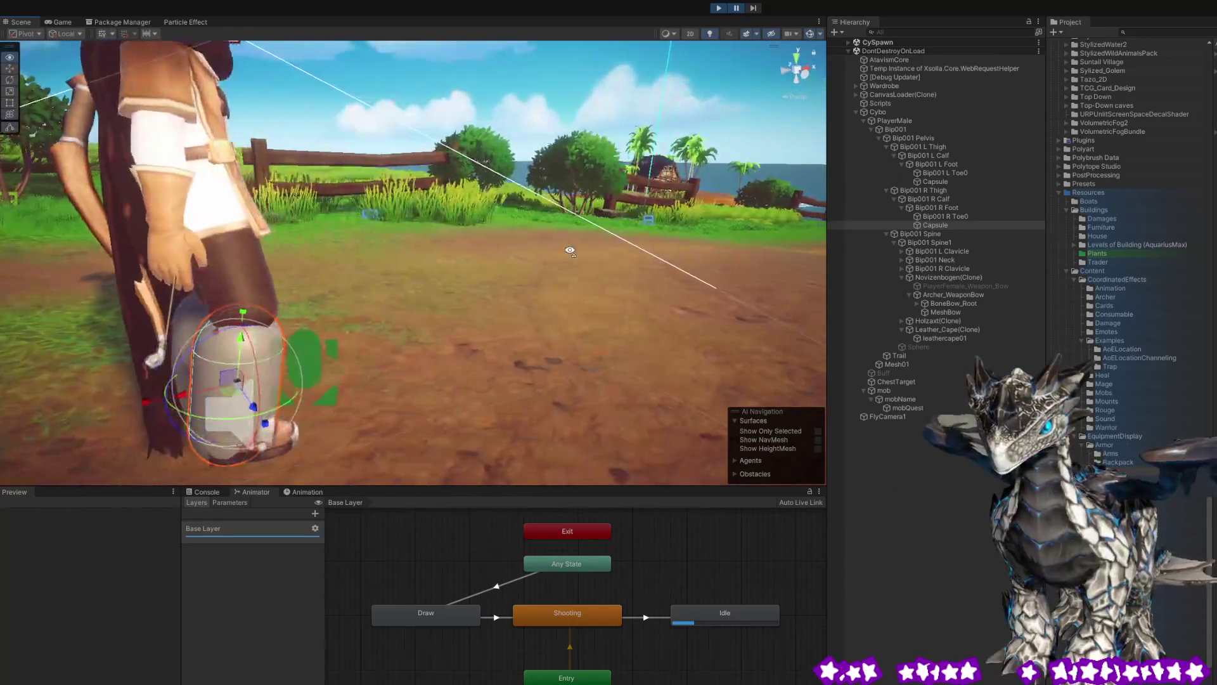
left_click(910, 190)
key("f")
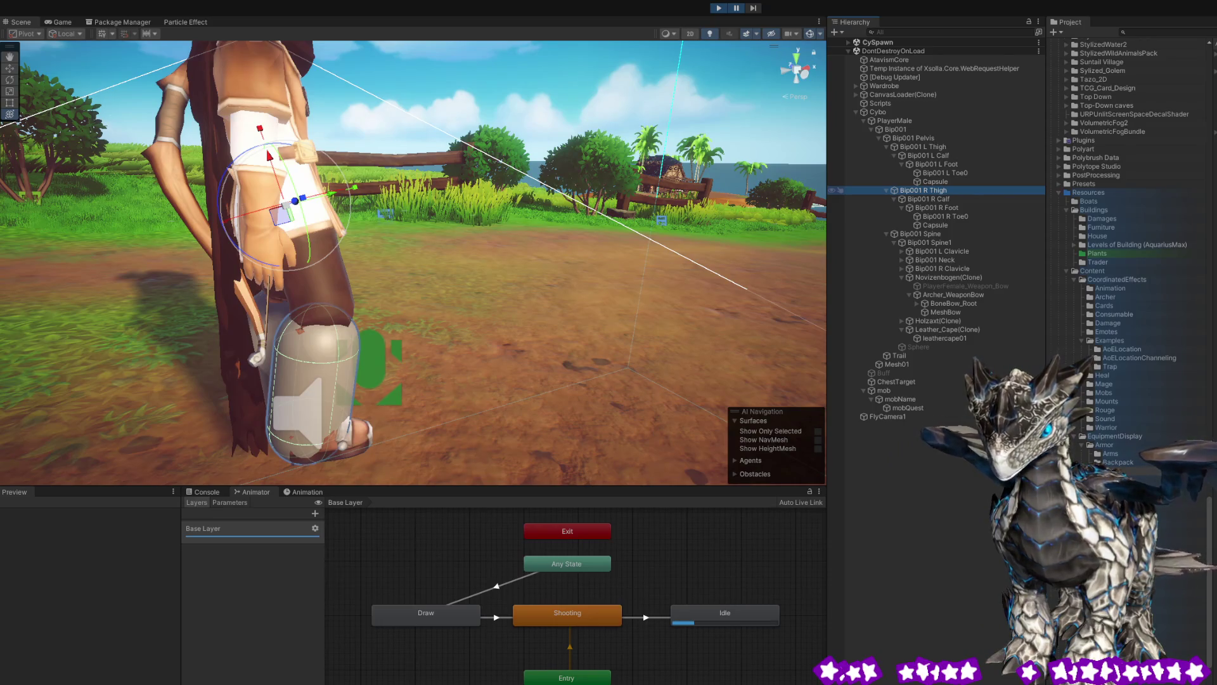
Add a new Capsule under Bip001 R Thigh, frame it, and shrink it to hip size.
key("ctrl+shift+c")
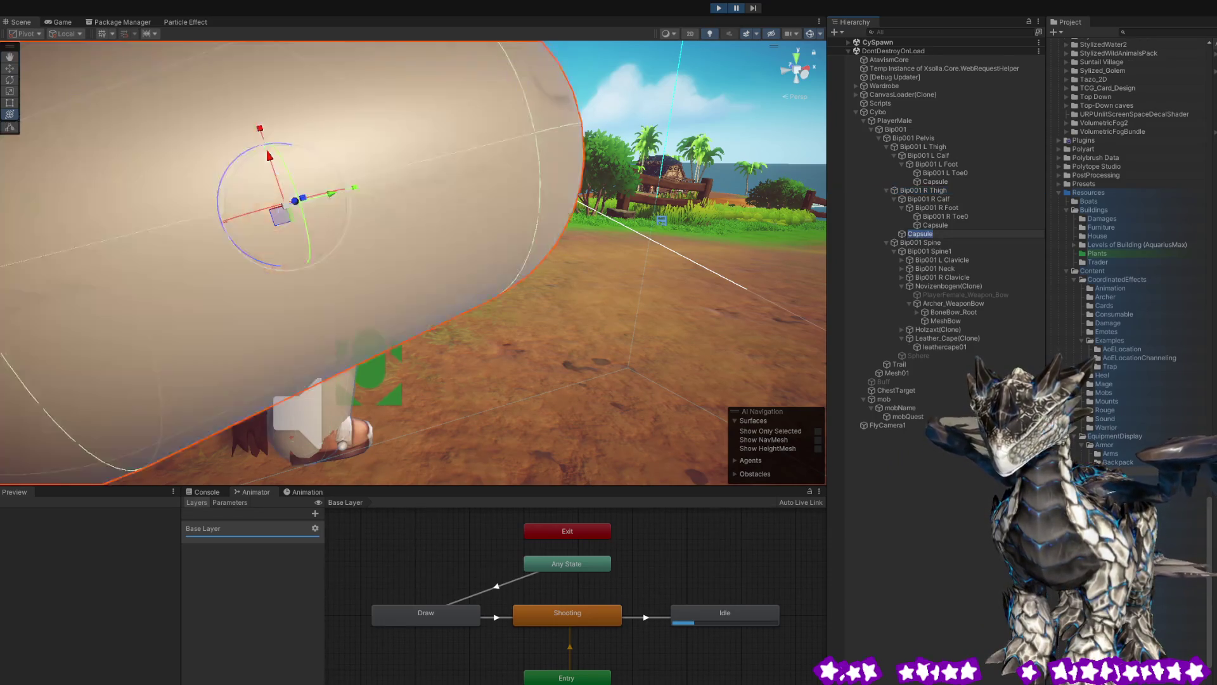
left_click(500, 281)
key("f")
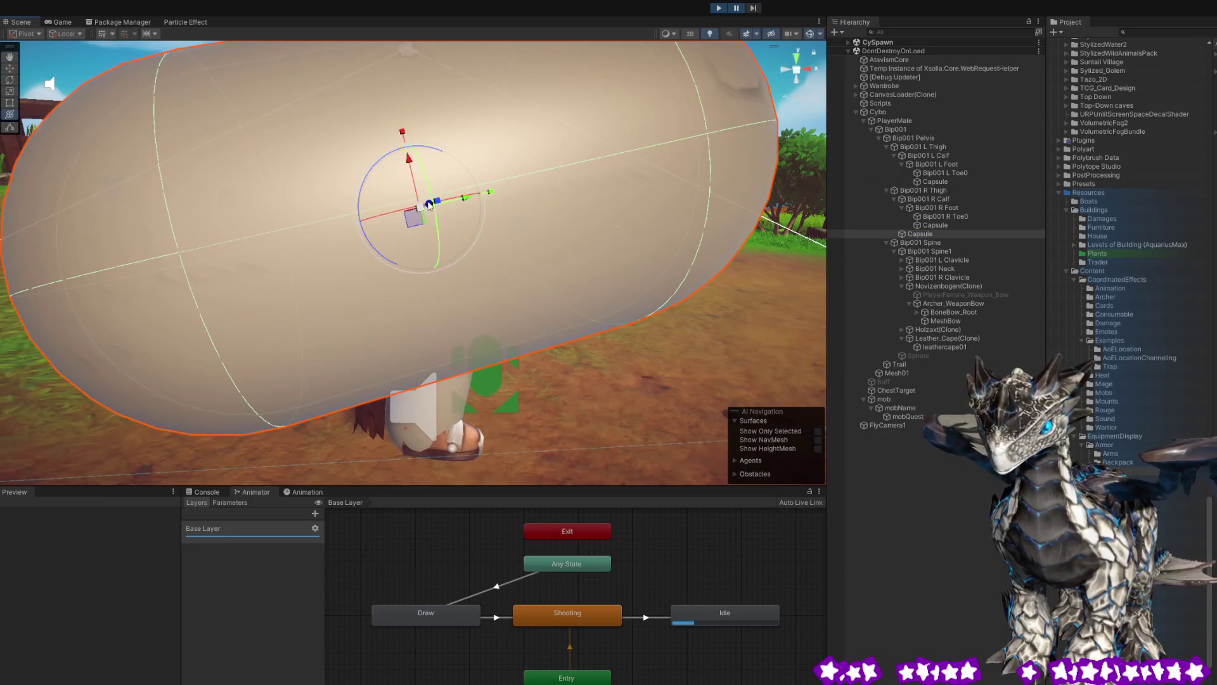
left_click_drag(421, 211, 377, 209)
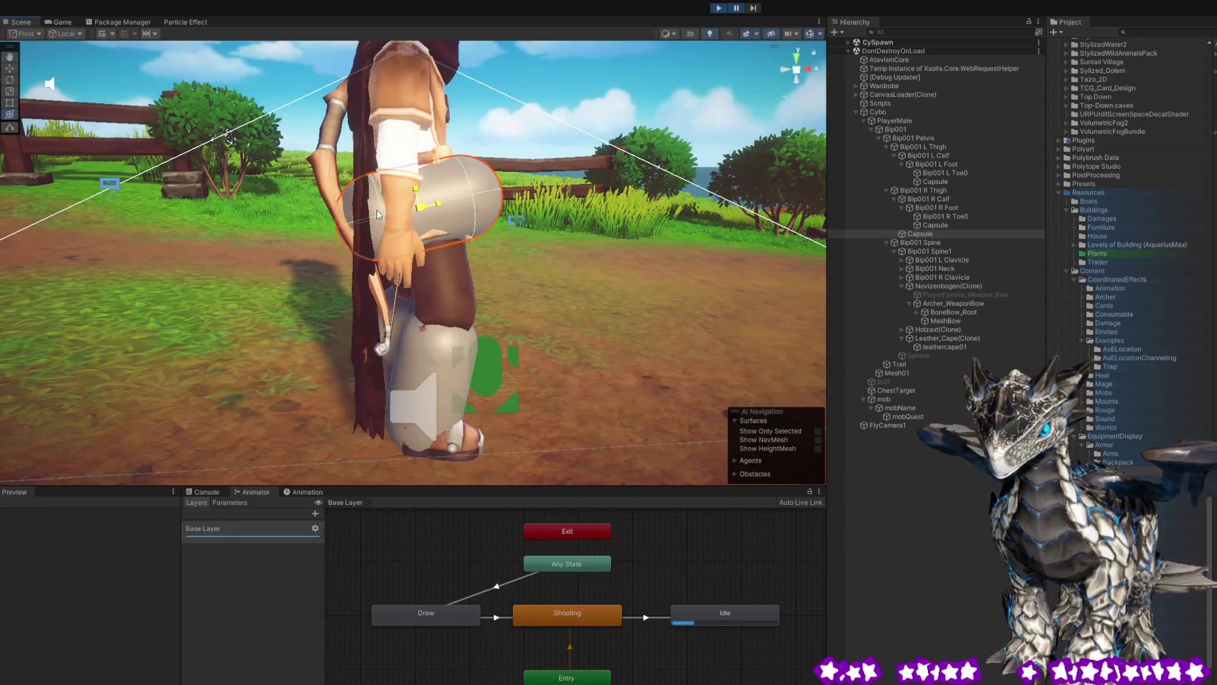
mouse_move(477, 241)
left_mouse_down("alt")
mouse_move(494, 233)
mouse_move(296, 272)
mouse_move(240, 248)
left_mouse_up("alt")
Rotate the thigh capsule into line with the body and check its placement from several angles.
left_click_drag(404, 168, 465, 162)
left_click_drag(376, 194, 628, 187, "alt")
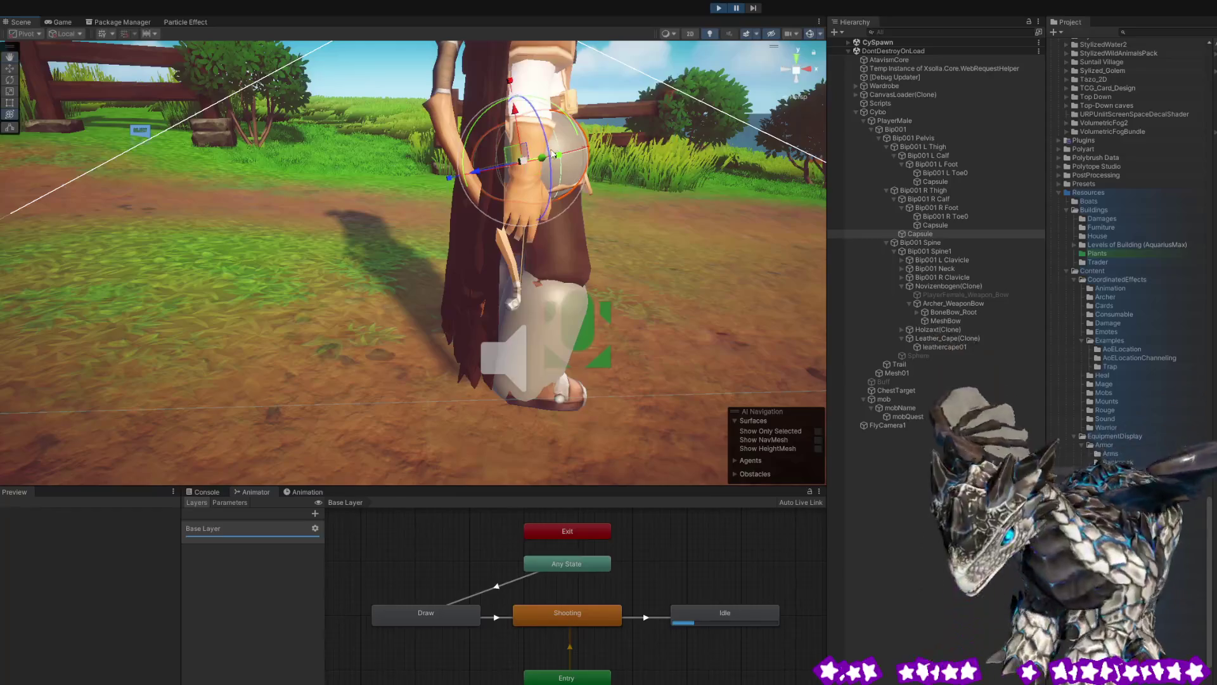
mouse_move(476, 175)
left_mouse_down()
mouse_move(466, 177)
mouse_move(494, 180)
left_mouse_up()
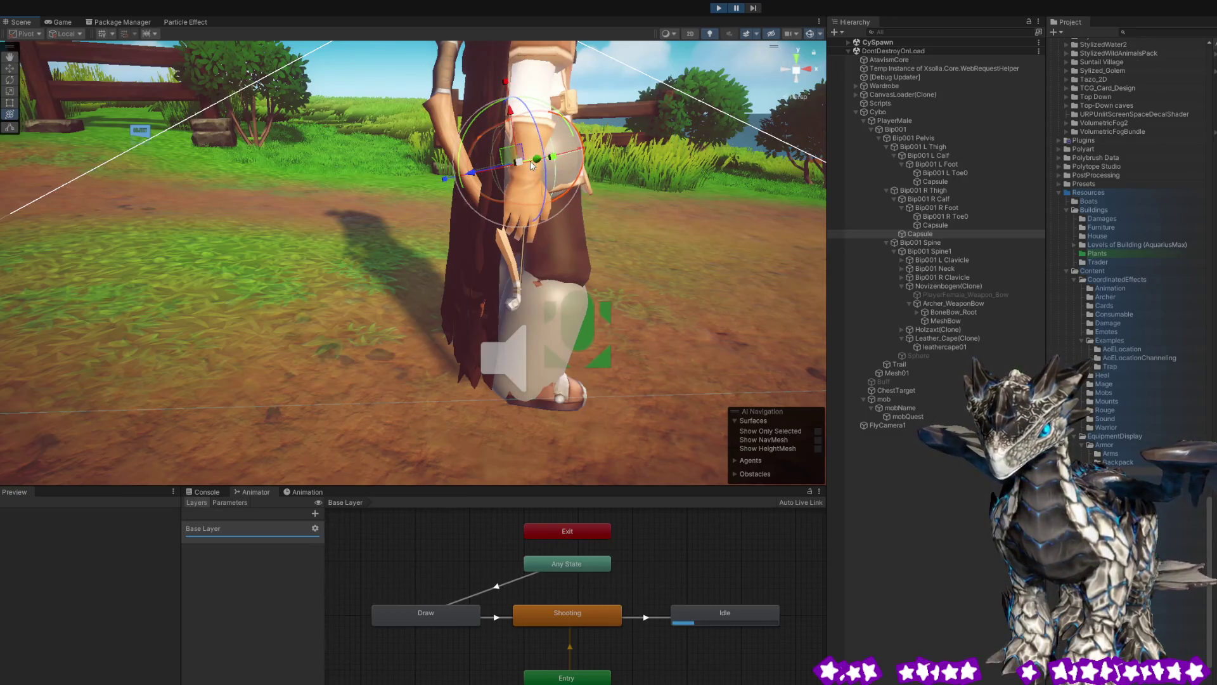
left_click_drag(572, 163, 468, 168)
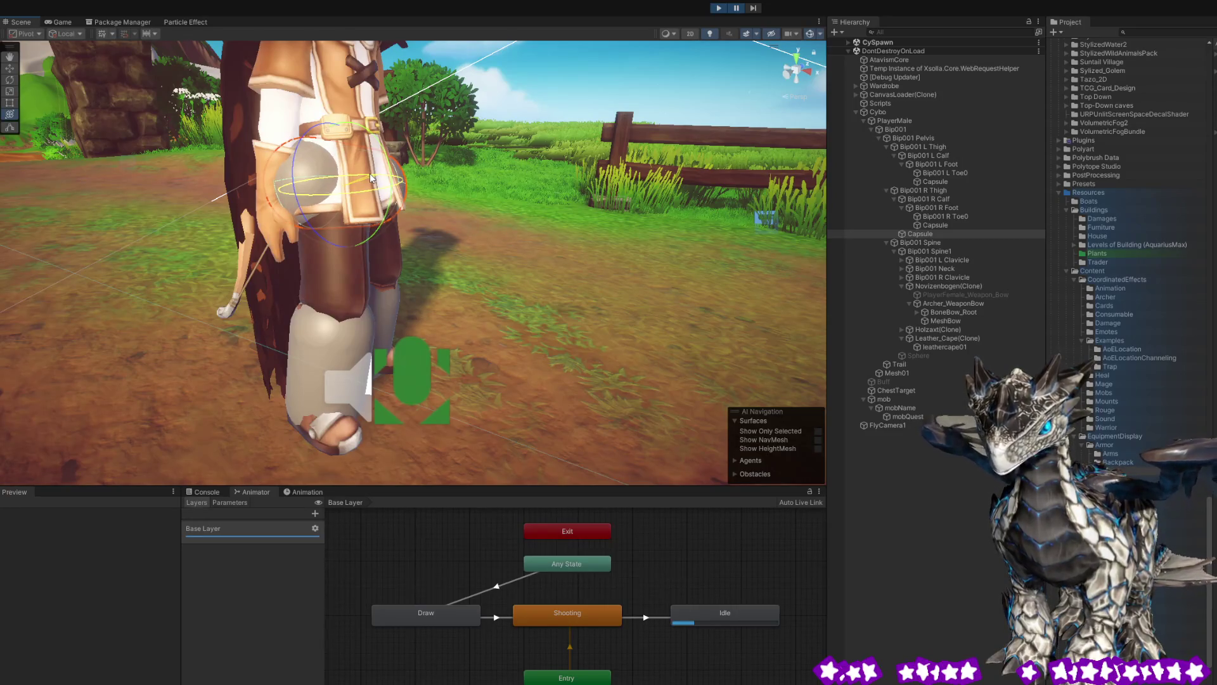
mouse_move(507, 168)
left_mouse_down()
mouse_move(759, 151)
mouse_move(626, 151)
mouse_move(651, 136)
mouse_move(728, 170)
mouse_move(644, 177)
mouse_move(654, 183)
mouse_move(511, 160)
left_mouse_up()
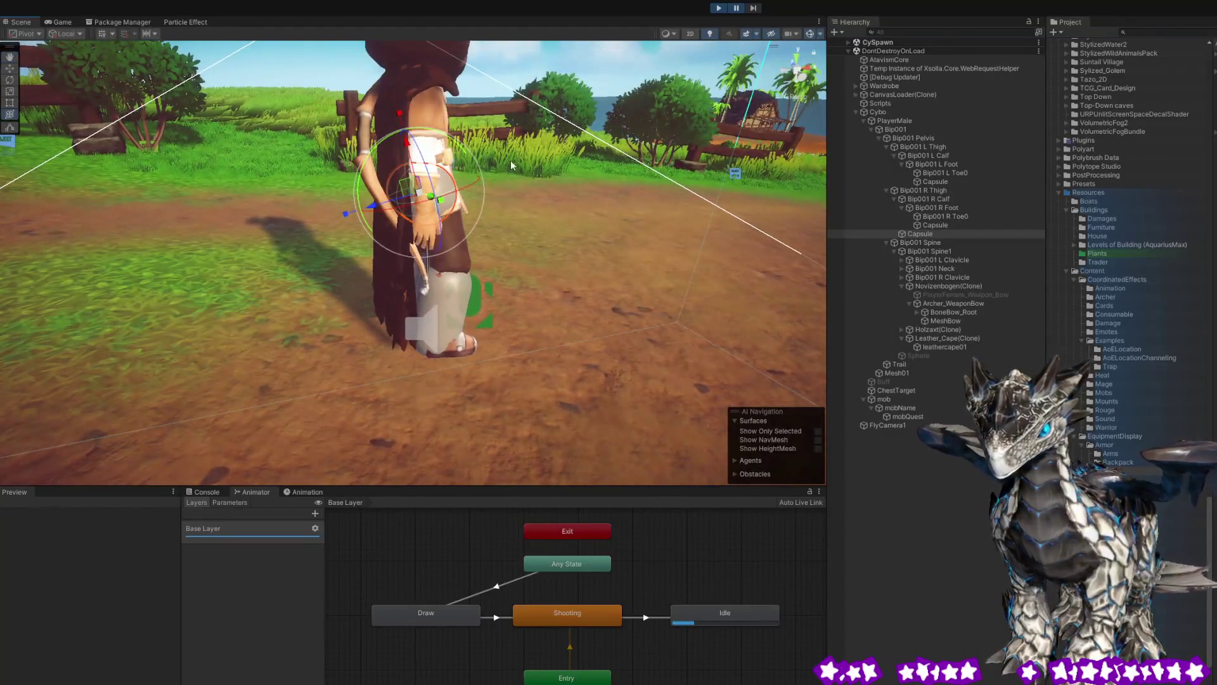
Deselect the capsule and browse the character's mesh, Cybo, PlayerMale and Archer_WeaponBow objects.
left_click(424, 116)
left_click(430, 180)
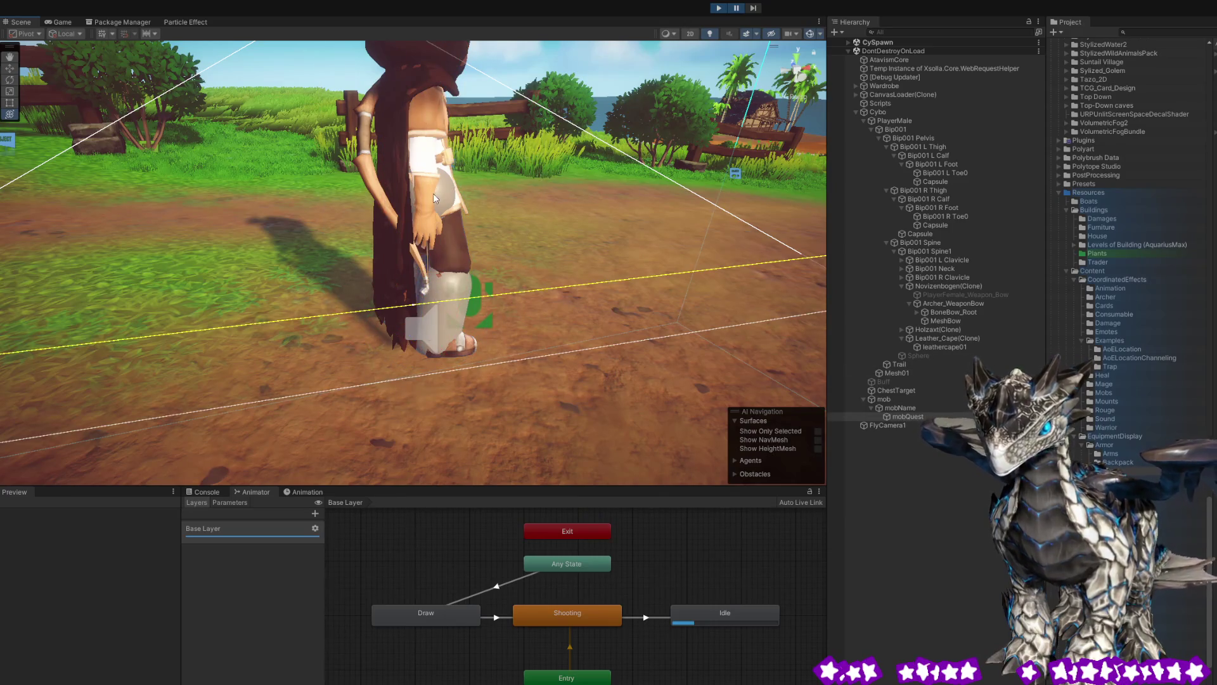
left_click(432, 193)
left_click(938, 193)
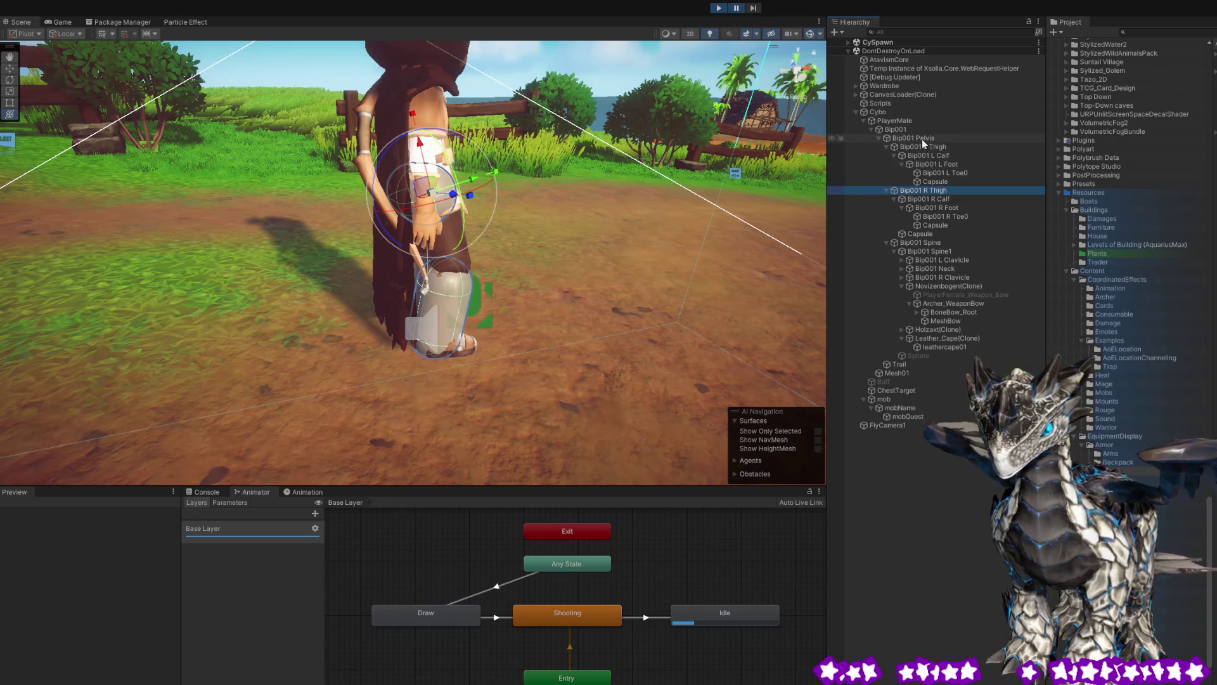
left_click(897, 114)
left_click(893, 119)
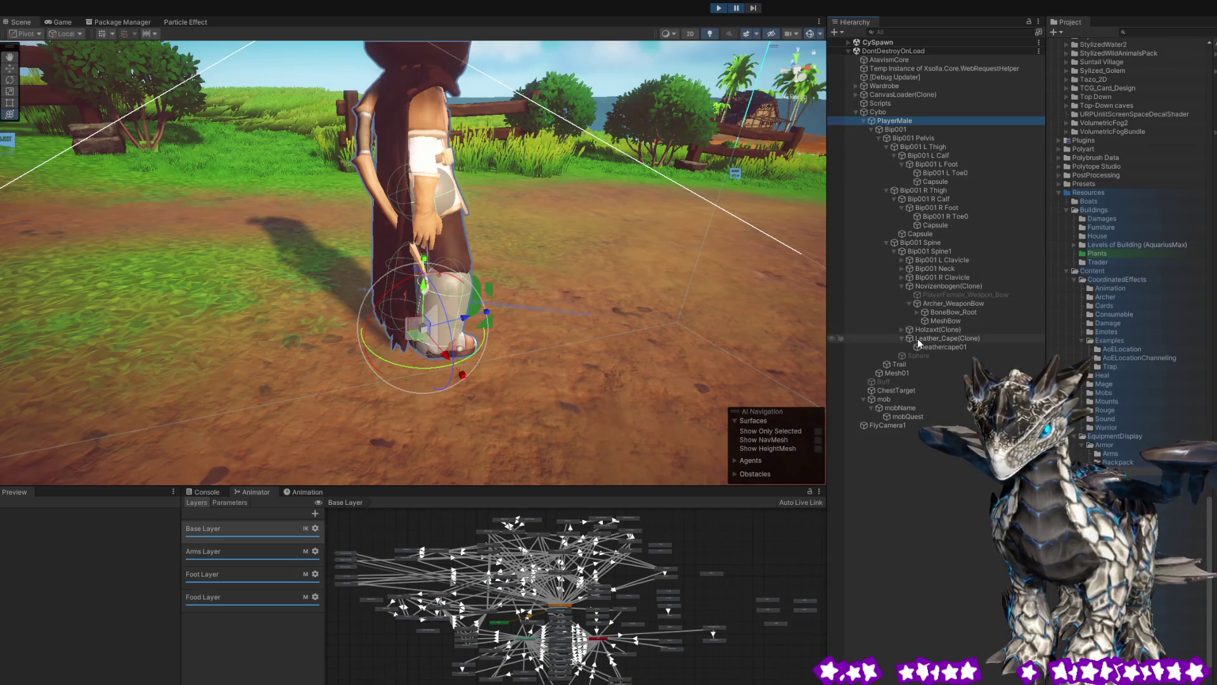
left_click(949, 303)
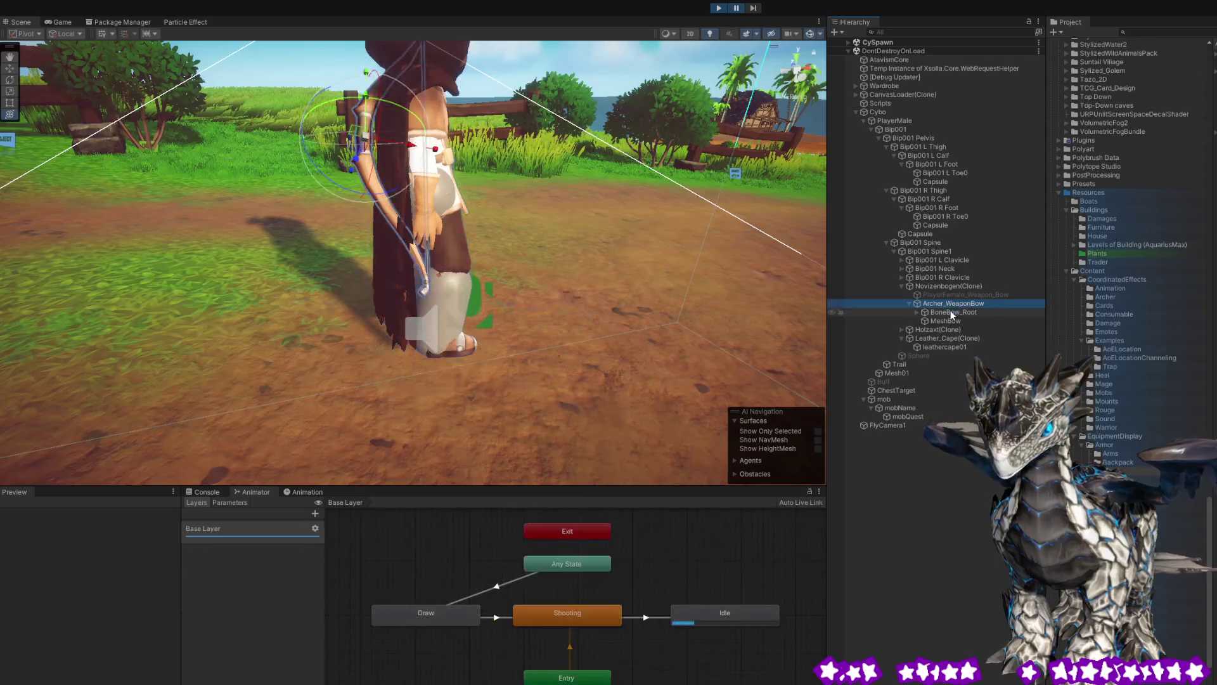
Expand Bip001 R Clavicle and R UpperArm, select Bip001 R Forearm, and move the view to the arm.
left_click(939, 278)
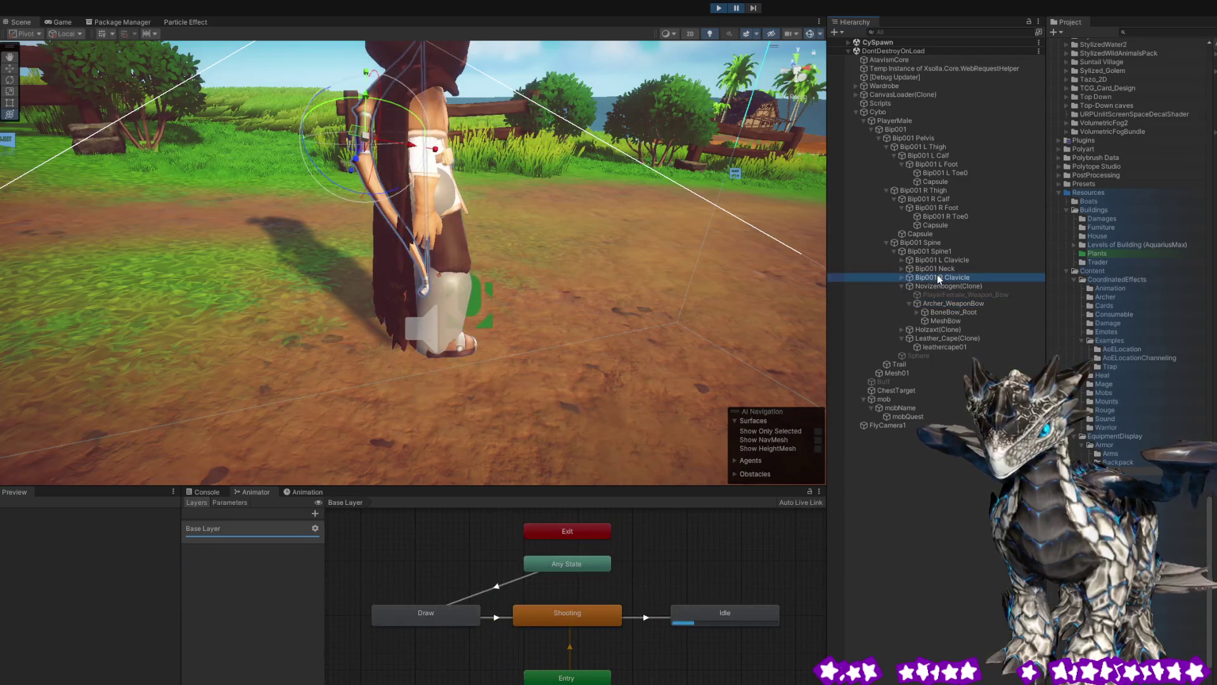
left_click(901, 277)
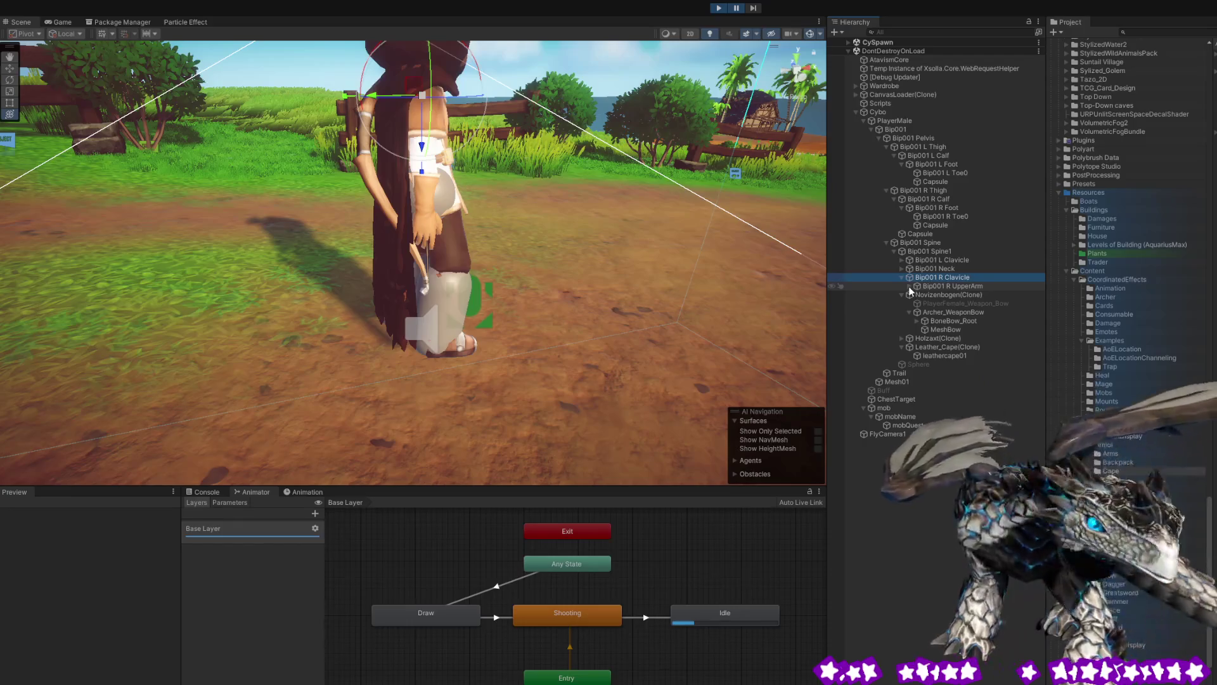
left_click(909, 286)
left_click(942, 294)
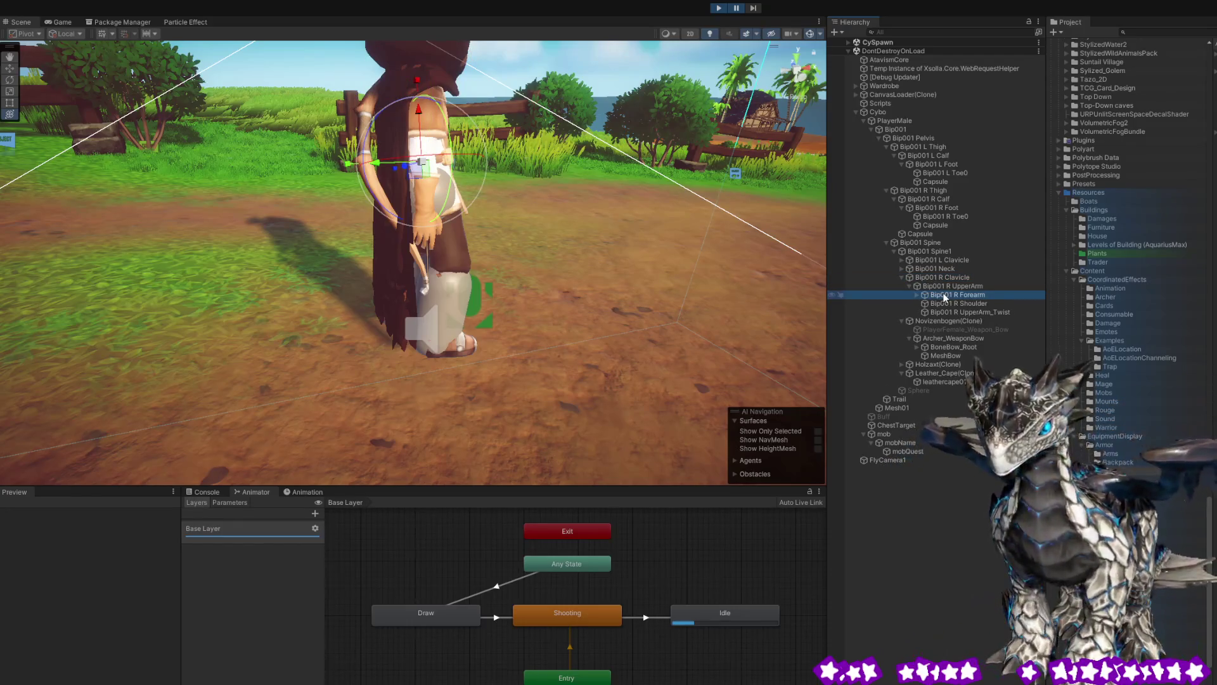
key("w")
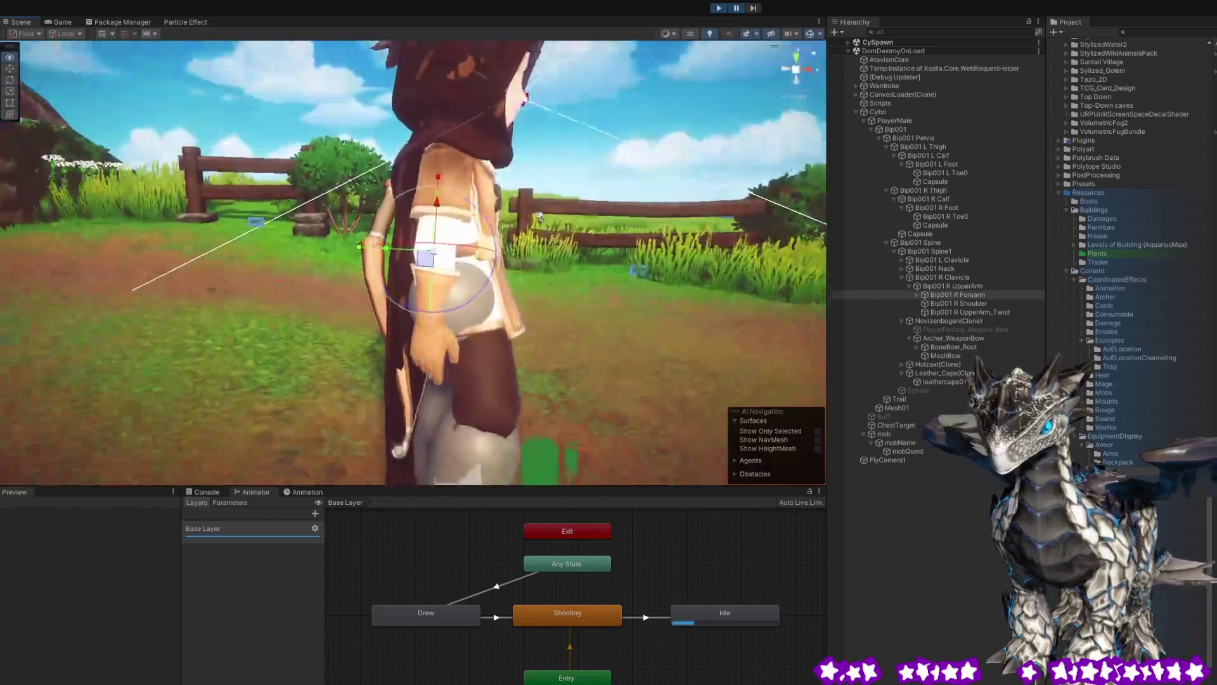
left_click_drag(540, 218, 597, 230)
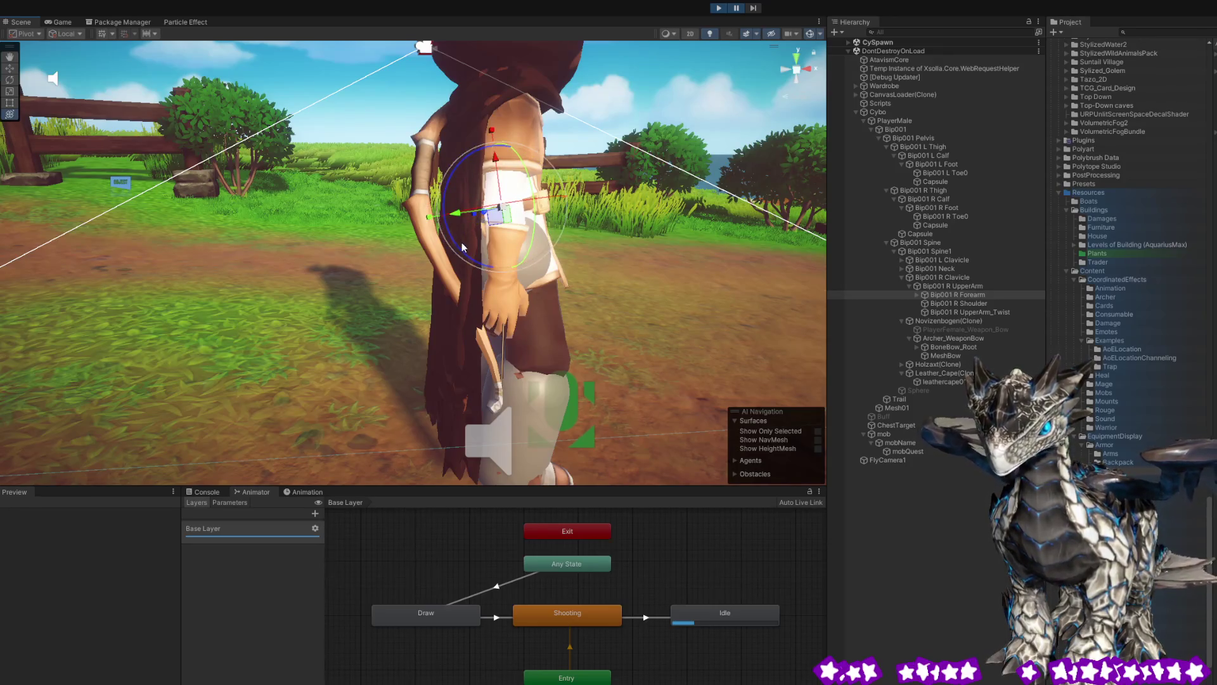
Compare the right shoulder, upper-arm twist and forearm twist bones, settling on Bip001 R Forearm.
left_click(957, 303)
left_click(958, 312)
left_click(957, 303)
left_click(949, 295)
left_click(917, 295)
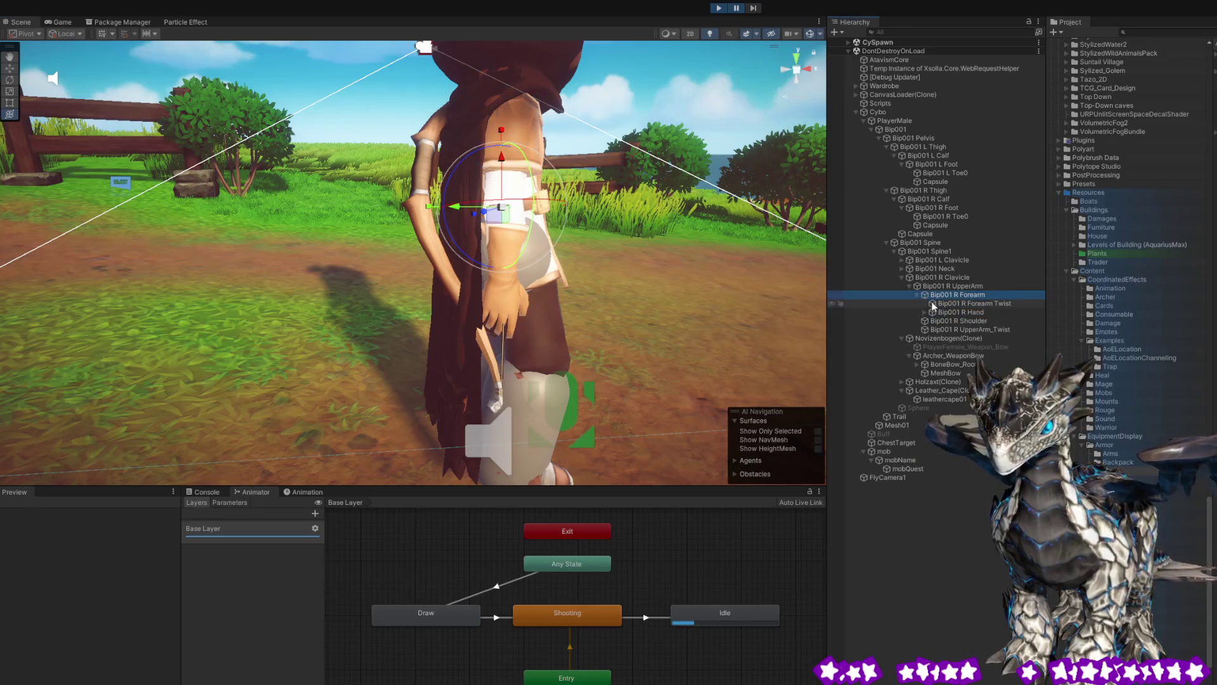
left_click(938, 304)
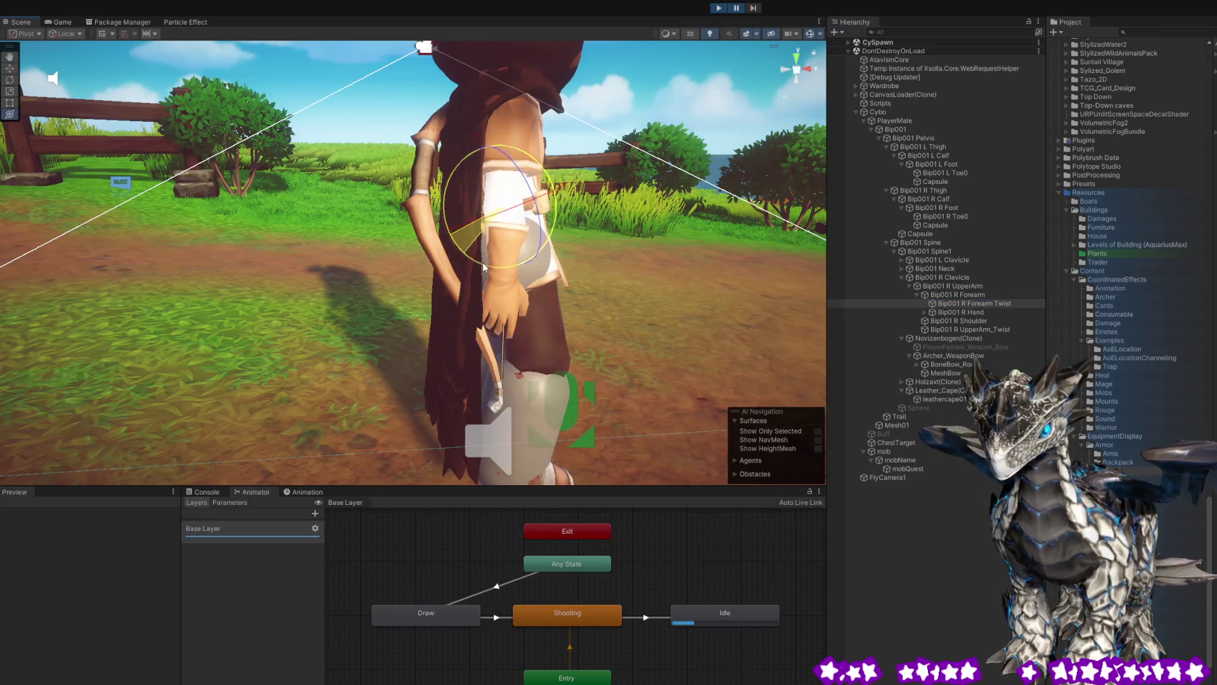
left_click(939, 295)
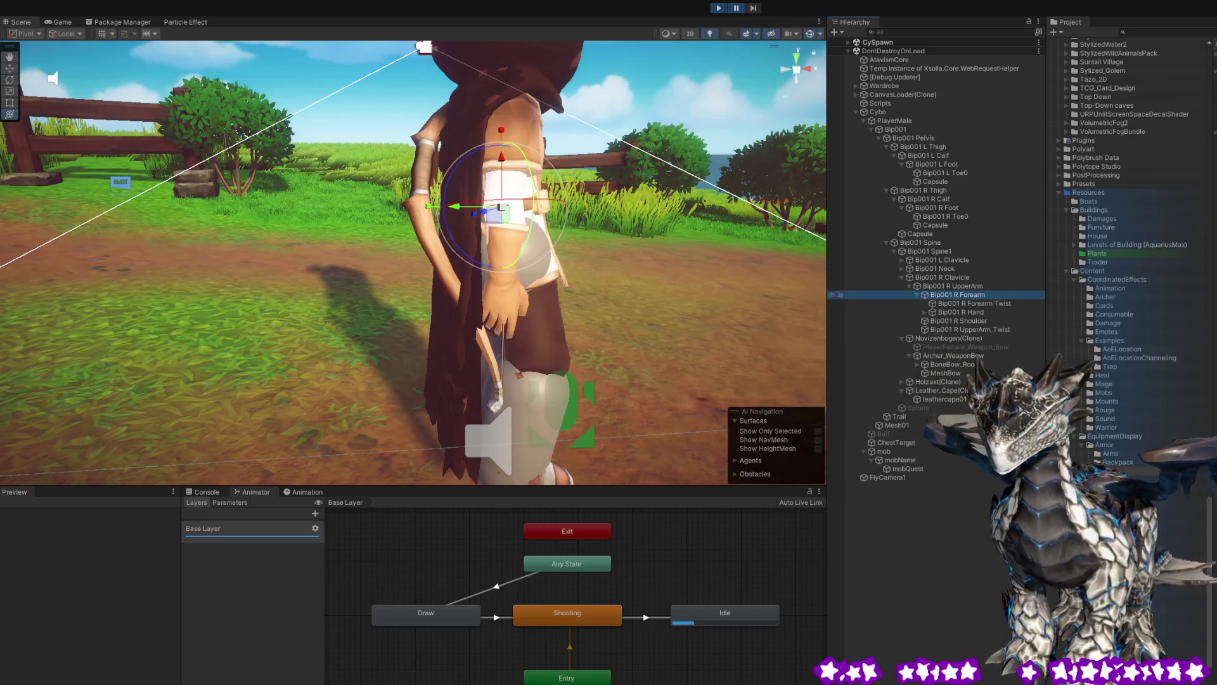
Paste a Sphere under Bip001 R Forearm and shrink it to a small ball on the arm.
key("ctrl+shift+v")
left_click_drag(503, 208, 451, 206)
left_click_drag(702, 294, 462, 288, "alt")
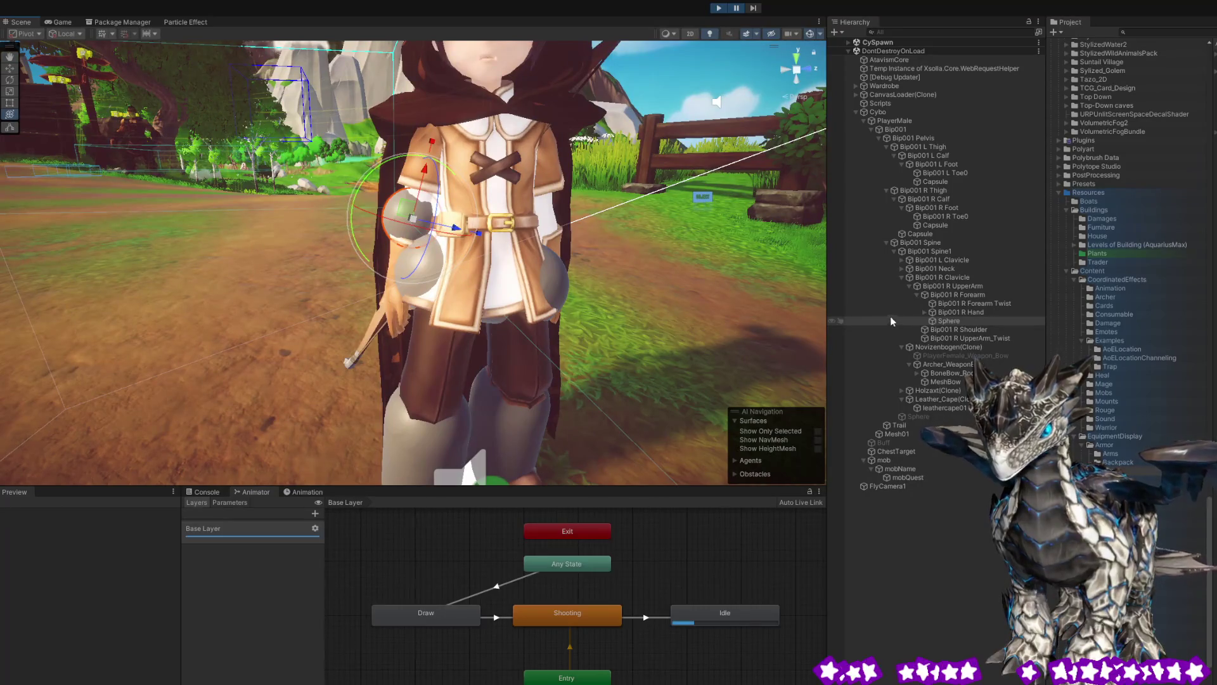
Expand Bip001 L Clavicle and L UpperArm and select Bip001 L Forearm, orbiting toward the left arm.
left_click(916, 260)
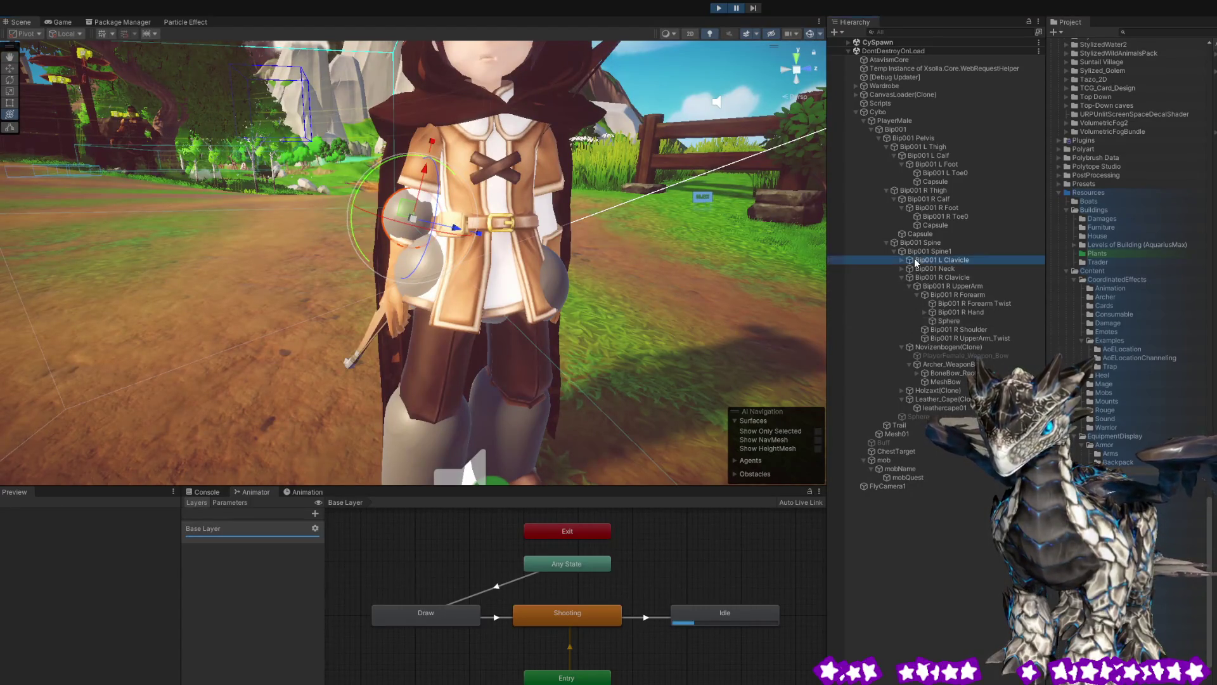
left_click(901, 260)
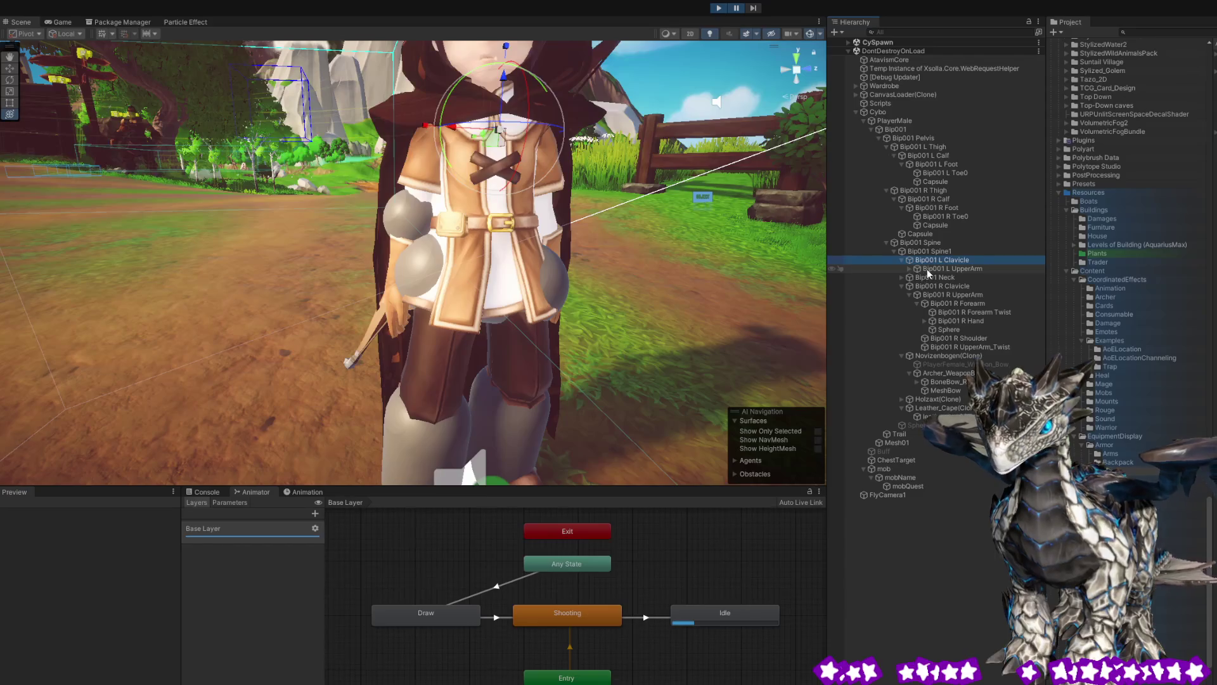
left_click(926, 269)
left_click(909, 269)
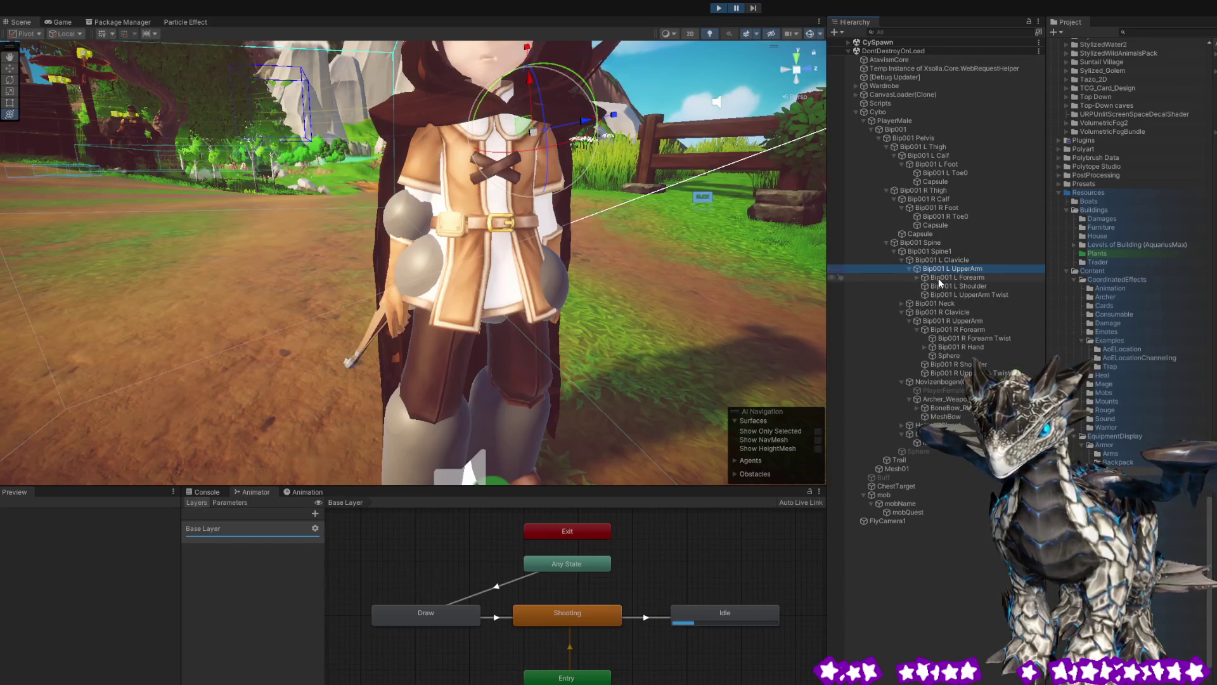
left_click(911, 277)
mouse_move(730, 236)
left_mouse_down()
mouse_move(594, 249)
mouse_move(688, 255)
left_mouse_up()
Paste the Sphere hitbox onto the left arm, then select the leathercape01 cape in the Hierarchy.
left_click(970, 277)
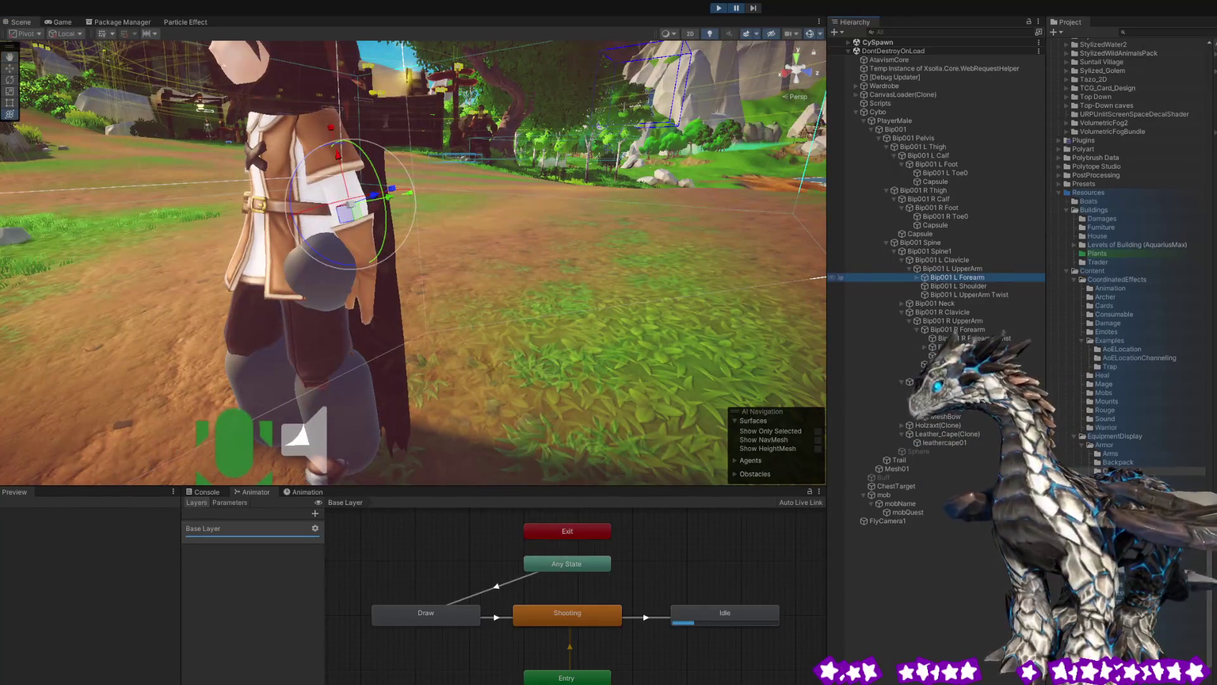
left_click(319, 256)
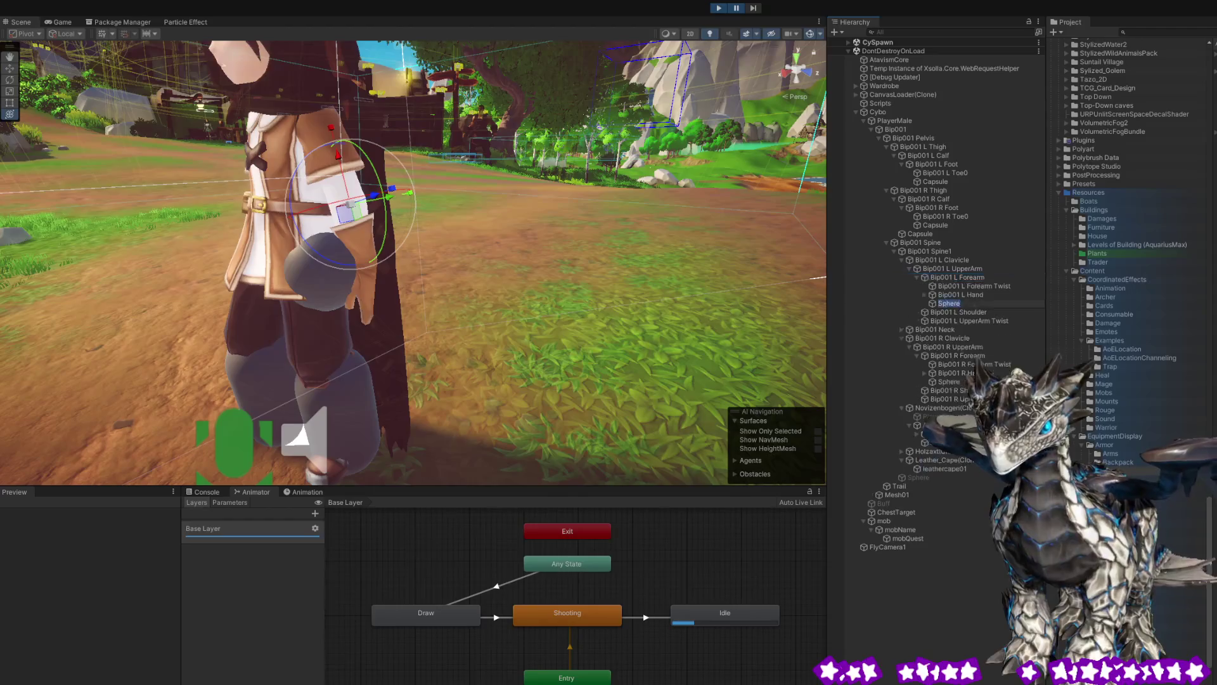
key("f")
scroll(305, 200, "down", 5)
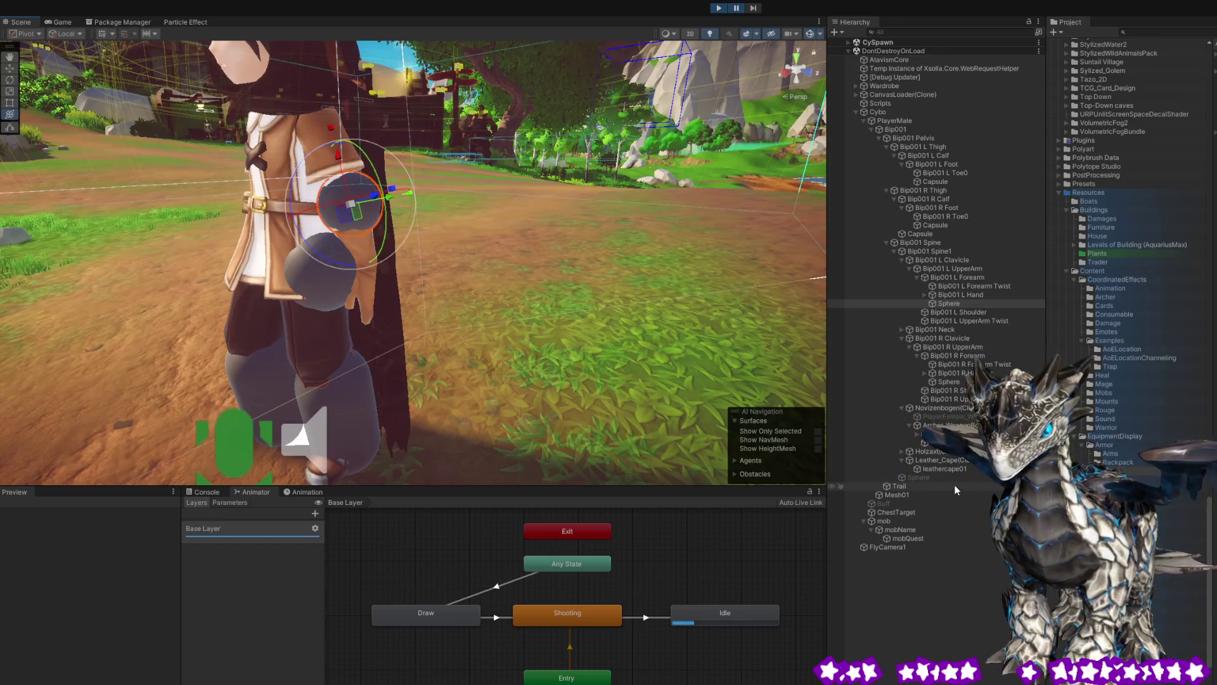
left_click(950, 467)
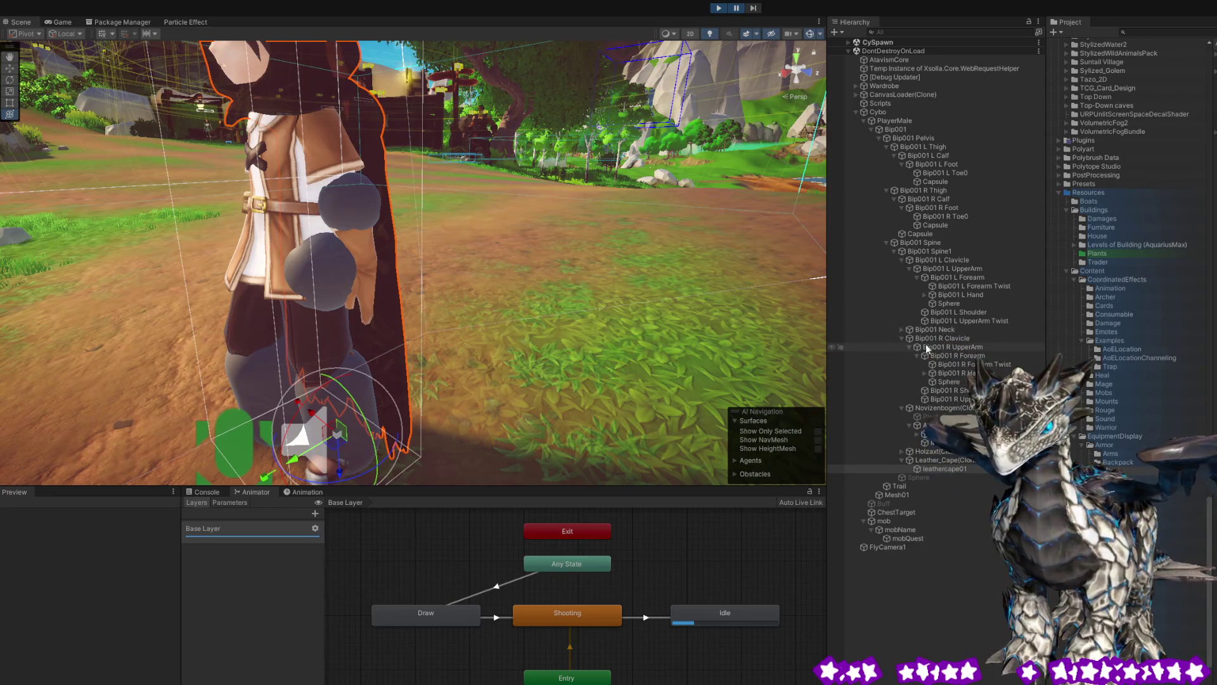
left_click(958, 382)
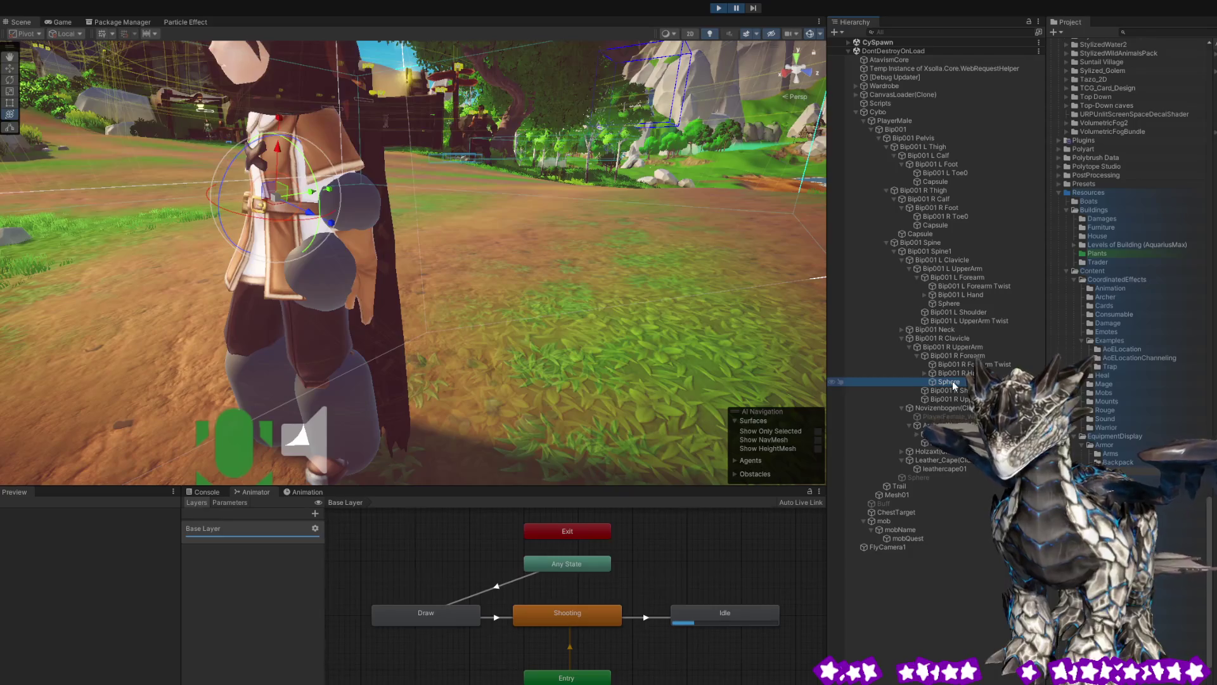
left_click(942, 470)
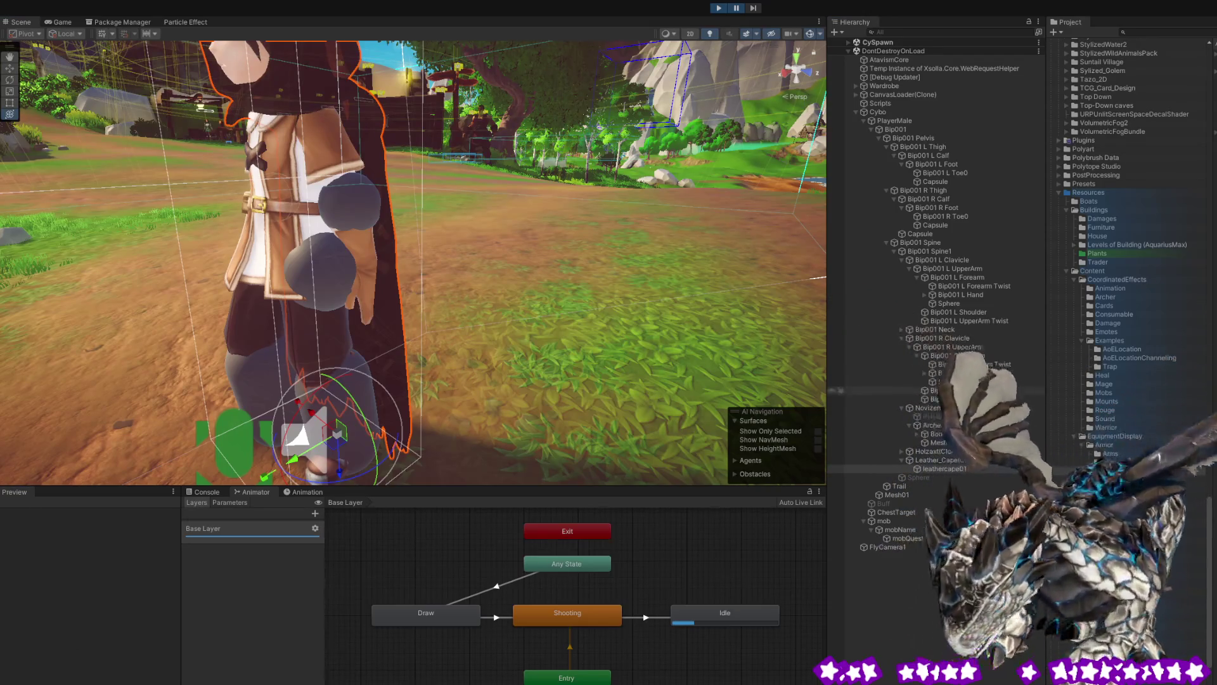
left_click(949, 381)
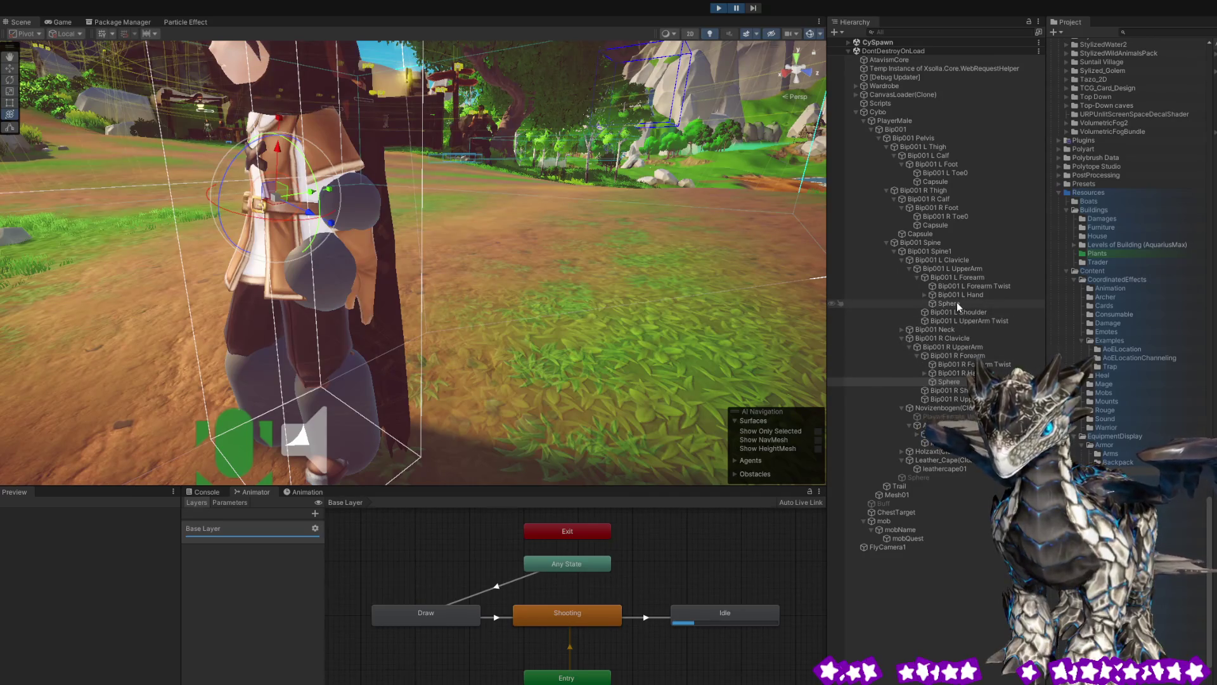
left_click(942, 225)
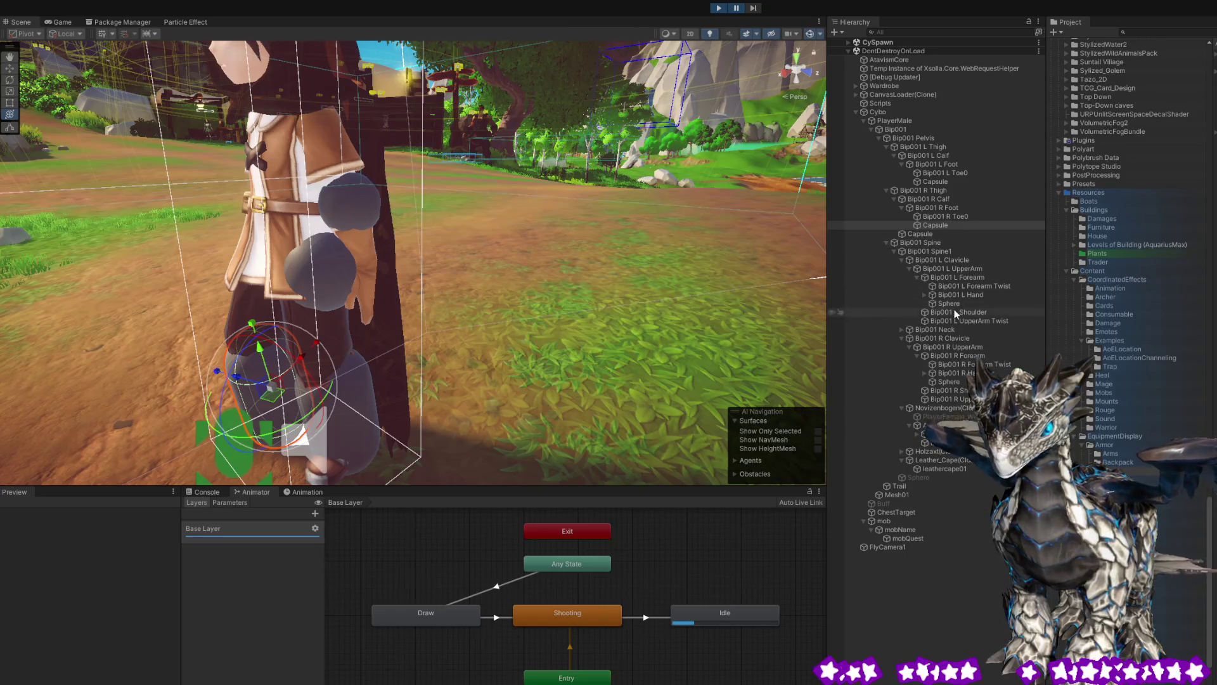
left_click(931, 236)
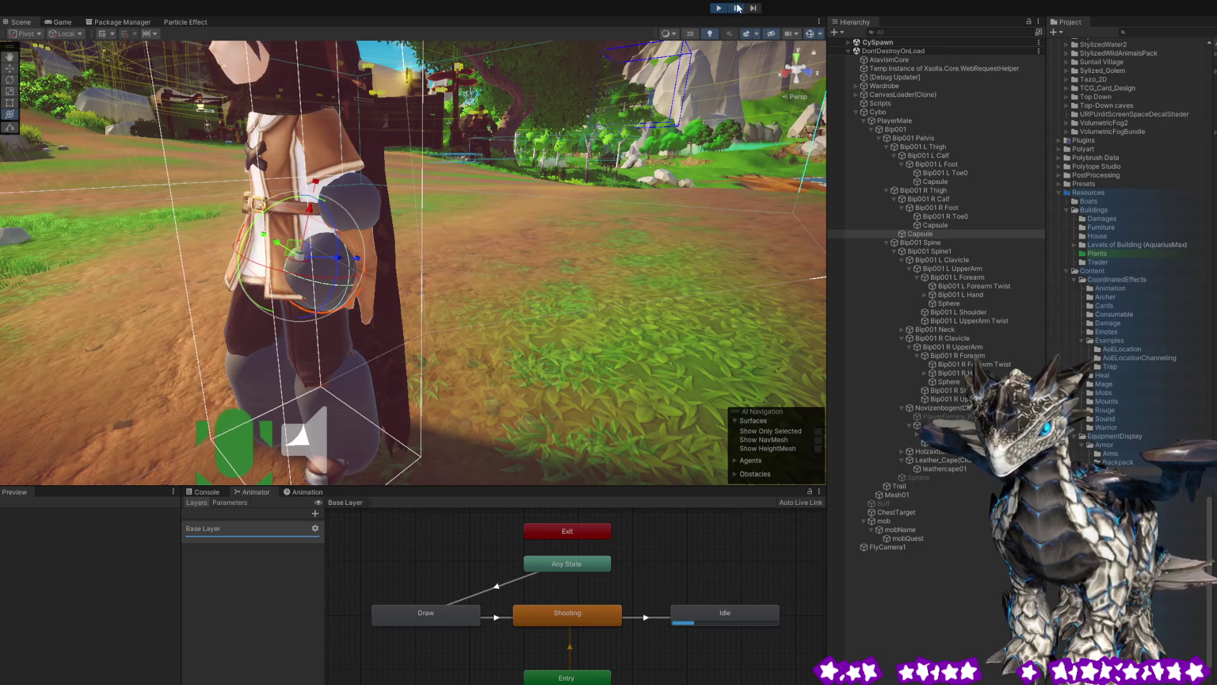
left_click(58, 21)
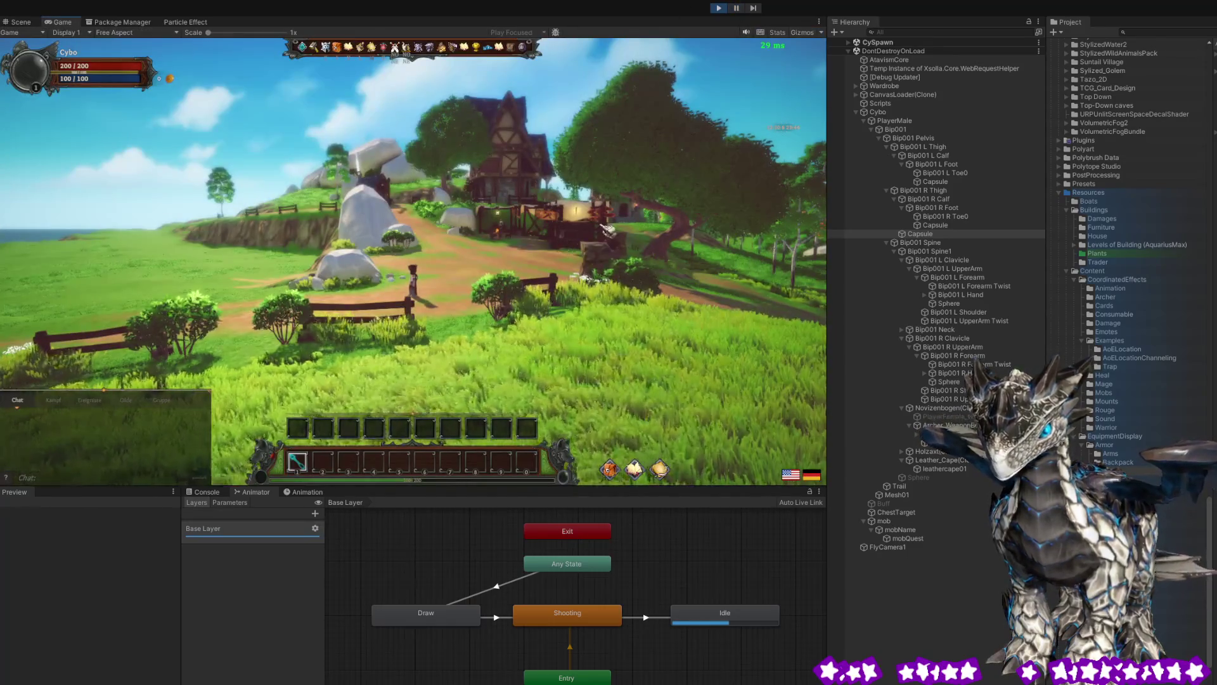
scroll(500, 303, "up", 5)
key("w")
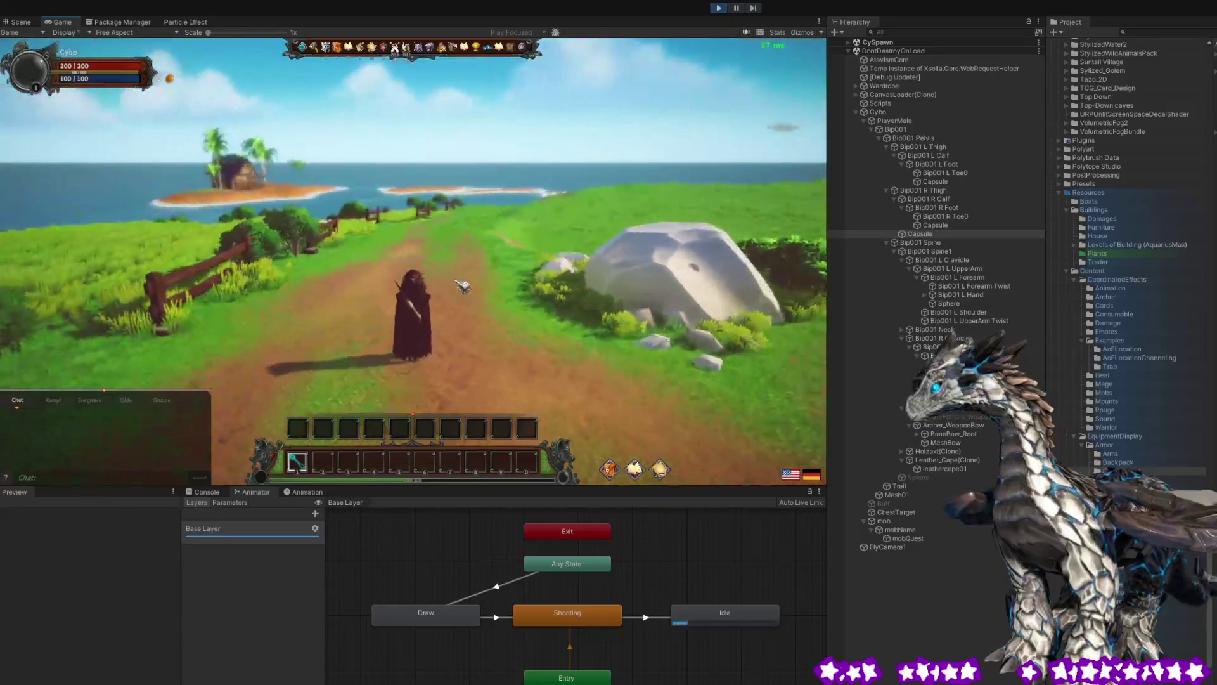
mouse_move(465, 267)
left_mouse_down()
mouse_move(437, 251)
mouse_move(353, 273)
mouse_move(487, 281)
mouse_move(511, 264)
mouse_move(541, 263)
mouse_move(536, 274)
mouse_move(723, 259)
mouse_move(675, 293)
mouse_move(782, 279)
mouse_move(738, 332)
left_mouse_up()
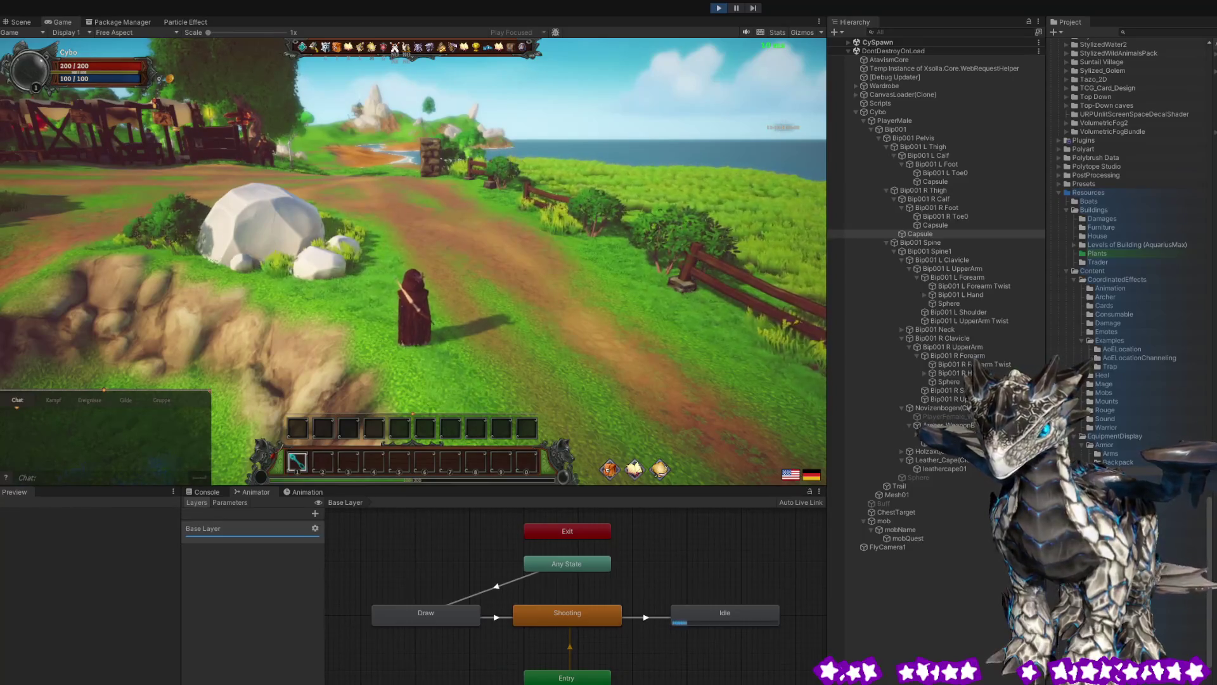
mouse_move(500, 268)
left_mouse_down()
mouse_move(498, 279)
mouse_move(558, 212)
mouse_move(443, 298)
mouse_move(382, 330)
mouse_move(330, 335)
left_mouse_up()
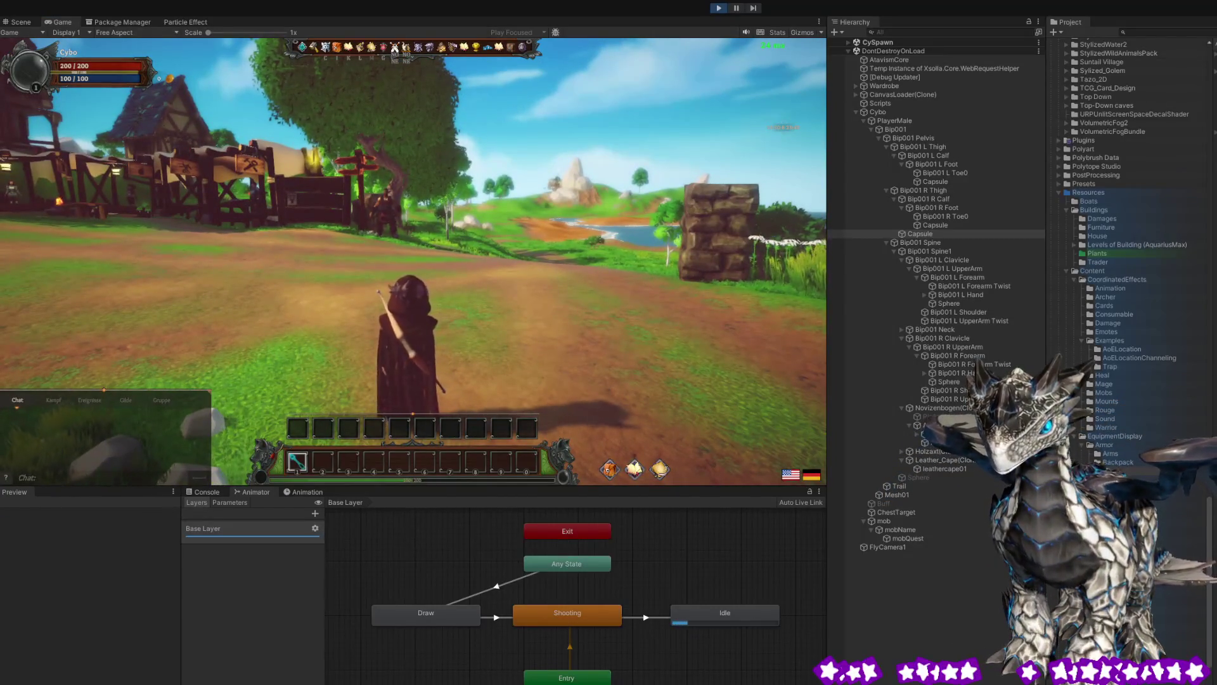
left_click_drag(337, 303, 170, 374)
key("w")
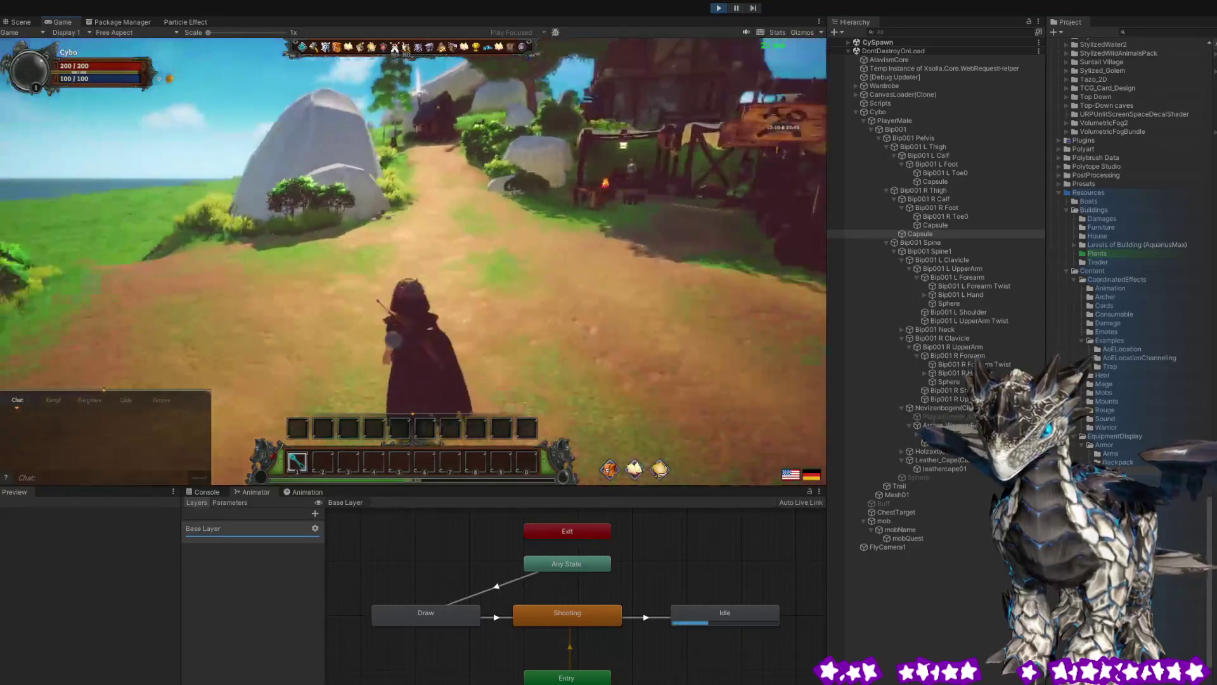
key("w")
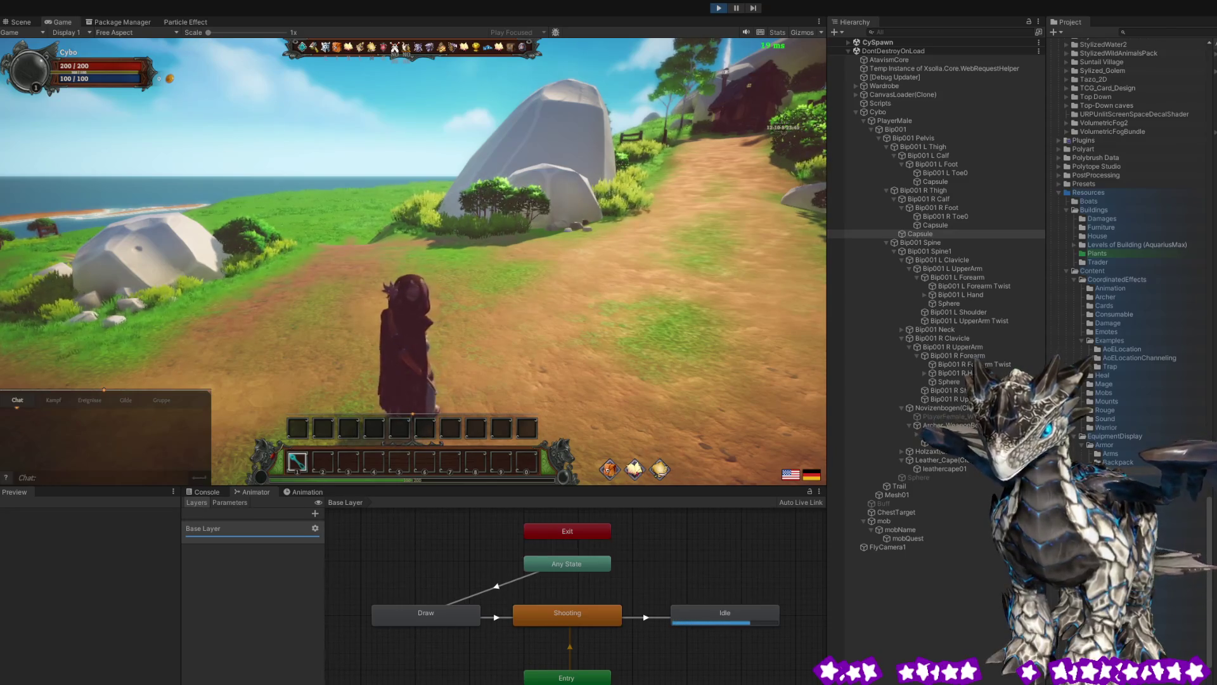
mouse_move(490, 240)
left_mouse_down()
mouse_move(332, 345)
mouse_move(206, 342)
mouse_move(117, 362)
left_mouse_up()
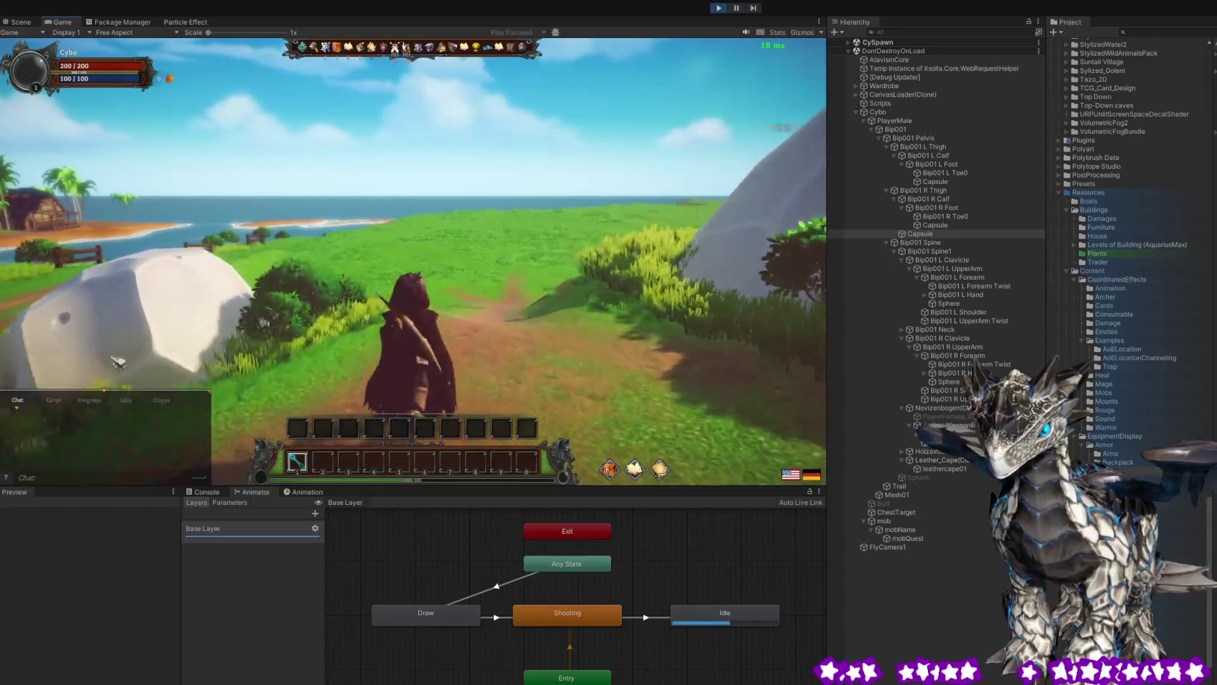
left_click_drag(118, 363, 129, 362)
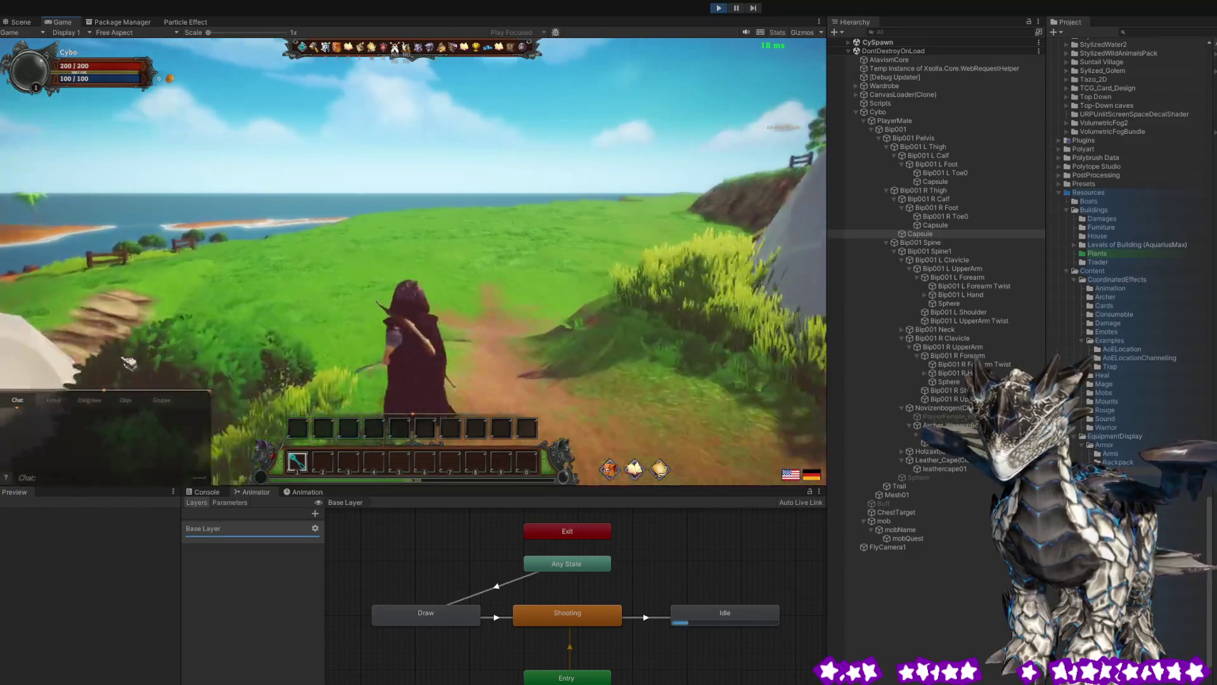
key("a")
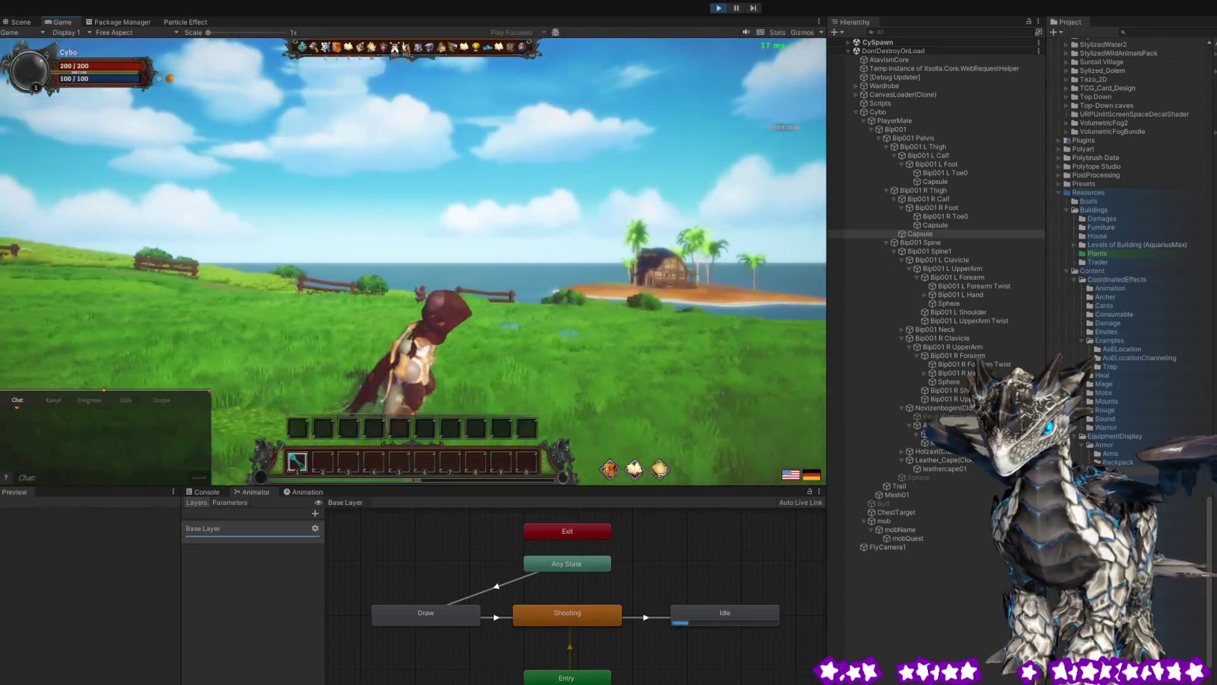
key("d")
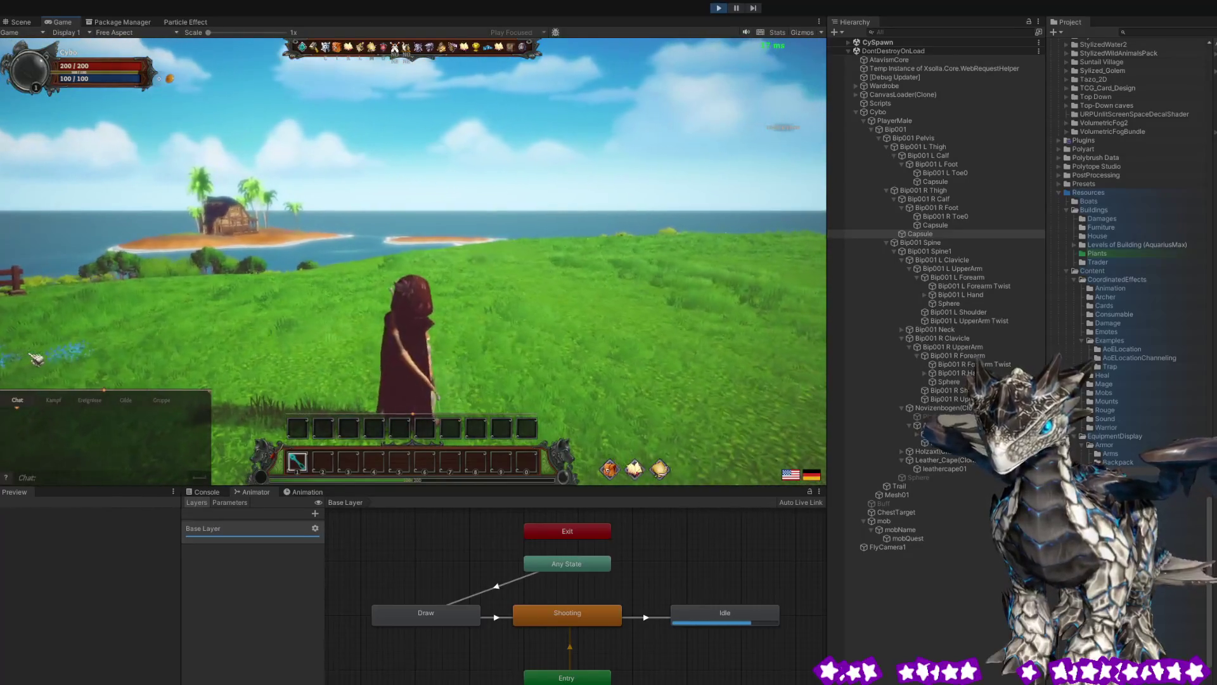
mouse_move(155, 350)
left_mouse_down()
mouse_move(230, 343)
mouse_move(134, 345)
left_mouse_up()
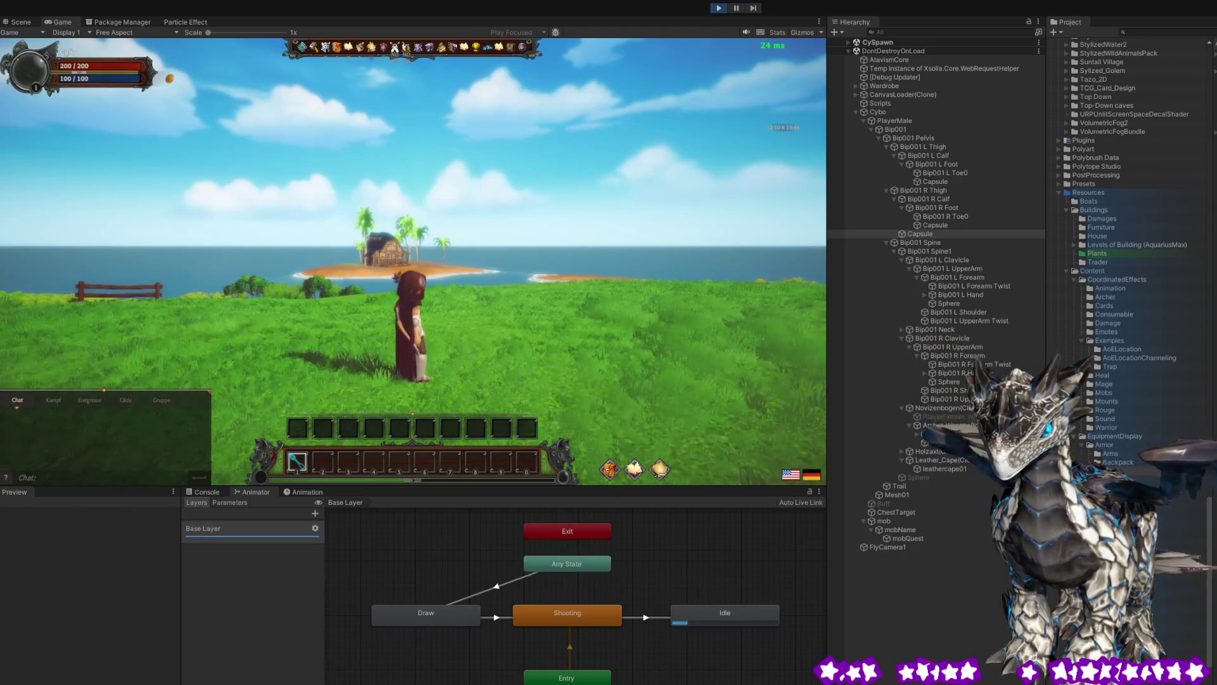
mouse_move(335, 226)
left_mouse_down()
mouse_move(225, 370)
mouse_move(53, 351)
mouse_move(362, 371)
mouse_move(482, 304)
mouse_move(522, 350)
left_mouse_up()
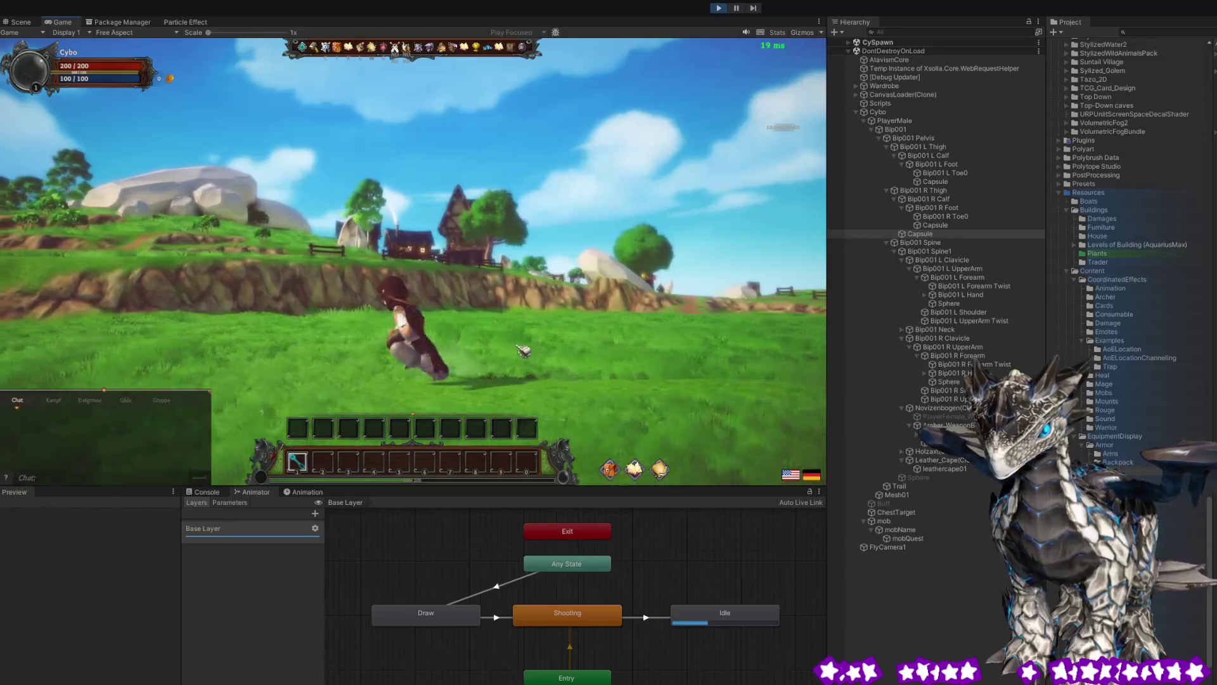
left_click_drag(523, 350, 397, 358)
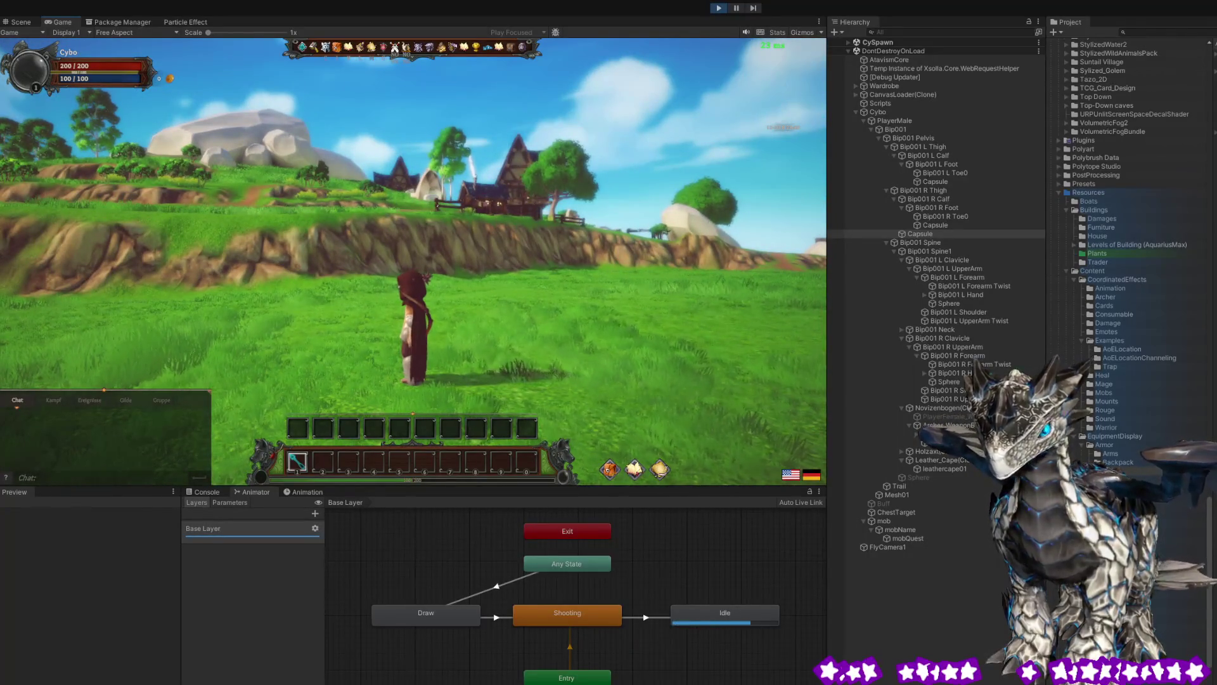
mouse_move(127, 253)
left_mouse_down()
mouse_move(95, 355)
mouse_move(57, 304)
mouse_move(18, 338)
mouse_move(174, 317)
mouse_move(2, 322)
mouse_move(114, 323)
left_mouse_up()
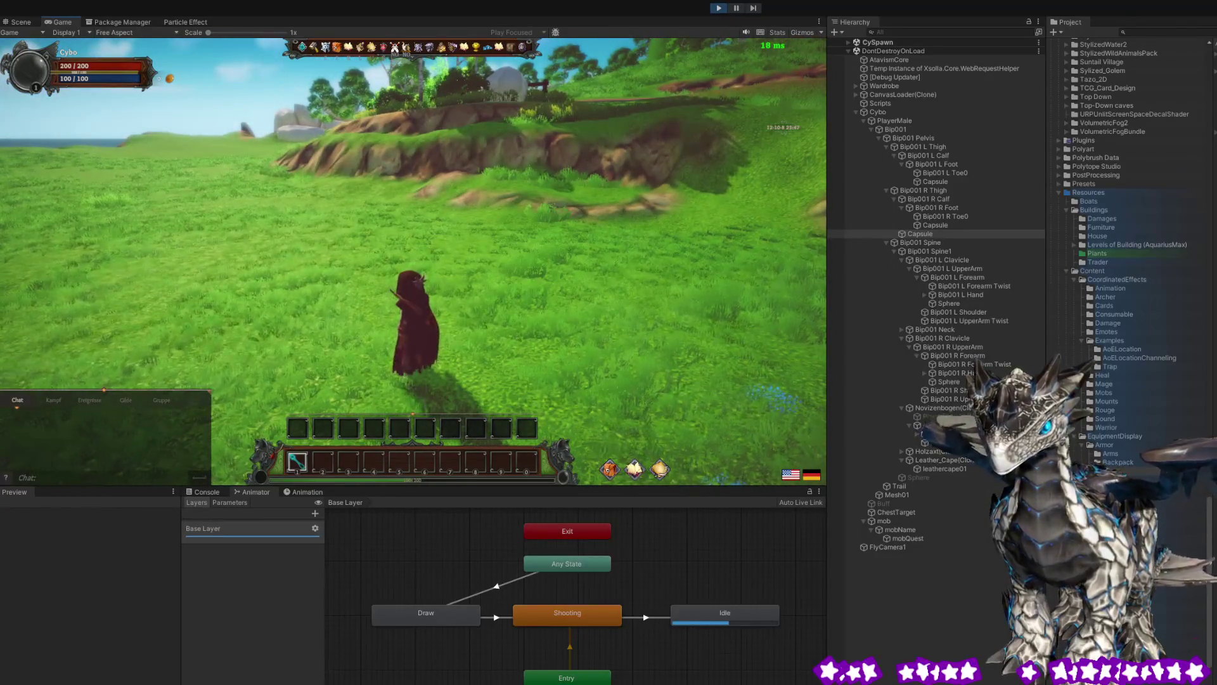
mouse_move(298, 276)
left_mouse_down()
mouse_move(159, 190)
mouse_move(38, 292)
mouse_move(2, 295)
mouse_move(213, 315)
left_mouse_up()
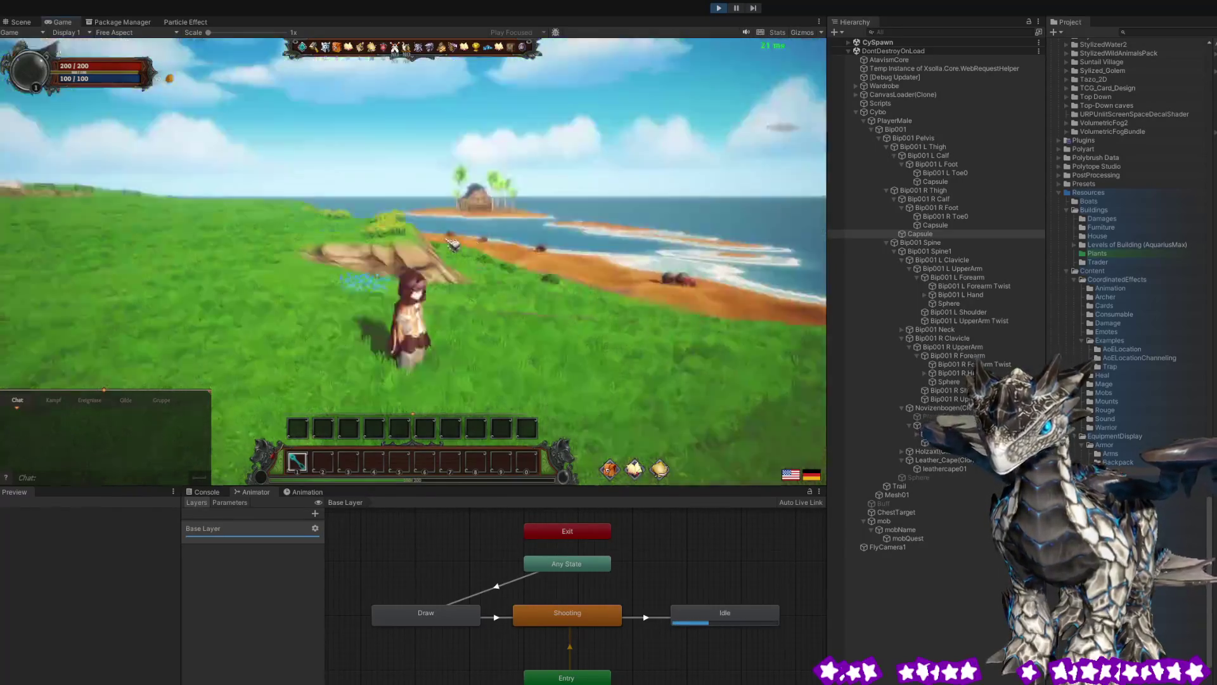
left_click_drag(198, 253, 38, 259)
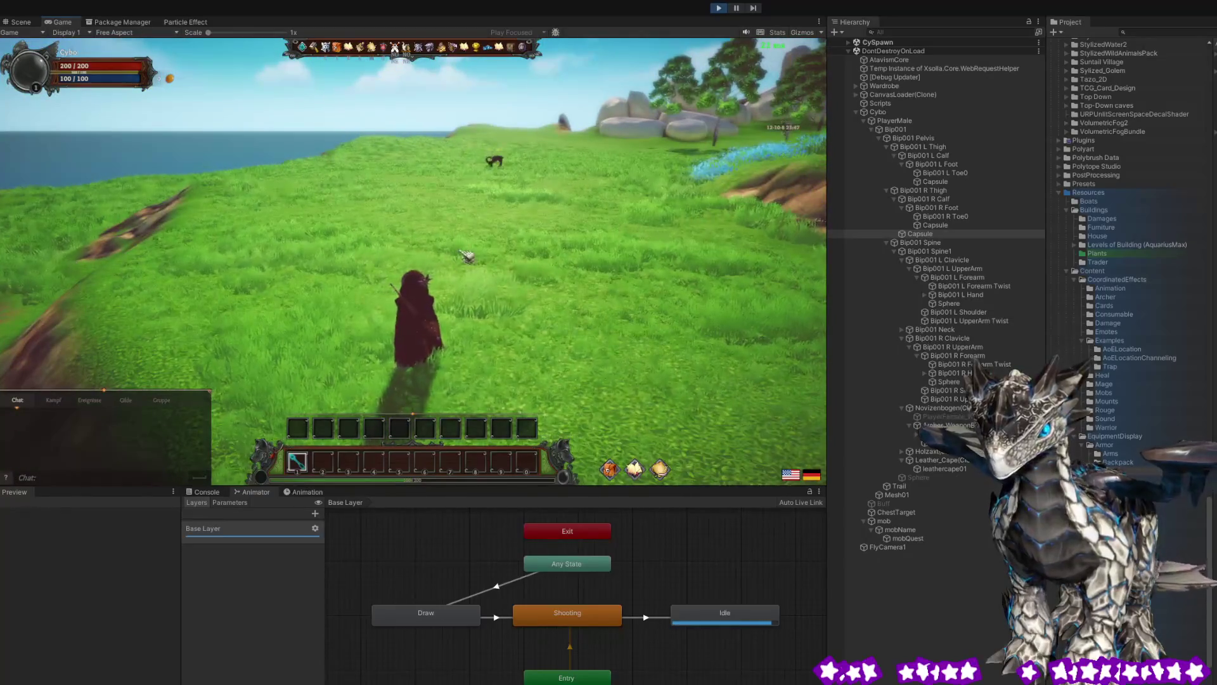
key("w")
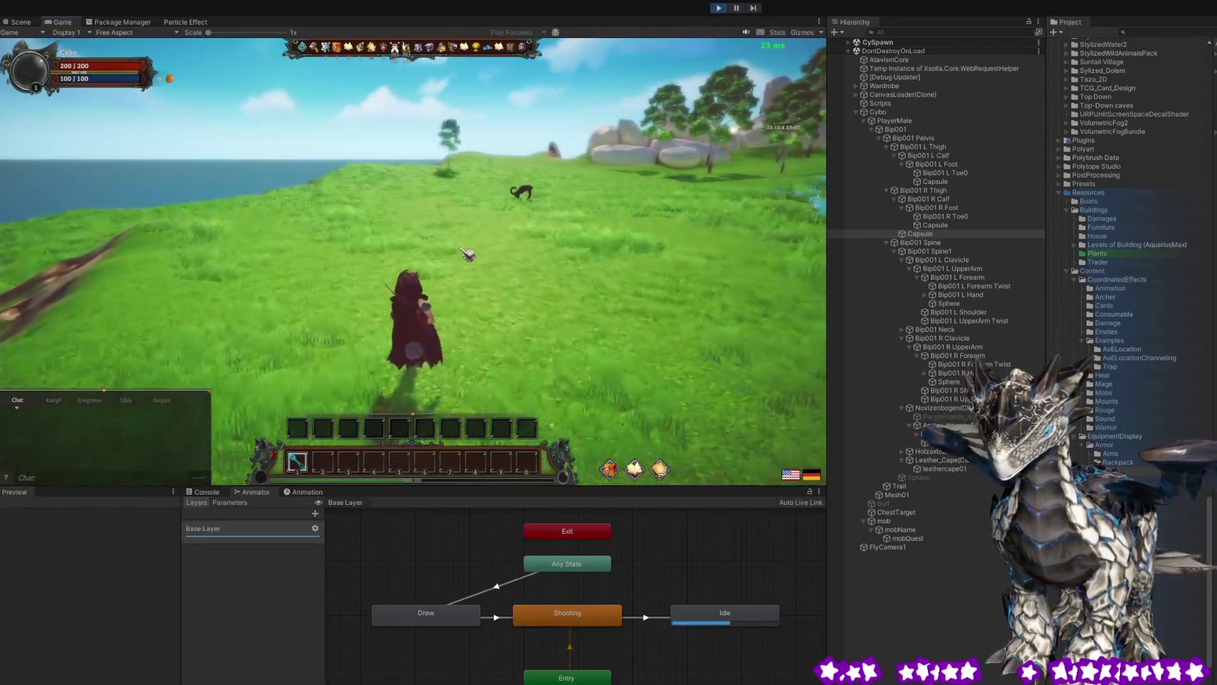
left_click_drag(466, 252, 490, 252)
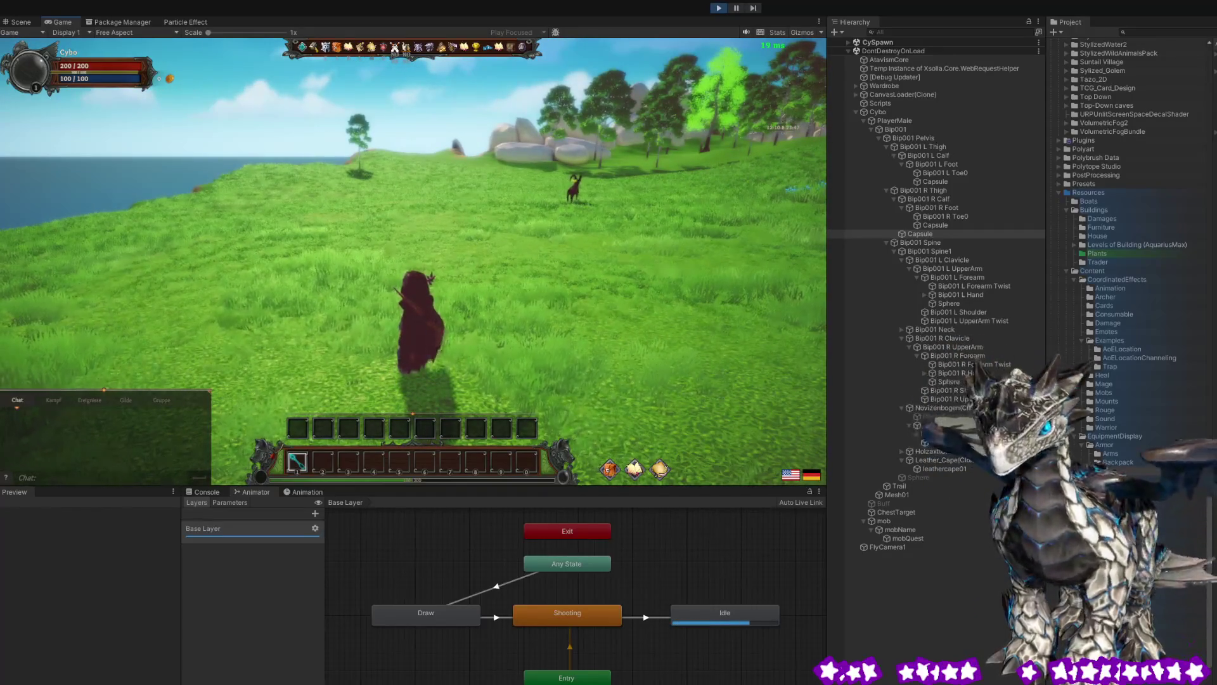
scroll(326, 203, "up", 3)
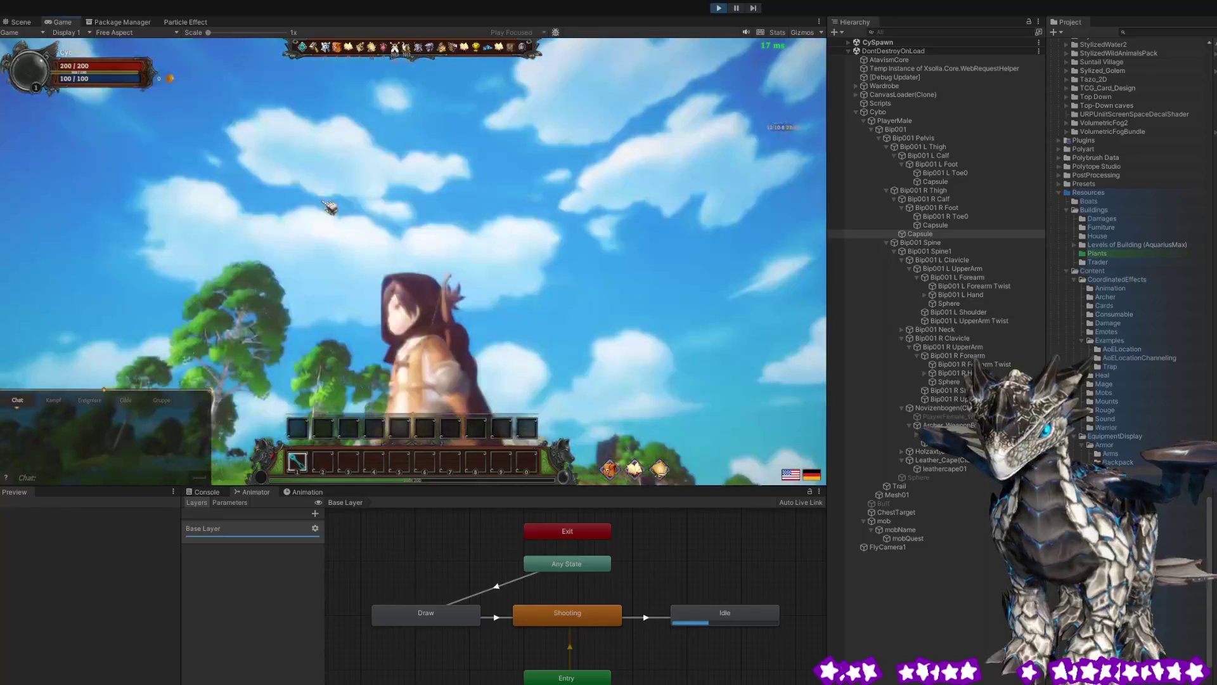
scroll(129, 256, "down", 3)
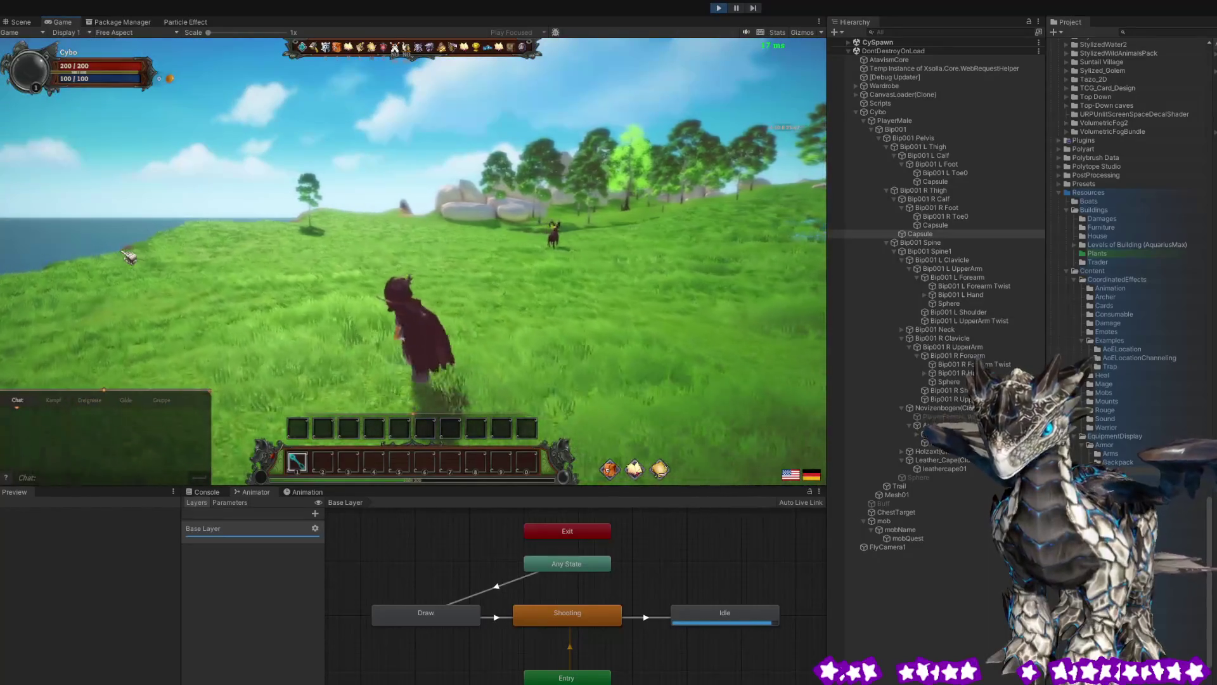
left_click_drag(129, 256, 201, 257)
key("w")
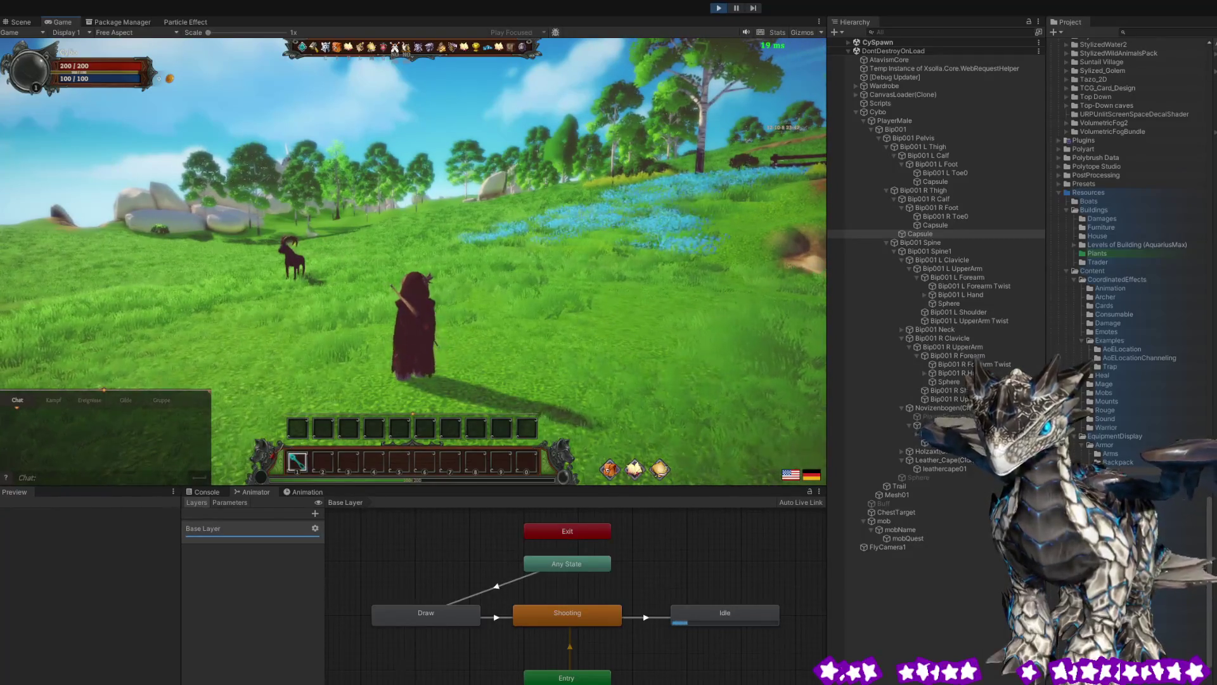
mouse_move(325, 260)
left_mouse_down()
mouse_move(139, 304)
mouse_move(470, 311)
mouse_move(458, 306)
left_mouse_up()
key("w")
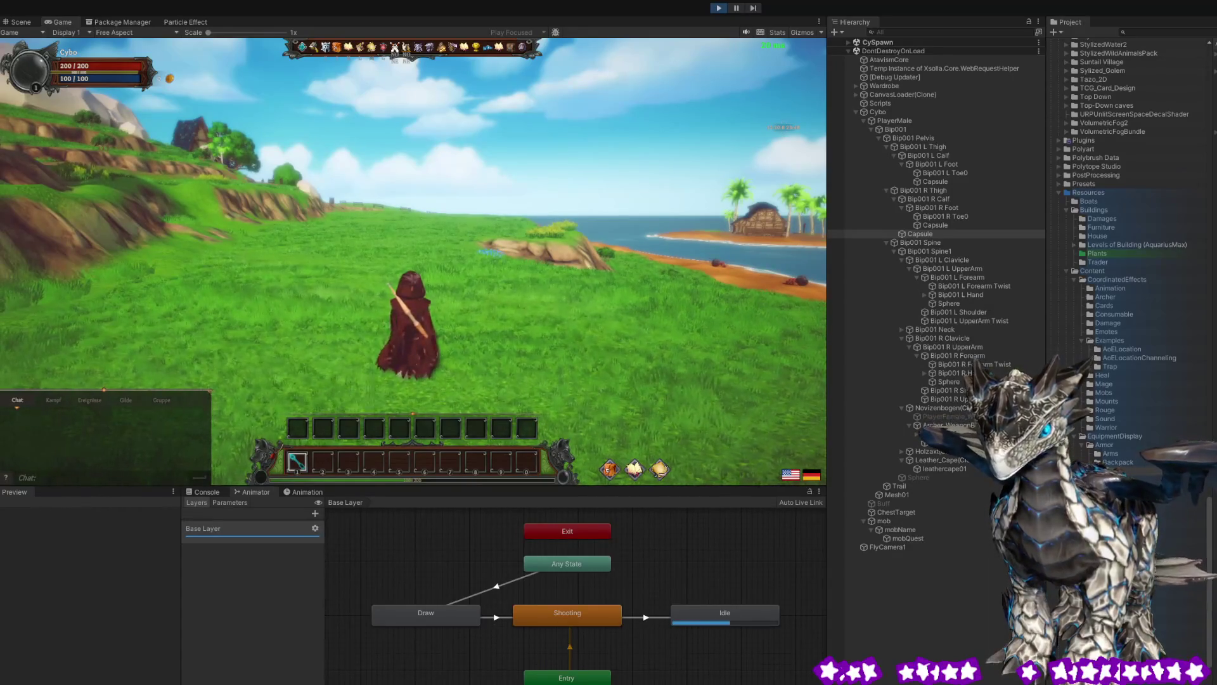
mouse_move(517, 202)
left_mouse_down()
mouse_move(274, 285)
mouse_move(196, 275)
mouse_move(215, 269)
left_mouse_up()
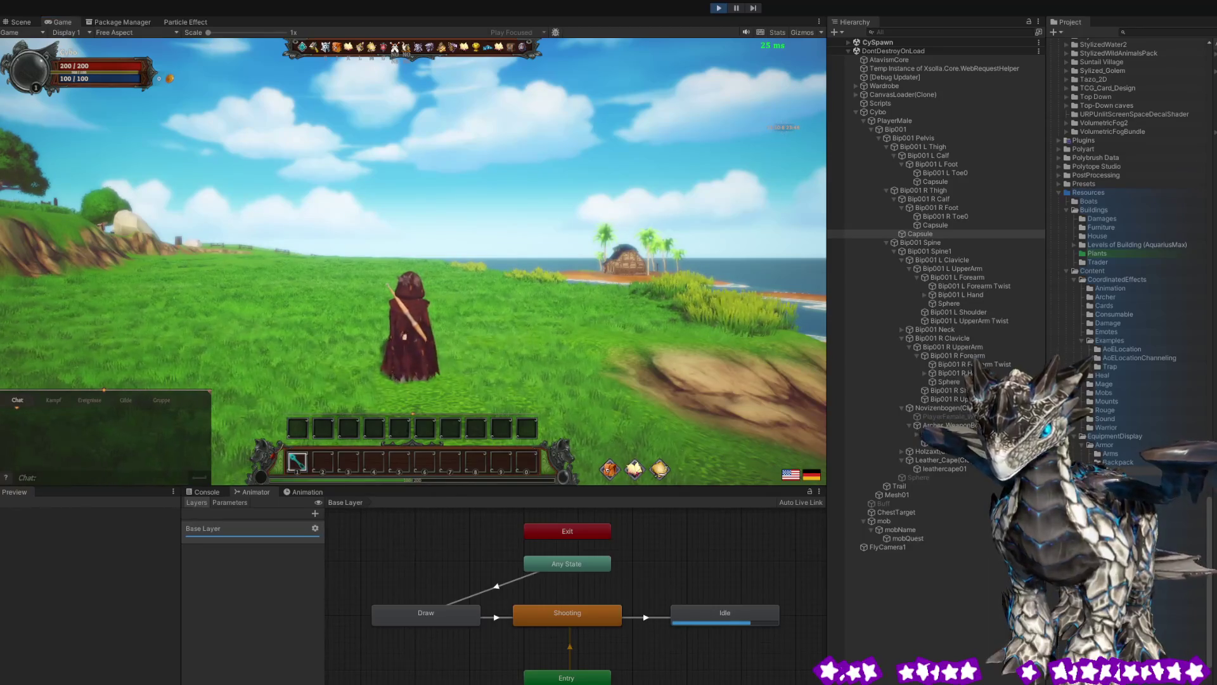
mouse_move(360, 230)
left_mouse_down()
mouse_move(380, 182)
mouse_move(42, 254)
mouse_move(54, 252)
left_mouse_up()
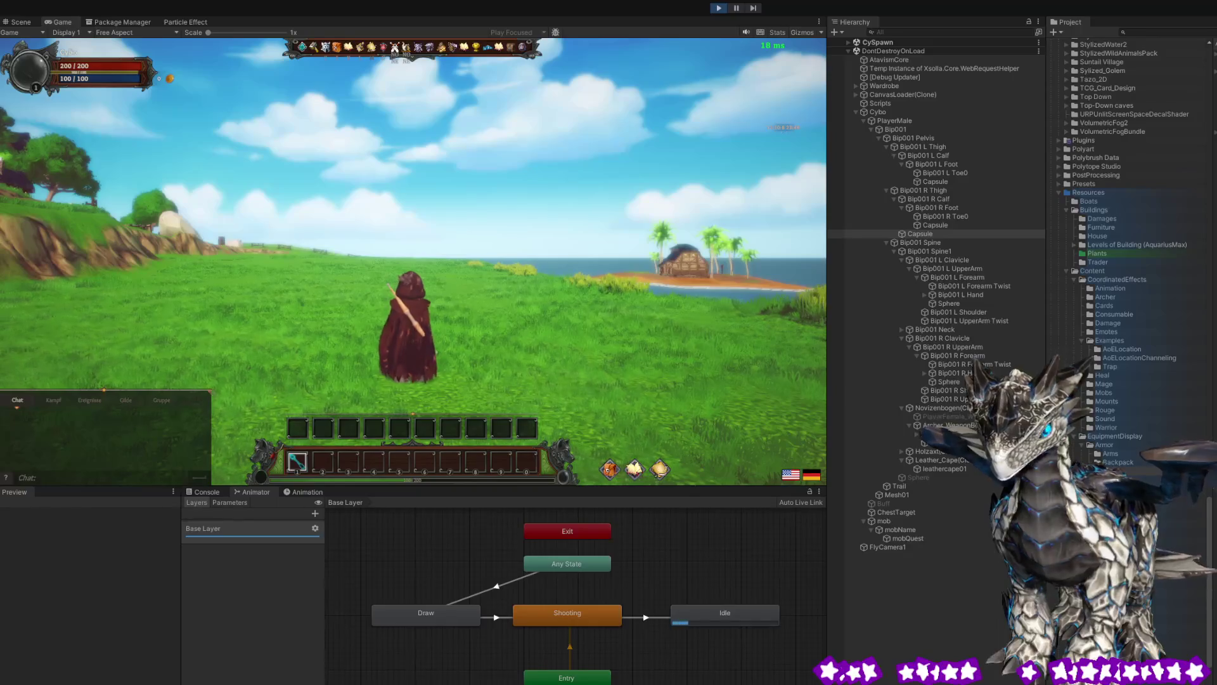
mouse_move(358, 208)
left_mouse_down()
mouse_move(345, 239)
mouse_move(82, 286)
left_mouse_up()
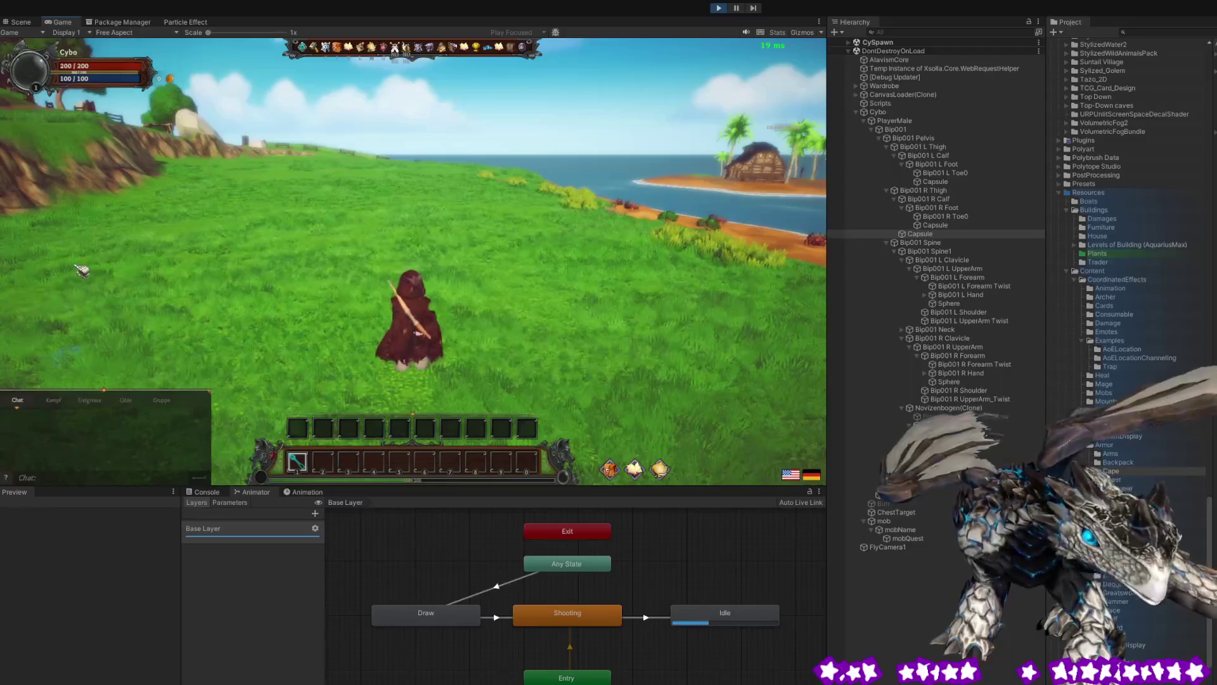
left_click_drag(341, 230, 356, 233)
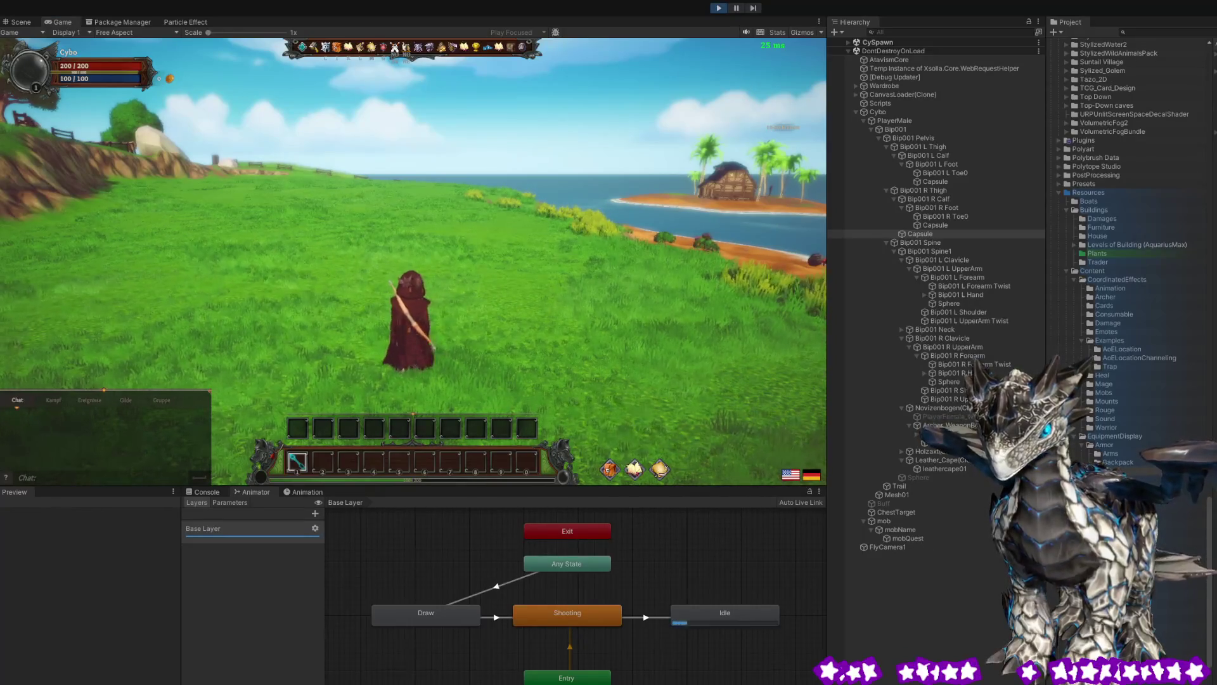
left_click_drag(370, 273, 113, 273)
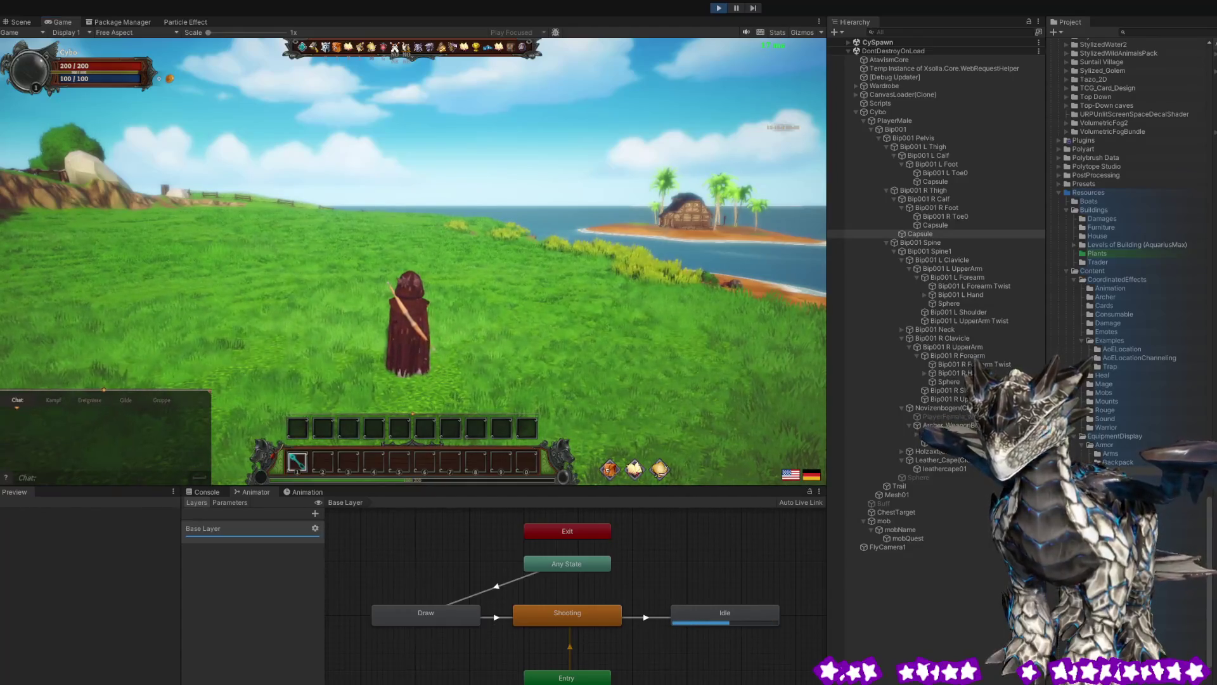
left_click_drag(453, 264, 119, 318)
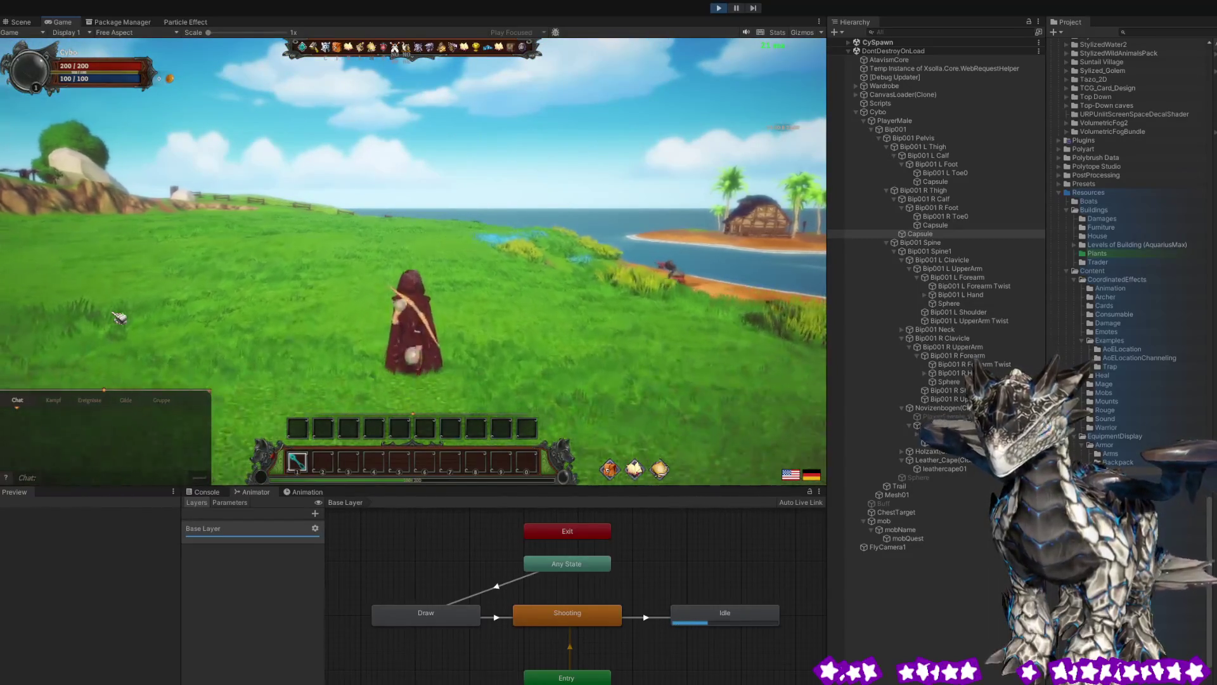
key("a")
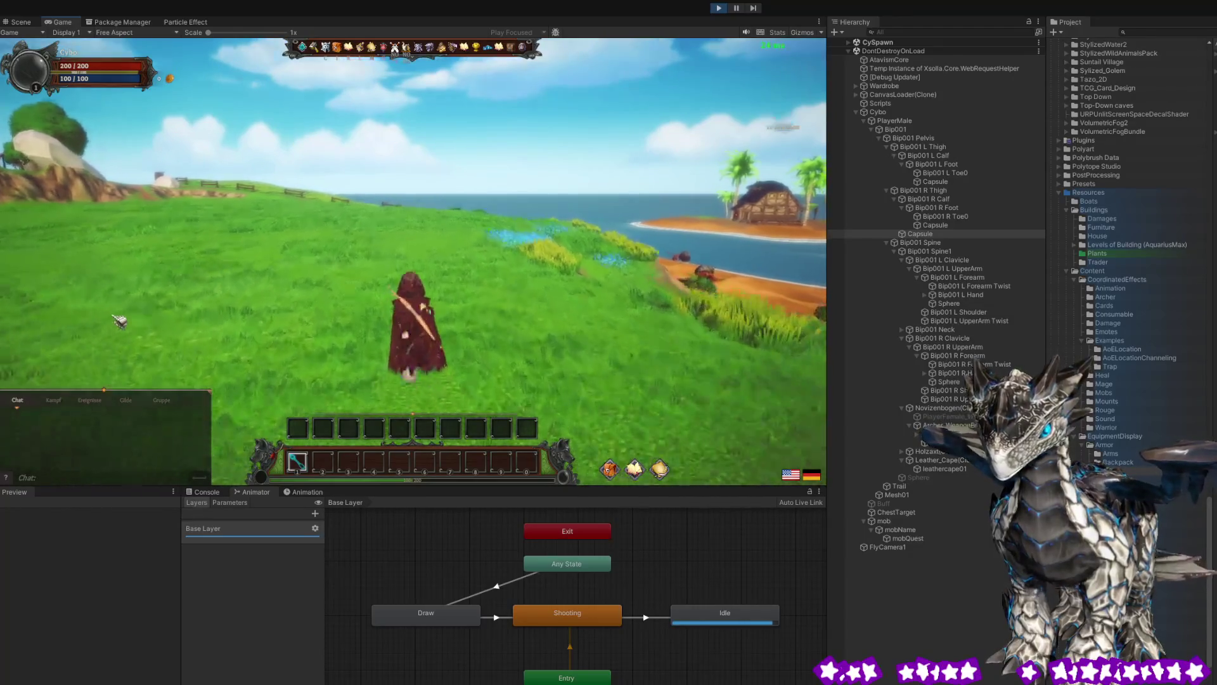
key("d")
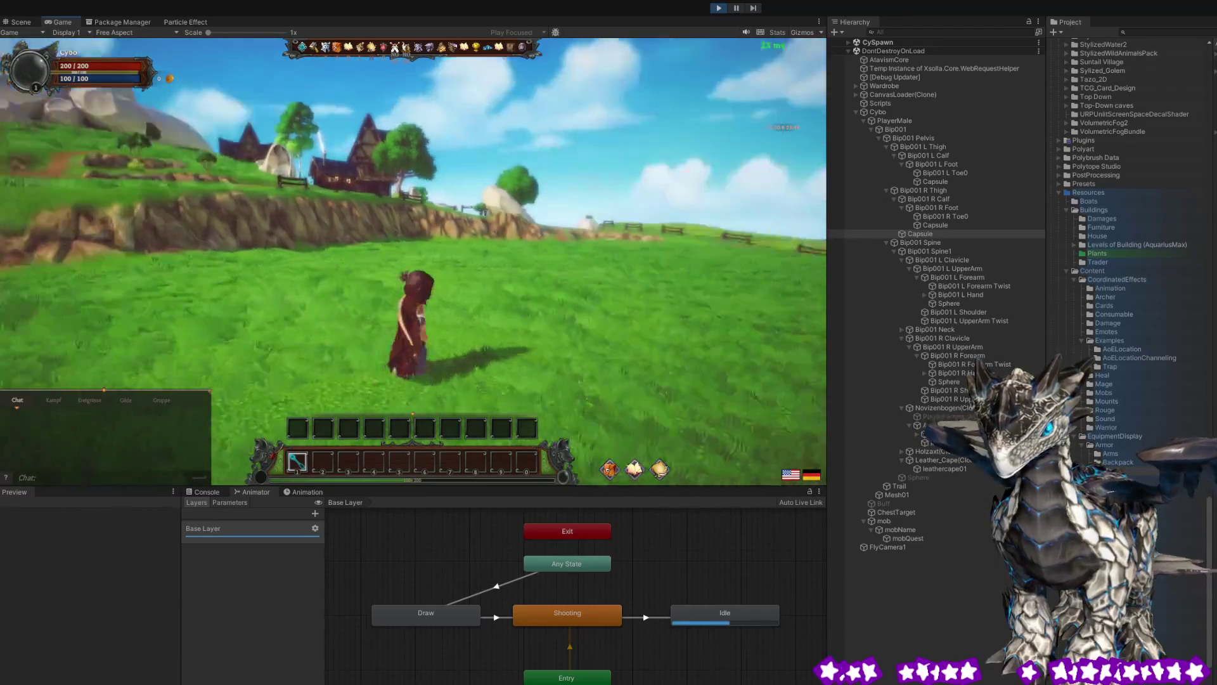